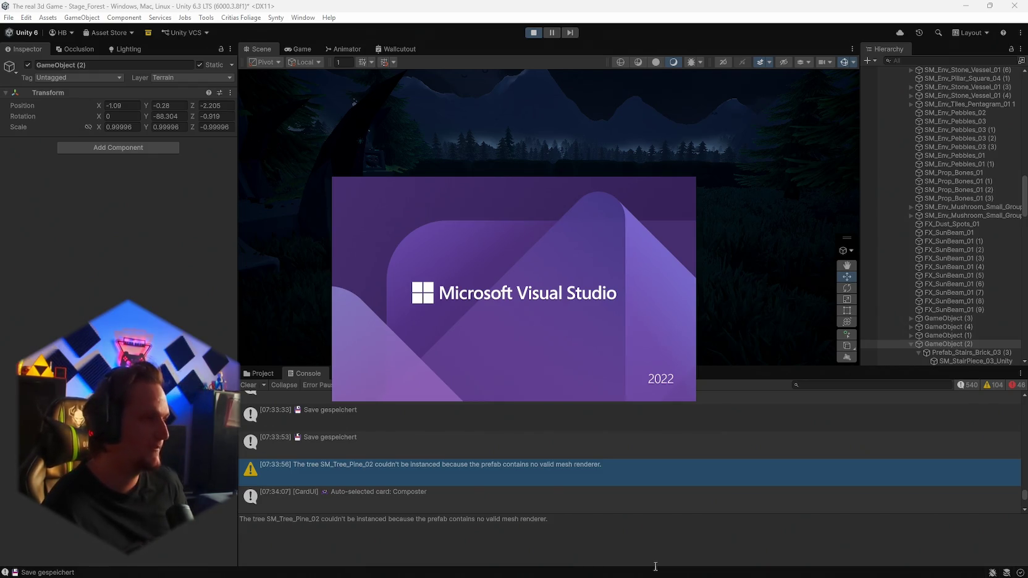
Step: Stop the running game so the editor leaves Play mode
mouse_move(655, 577)
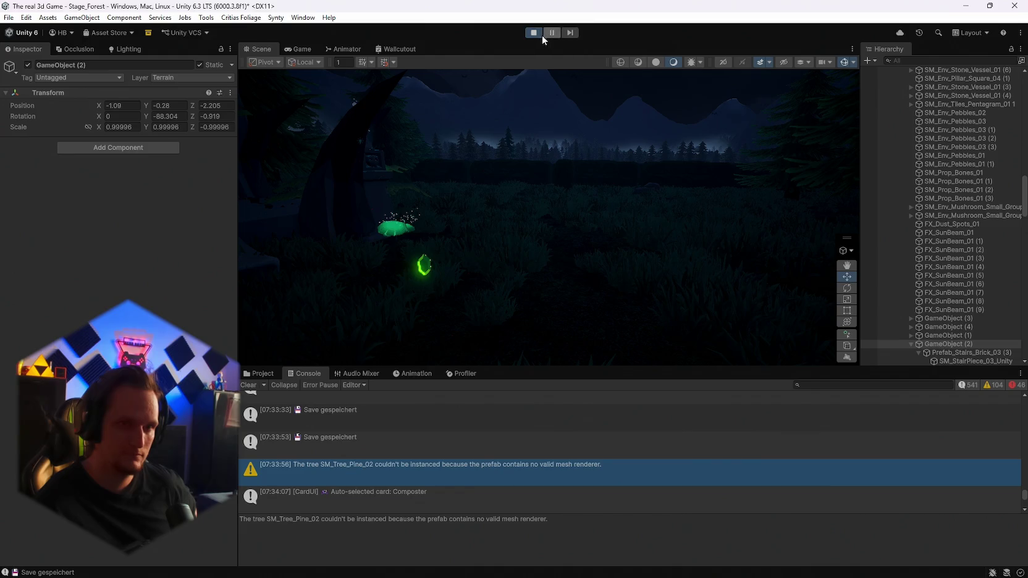
click(535, 33)
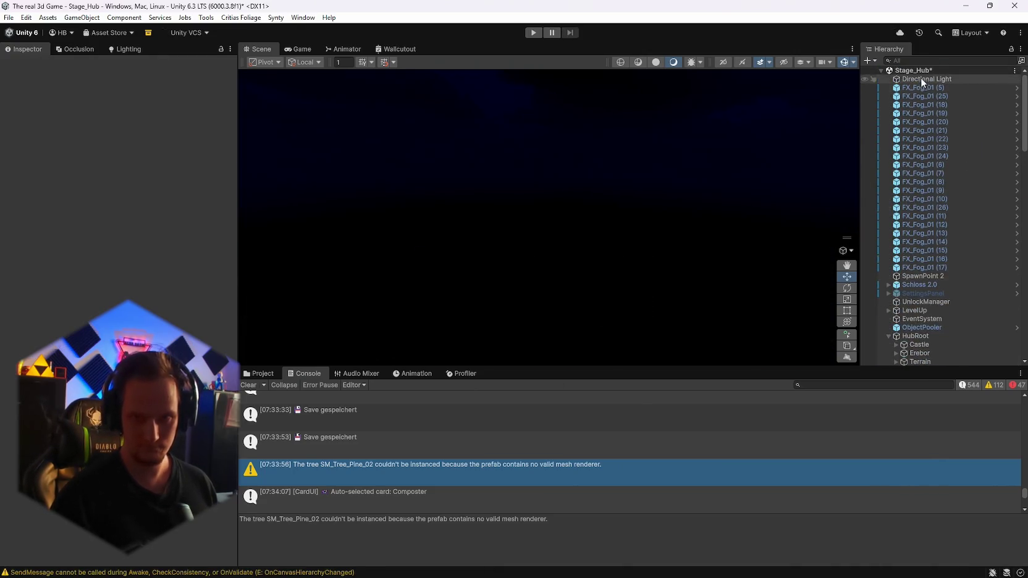
Step: Orbit to the throne and drag SM_Prop_Mirror_01 from X 0.18 to -0.09
click(920, 79)
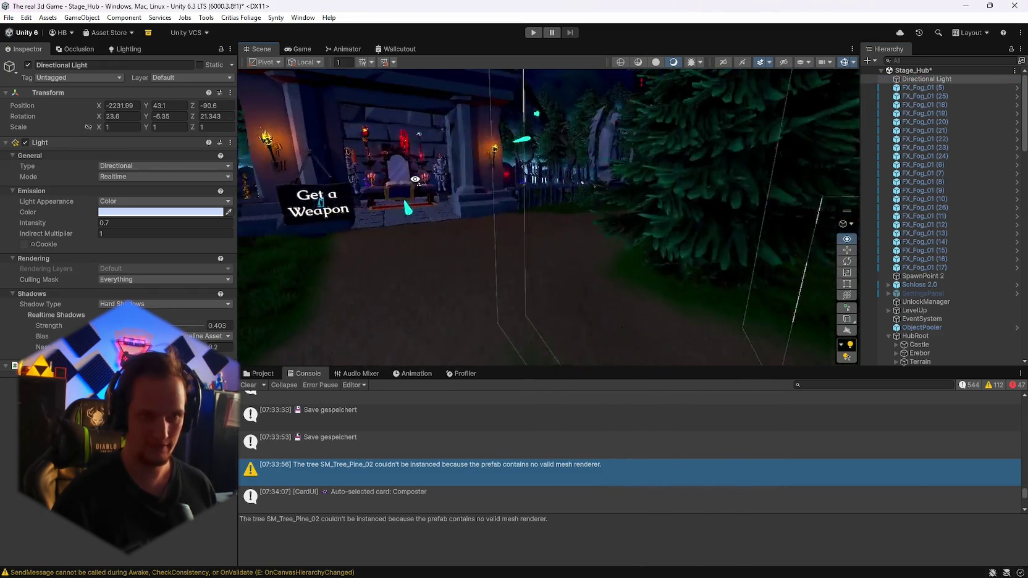
scroll(892, 252, down, 10)
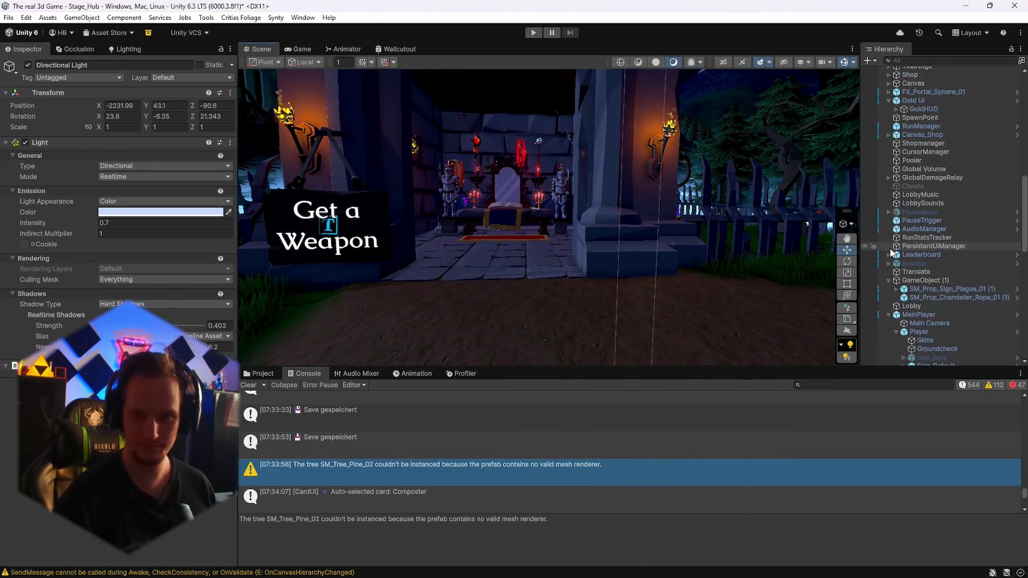
scroll(892, 252, down, 10)
mouse_move(593, 204)
mouse_down()
mouse_move(548, 196)
mouse_move(666, 165)
mouse_move(582, 255)
mouse_up()
click(584, 293)
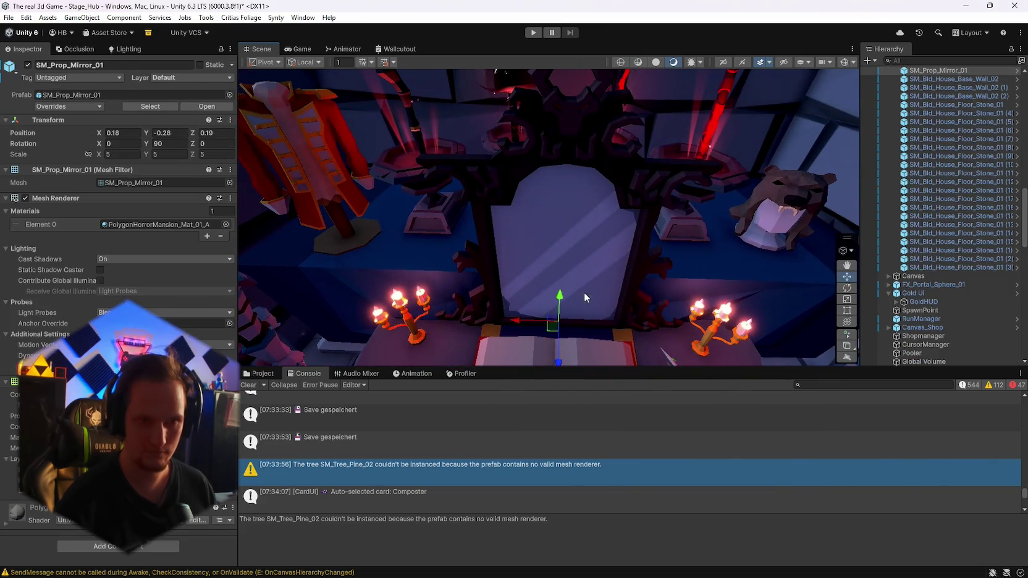
mouse_move(558, 364)
mouse_down()
mouse_move(586, 354)
mouse_move(181, 144)
mouse_move(131, 170)
mouse_move(575, 366)
mouse_up()
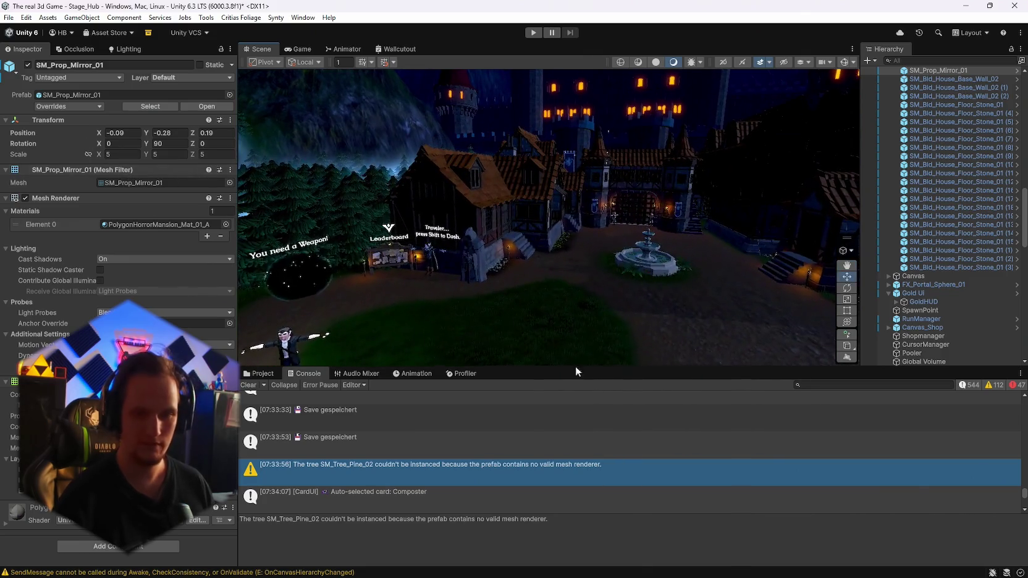
click(803, 385)
Step: Filter the Console and Project assets by 'spawn' and enter the Stage_Forest/Spawn folder
text(spawn)
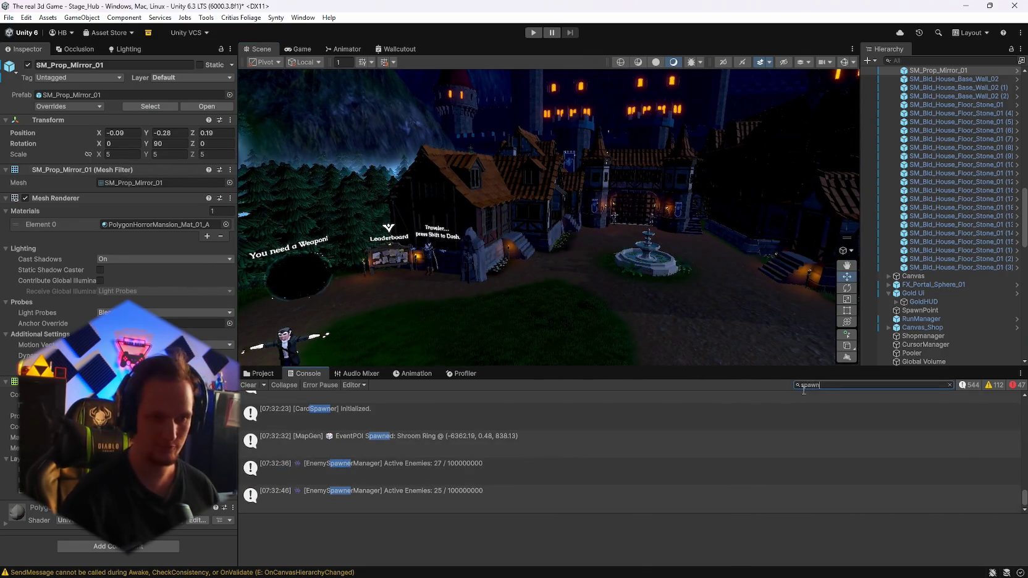
scroll(351, 424, up, 5)
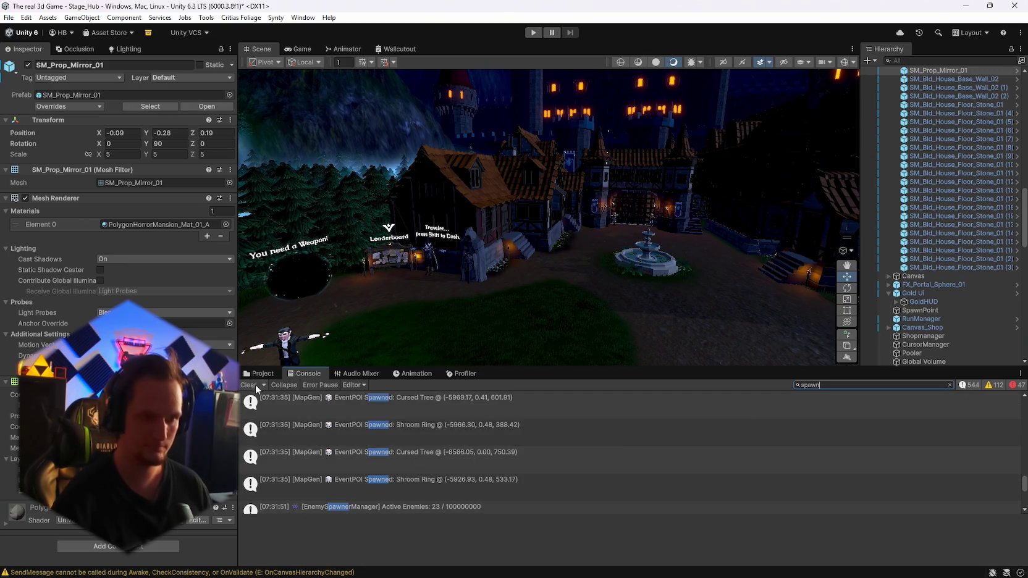
click(258, 373)
click(852, 385)
text(s)
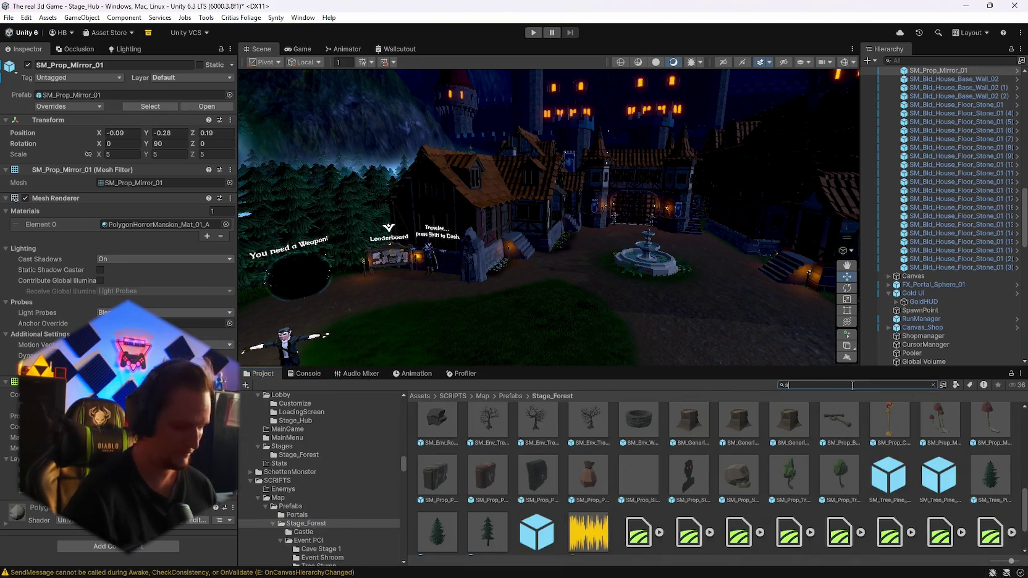
text(pawn)
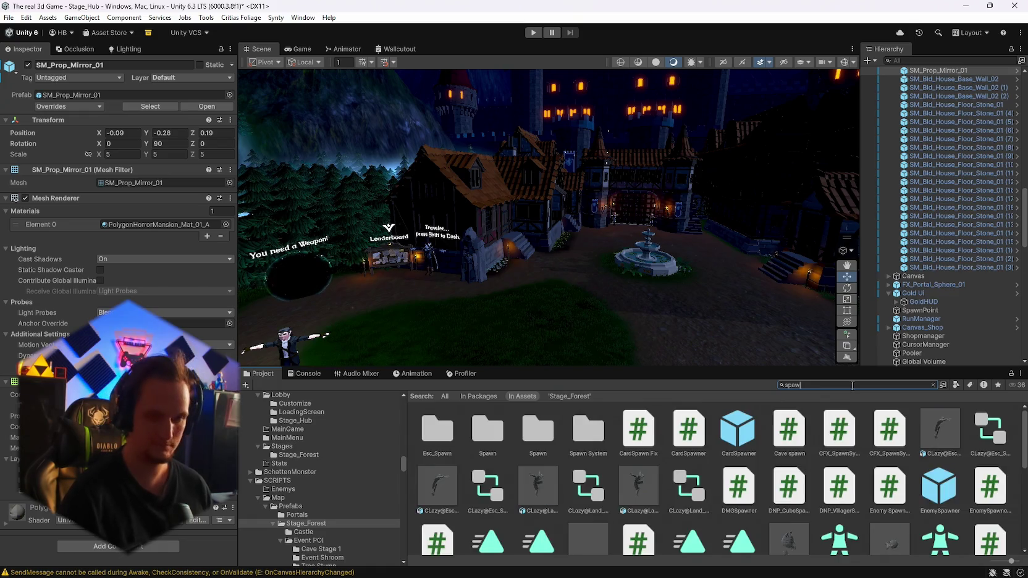
click(479, 449)
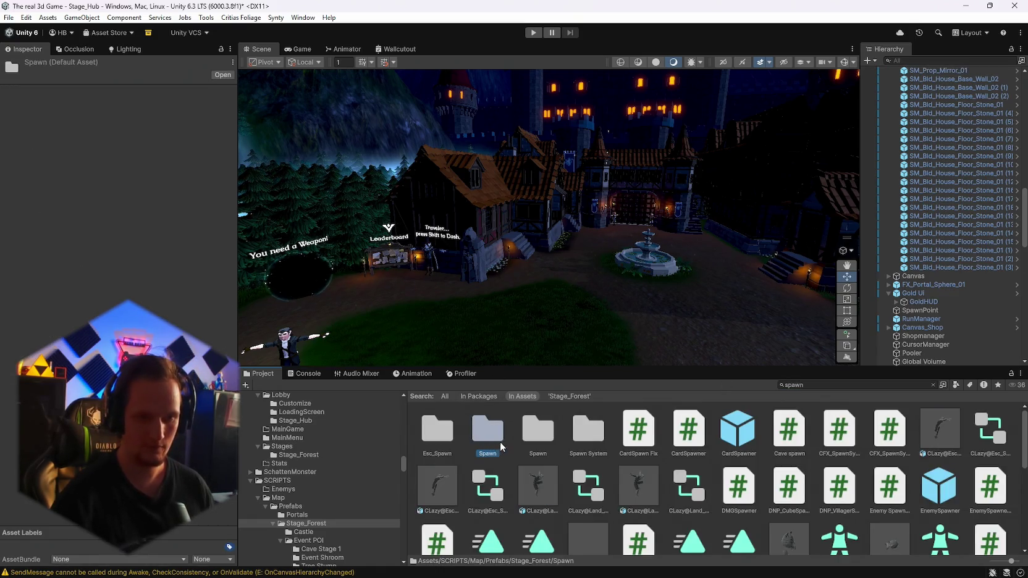
double_click(484, 442)
scroll(628, 524, down, 1)
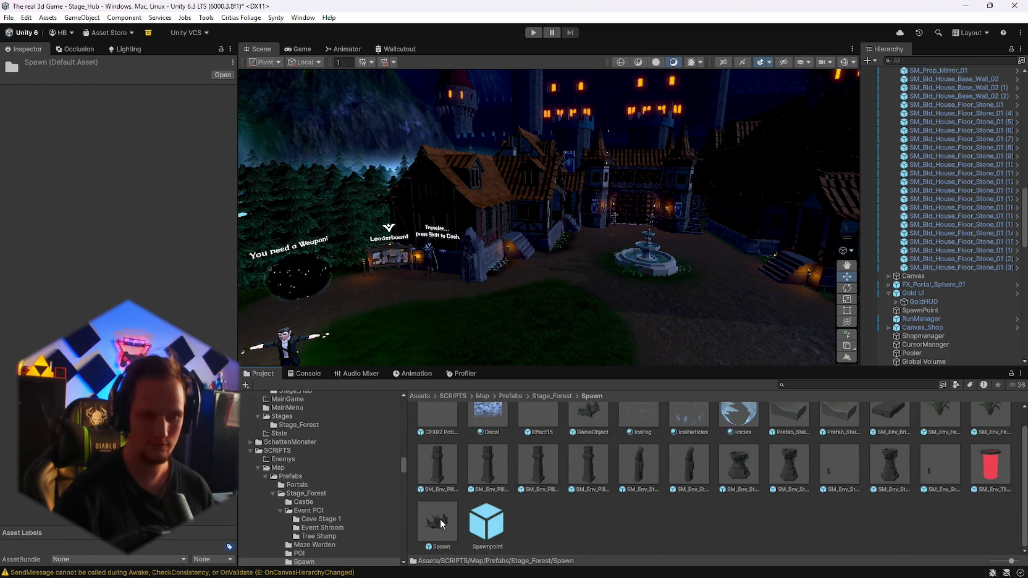
Step: Open the Spawn prefab and select SM_StairPiece_03_Unity inside Prefab_Stairs_Brick_03 (4)
double_click(438, 522)
mouse_move(646, 248)
mouse_down()
mouse_move(825, 294)
mouse_move(456, 271)
mouse_up()
click(552, 297)
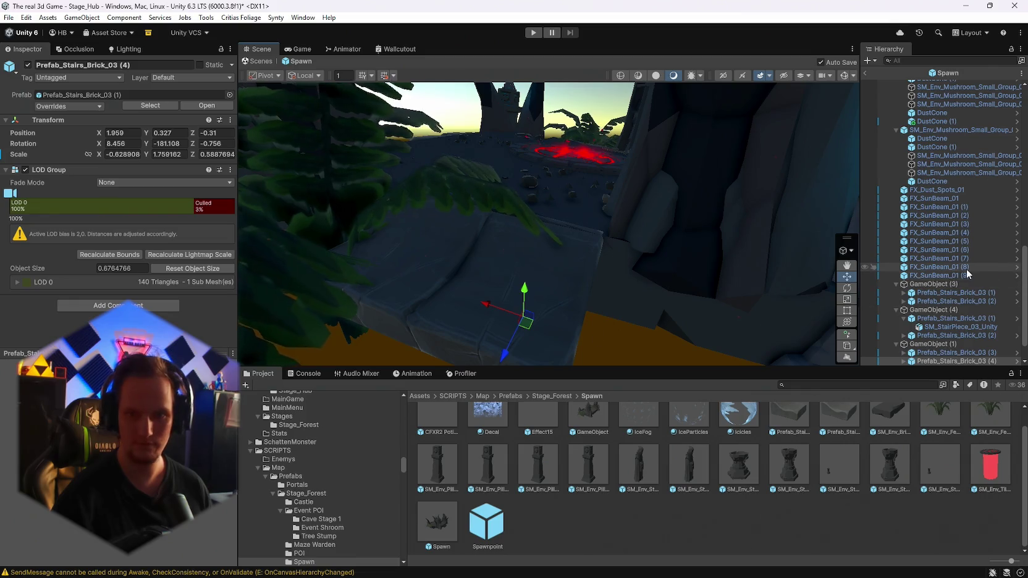
scroll(922, 307, down, 2)
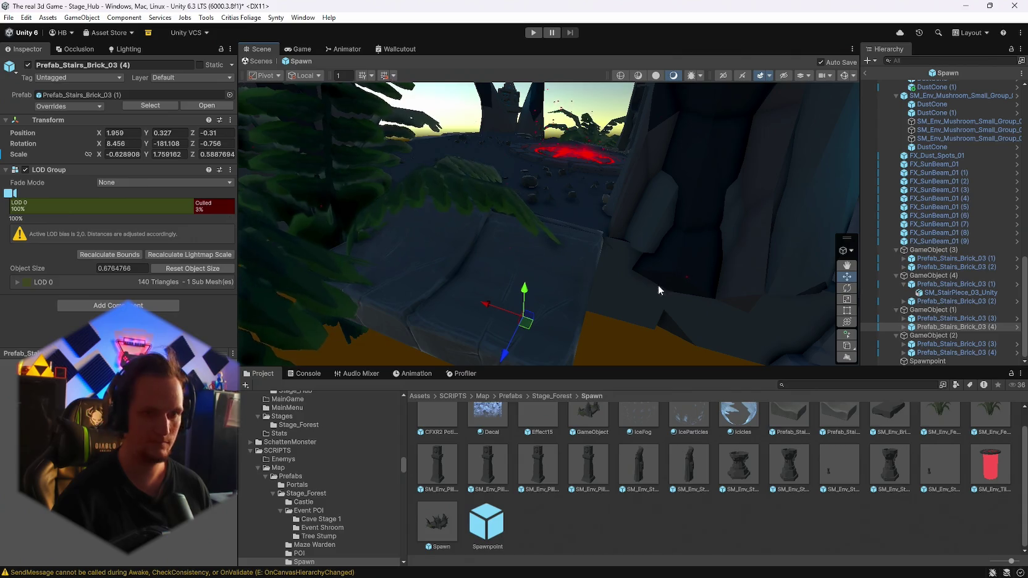
click(904, 326)
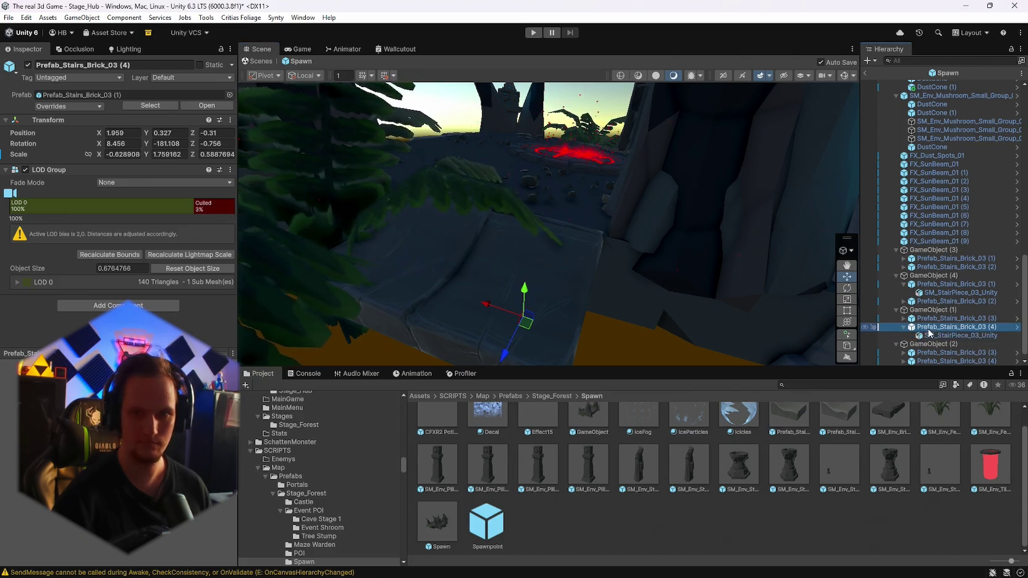
click(935, 336)
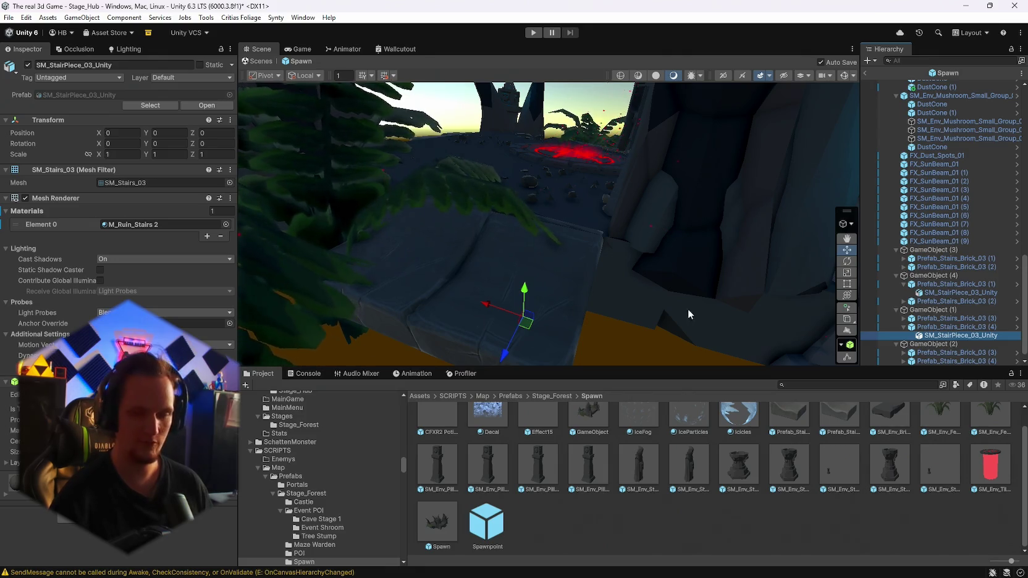
Step: Expand each Prefab_Stairs_Brick_03 and multi-select all eight SM_StairPiece_03_Unity children
click(904, 301)
click(904, 267)
scroll(918, 278, down, 1)
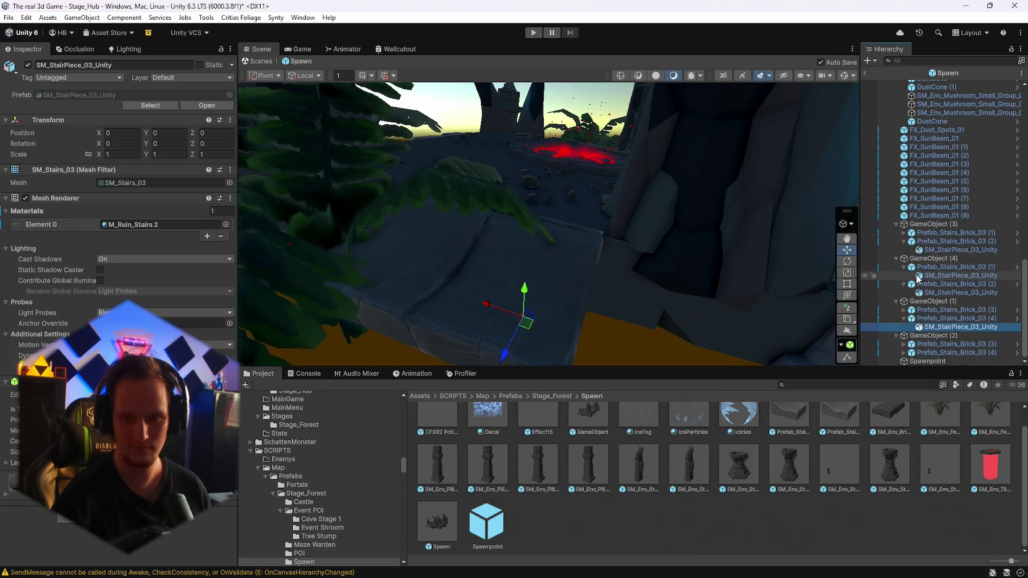
click(904, 345)
scroll(964, 346, down, 1)
click(903, 344)
click(960, 352)
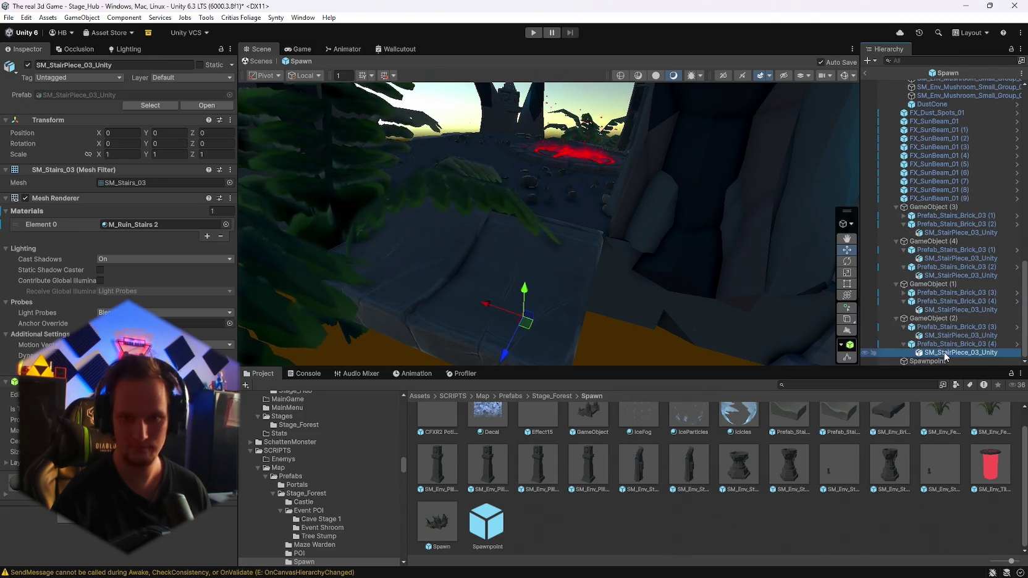
ctrl+click(958, 335)
ctrl+click(952, 310)
ctrl+click(937, 276)
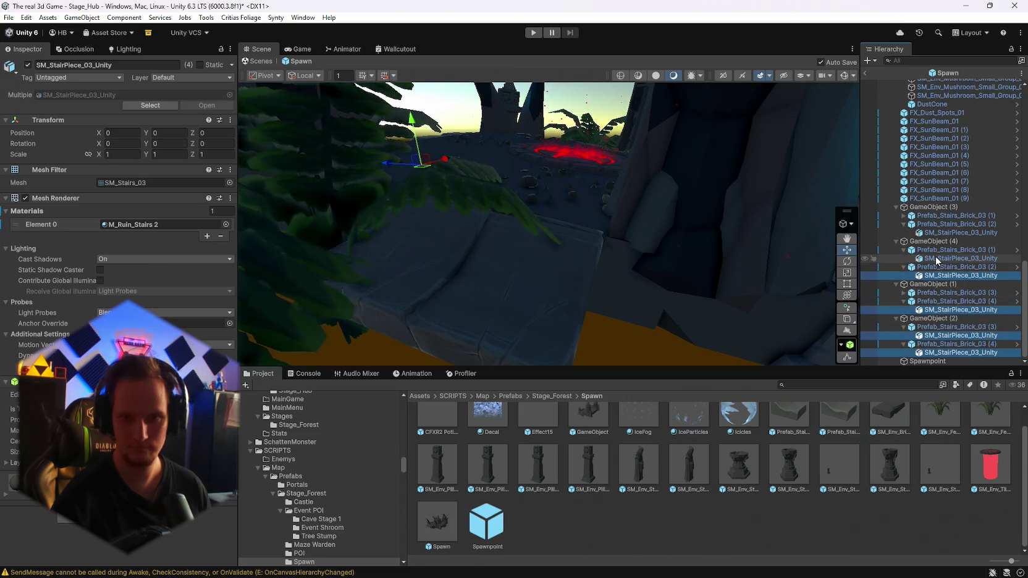
ctrl+click(945, 258)
ctrl+click(945, 233)
click(904, 215)
ctrl+click(924, 225)
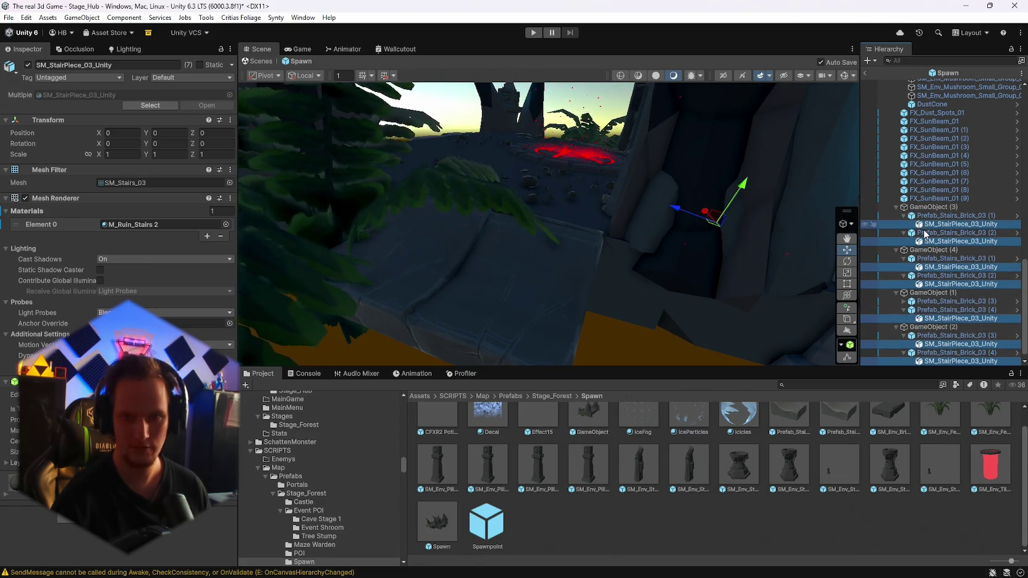
click(904, 301)
ctrl+click(922, 310)
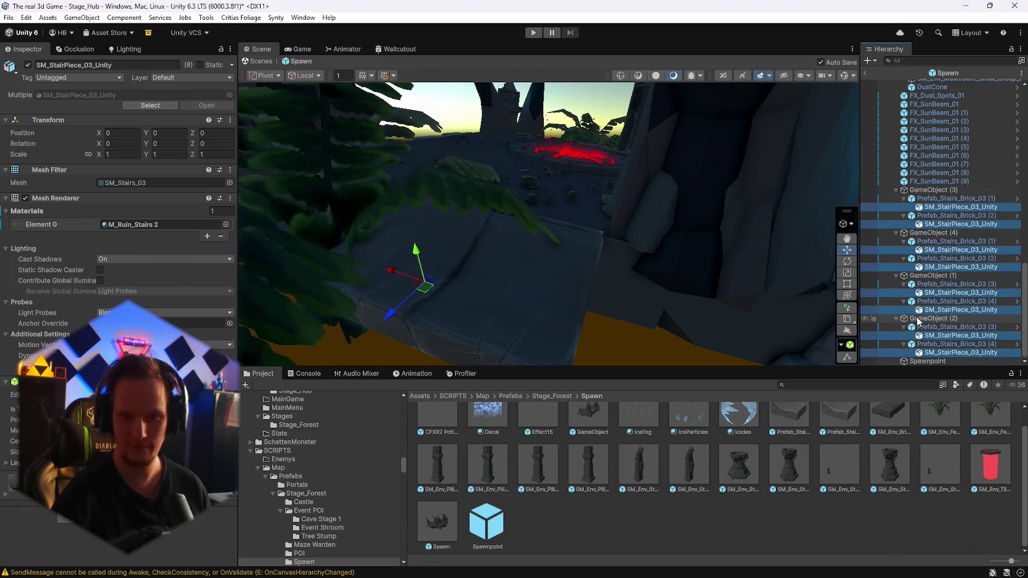
scroll(927, 296, down, 2)
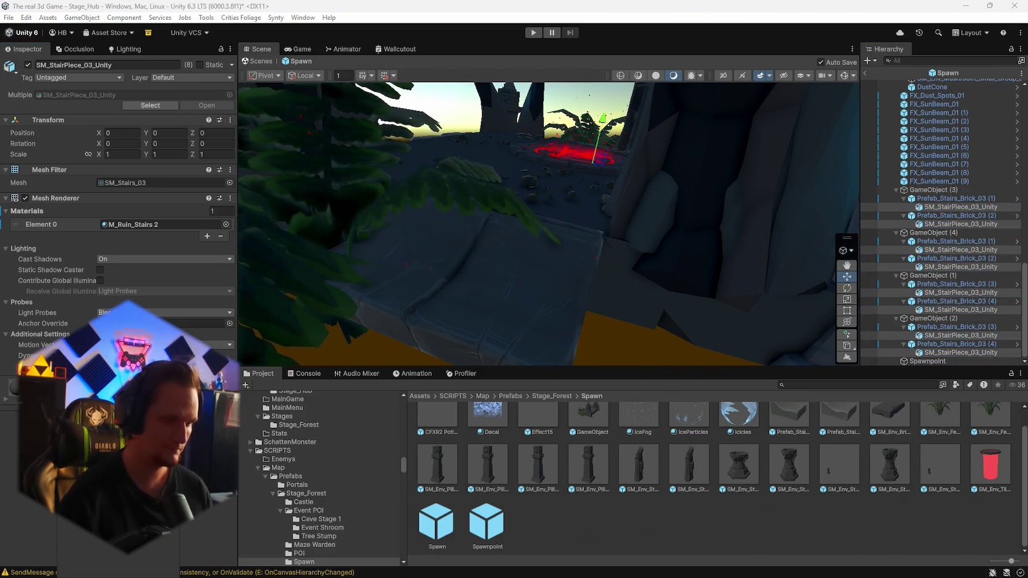
Step: Add a Mesh Collider component to the eight selected stair pieces
text(me)
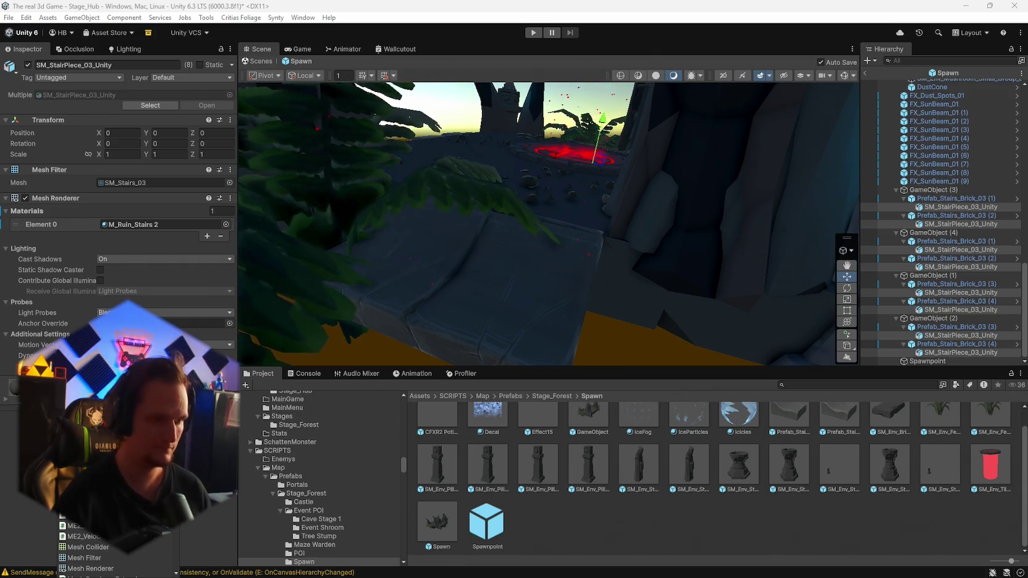
click(86, 548)
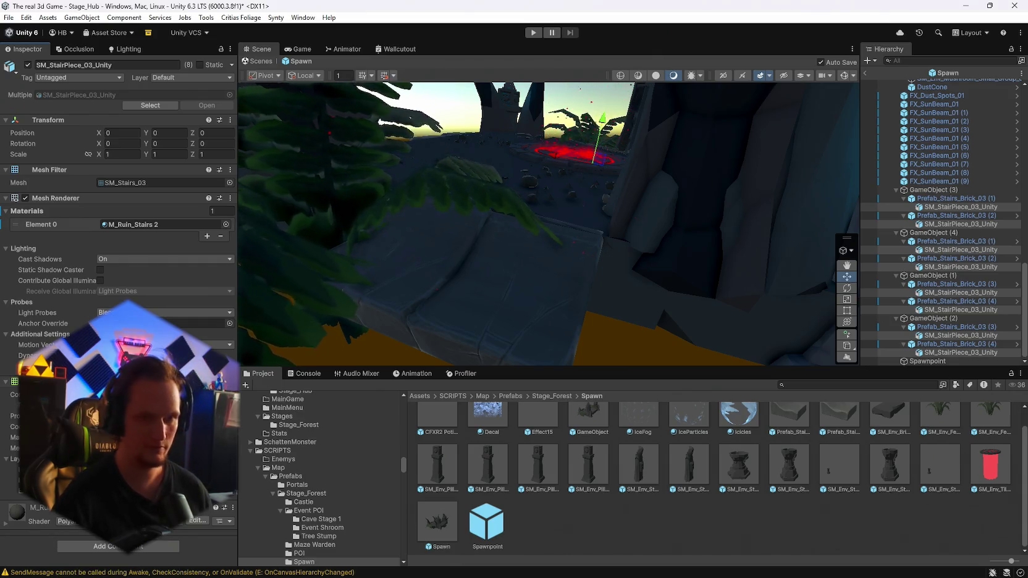
click(216, 154)
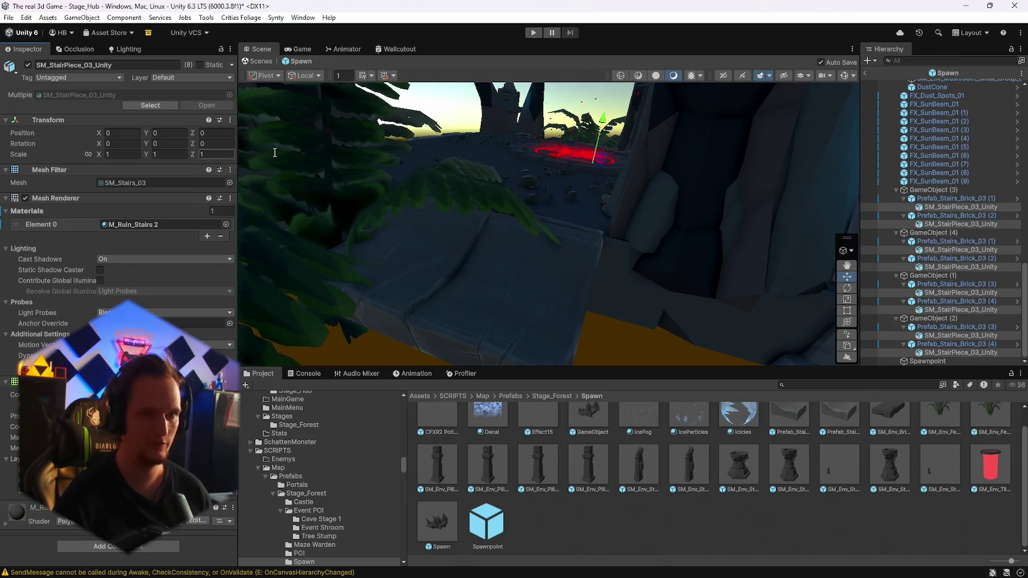
click(952, 198)
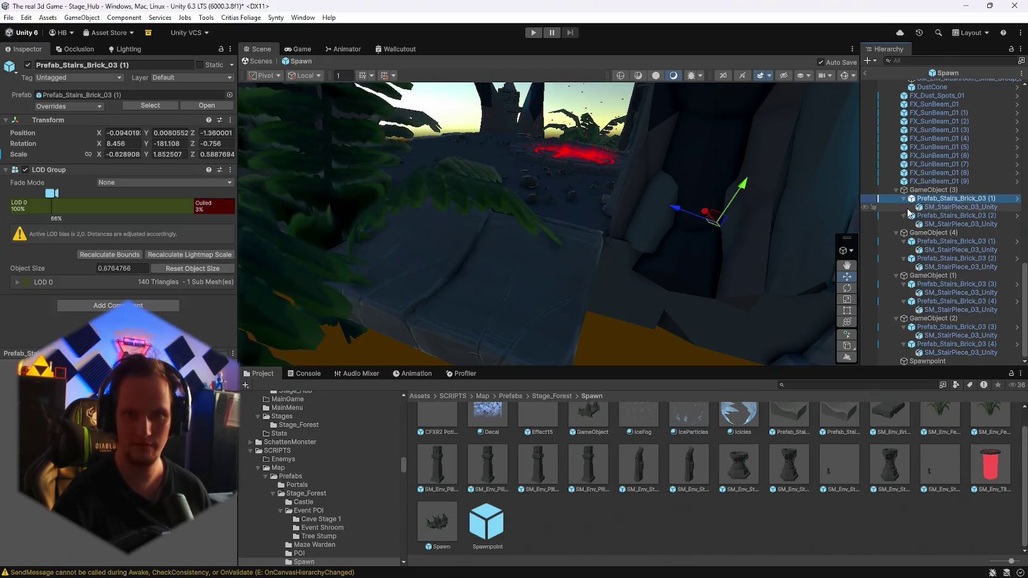
Step: Collapse the eight Prefab_Stairs_Brick_03 entries in the Hierarchy
click(904, 198)
click(904, 216)
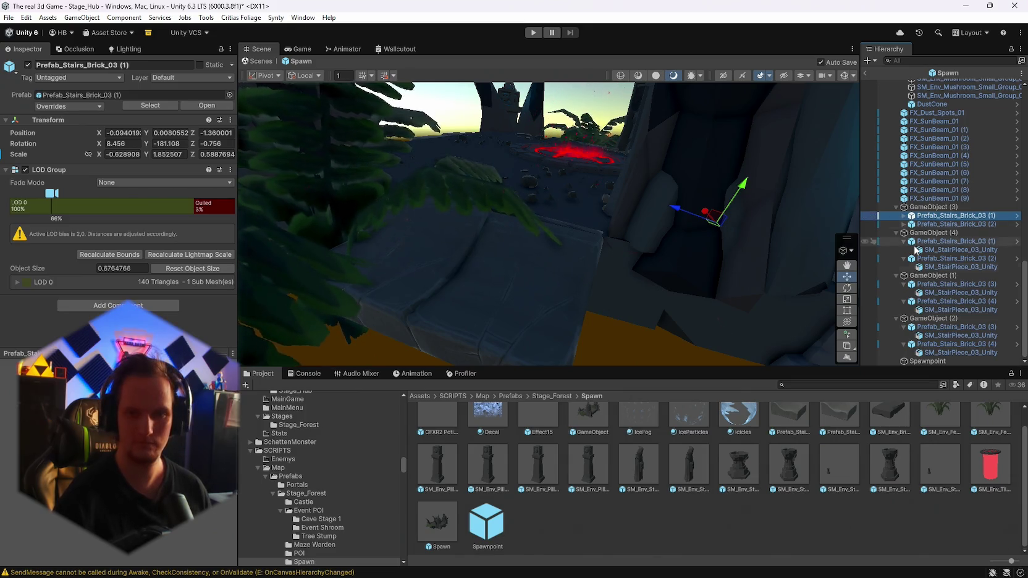
click(904, 241)
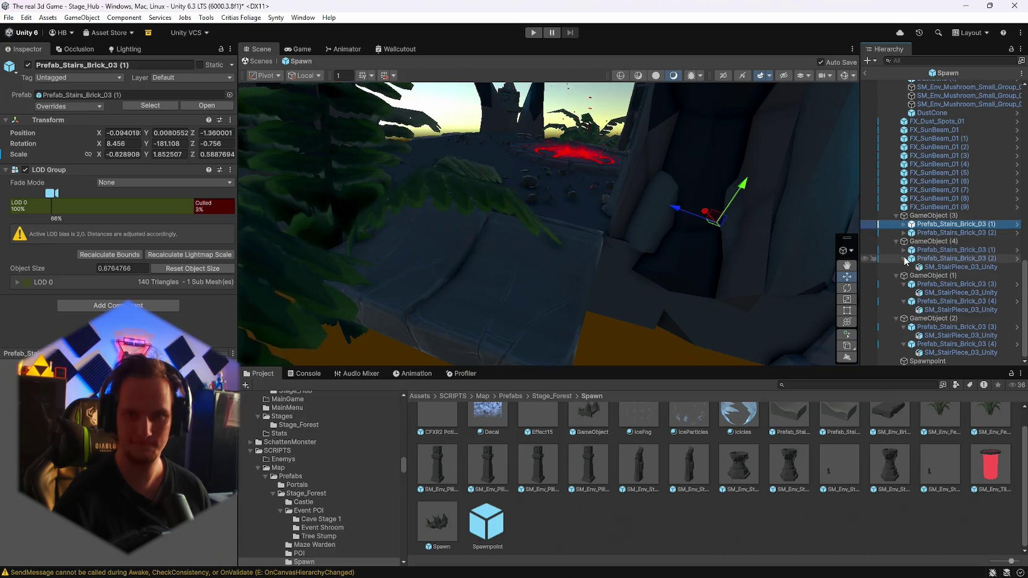
click(904, 258)
click(904, 284)
click(904, 301)
click(904, 327)
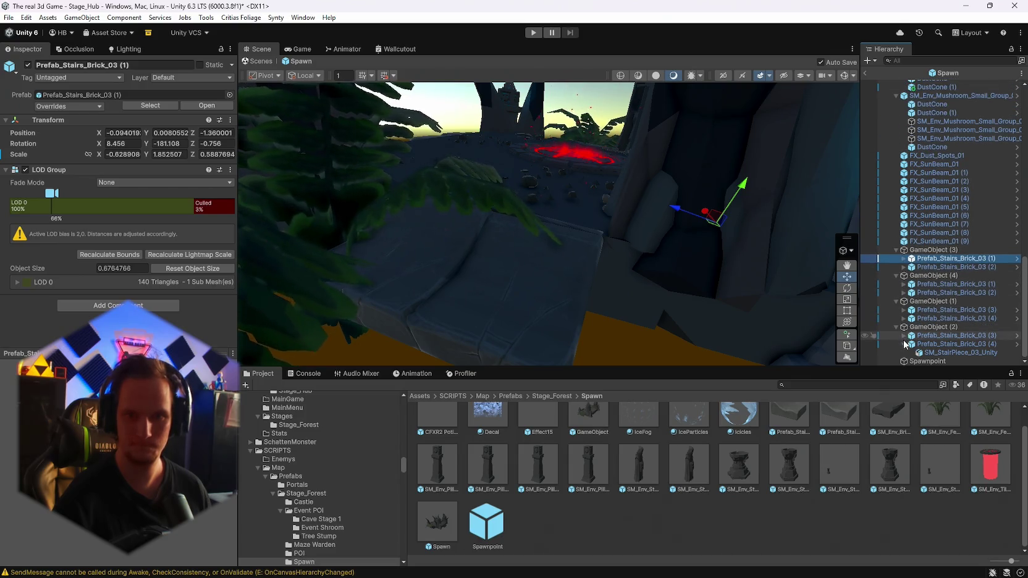
click(904, 353)
Step: Multi-select all eight Prefab_Stairs_Brick_03 stair objects
click(945, 275)
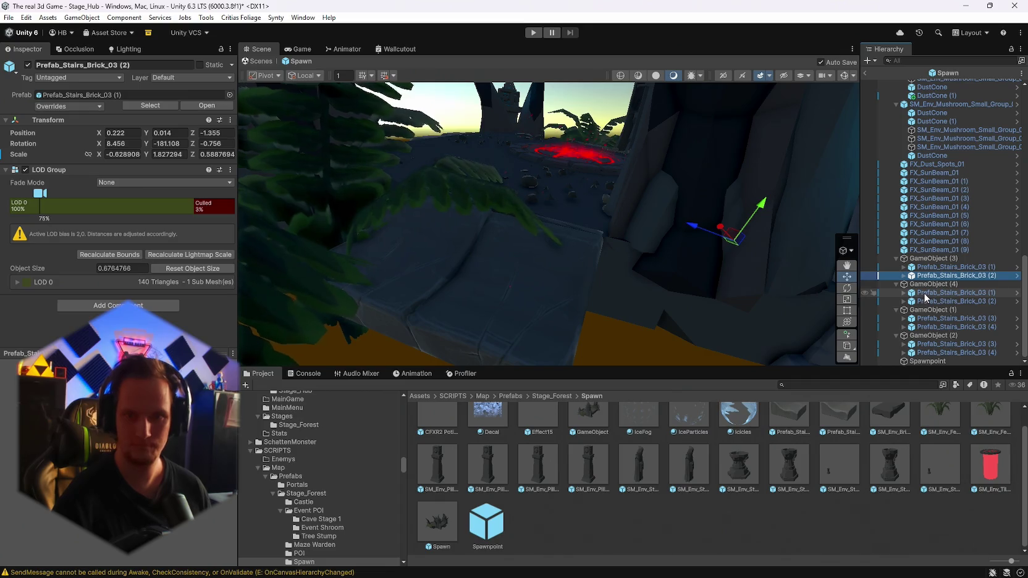
ctrl+click(946, 293)
ctrl+click(945, 301)
ctrl+click(945, 267)
ctrl+click(946, 318)
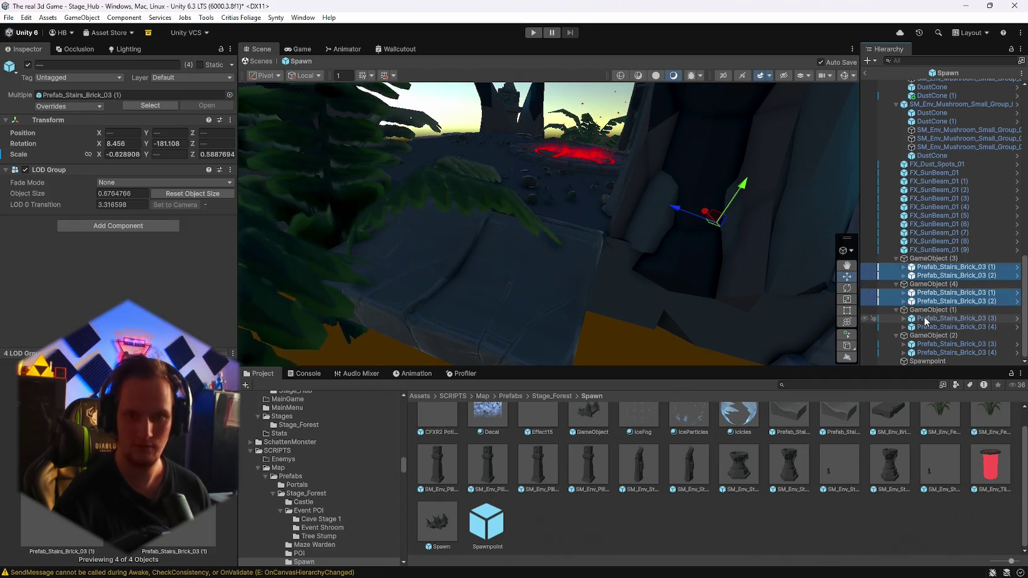
ctrl+click(951, 327)
ctrl+click(952, 344)
ctrl+click(951, 353)
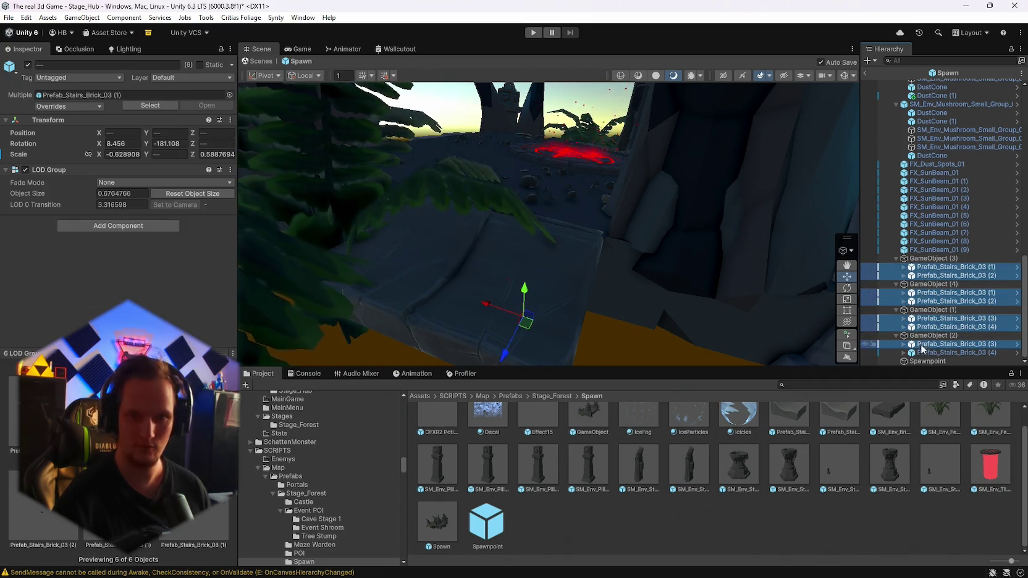
Step: Put the selected stairs and their children on the Terrain layer
click(65, 81)
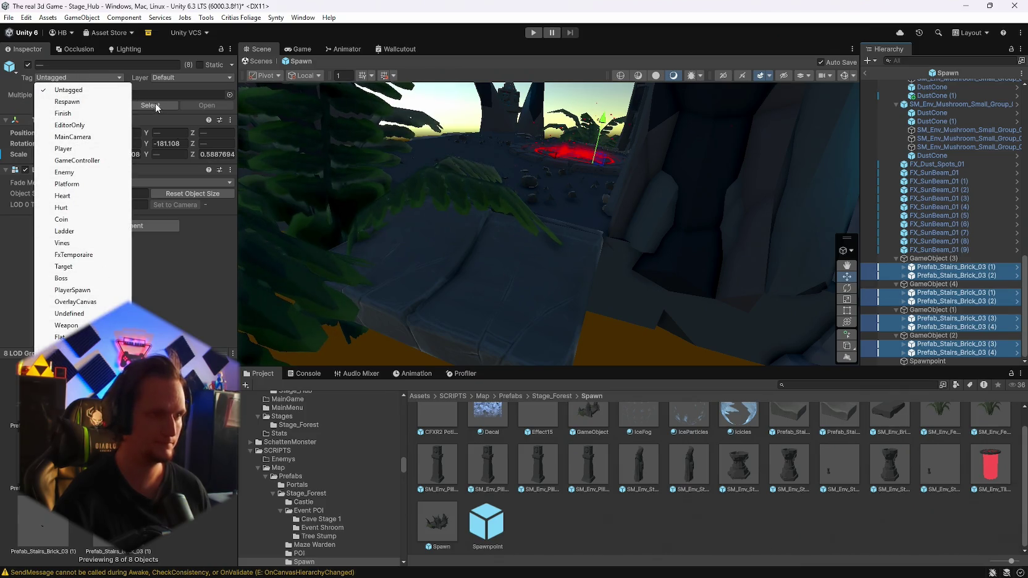
click(172, 78)
click(172, 78)
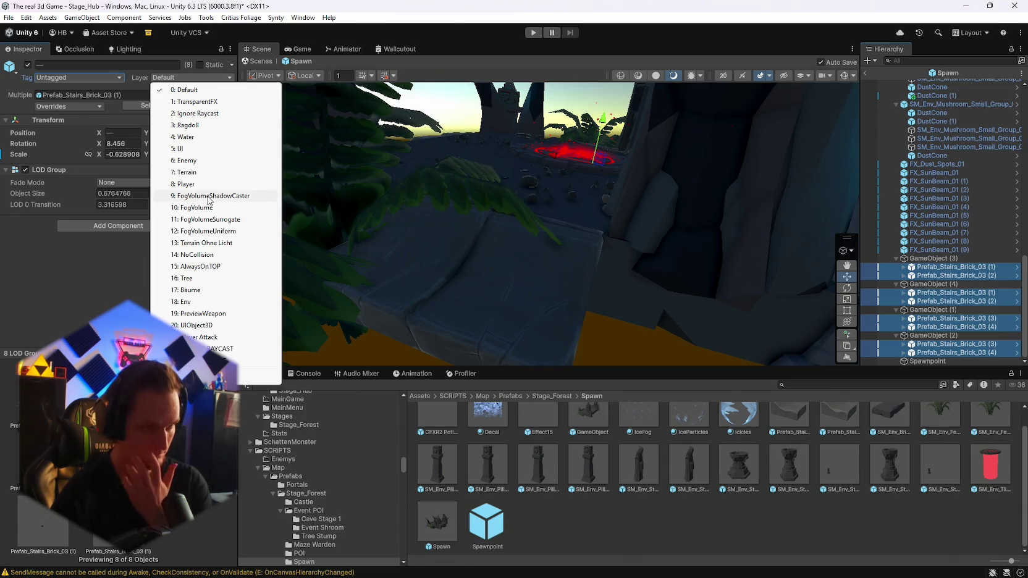
click(185, 172)
click(463, 312)
Step: Inspect SM_Env_Brick_Rubble_01 (2) and then Prefab_Stairs_Brick_03 (2) on its own
scroll(943, 233, up, 5)
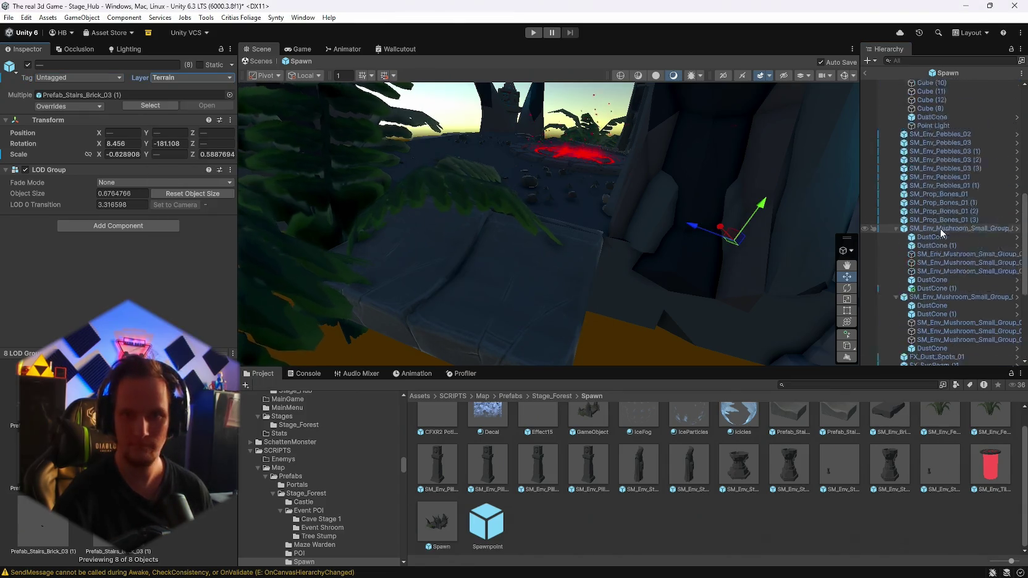
scroll(942, 233, up, 10)
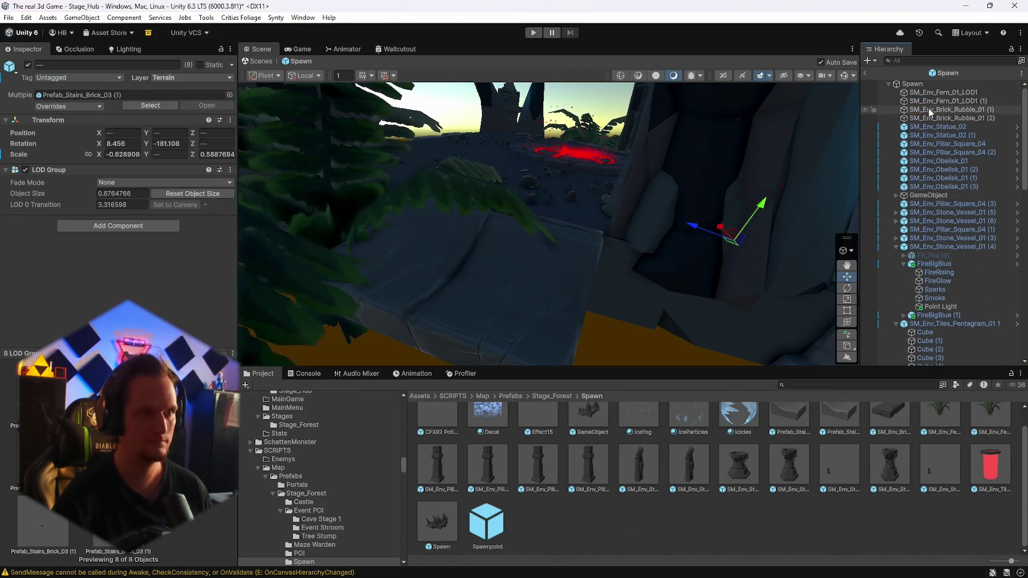
click(932, 117)
scroll(939, 238, down, 15)
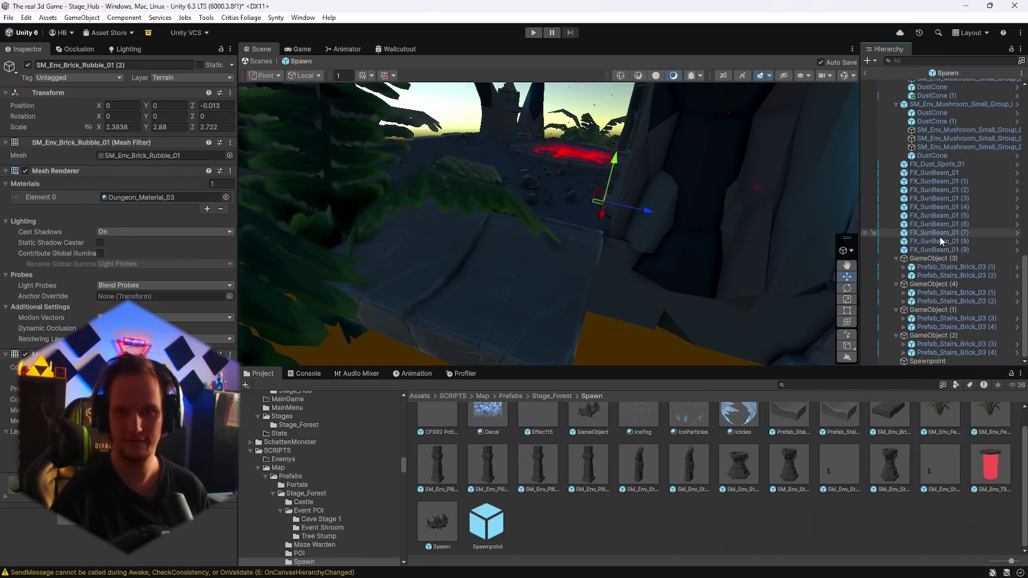
click(942, 267)
click(936, 277)
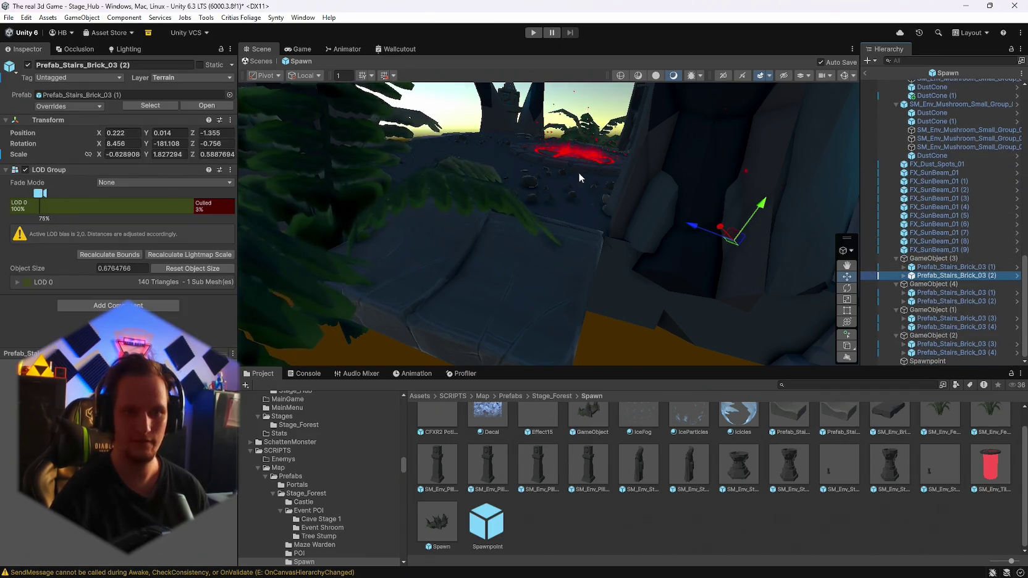
Step: Orbit around the stairs, then exit prefab mode back to the Stage_Hub scene
mouse_move(580, 178)
mouse_down()
mouse_move(482, 218)
mouse_move(570, 237)
mouse_move(655, 217)
mouse_move(681, 226)
mouse_move(391, 202)
mouse_move(371, 235)
mouse_up()
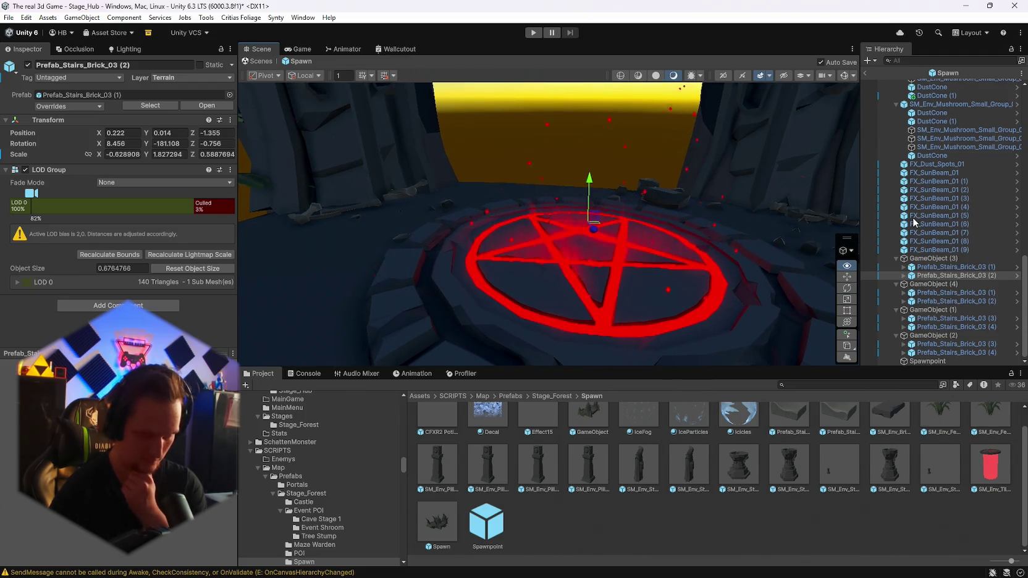
scroll(683, 474, up, 2)
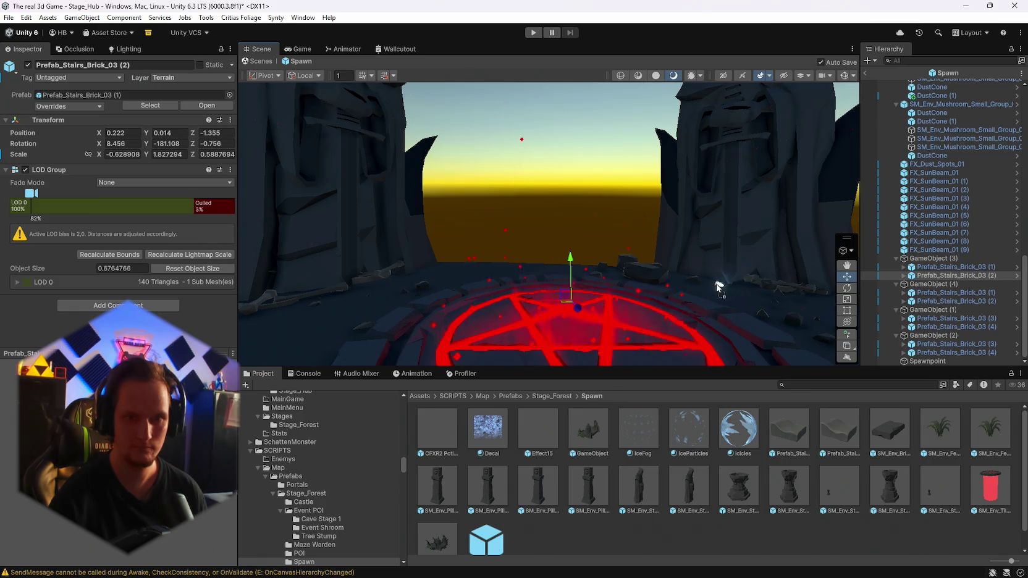
click(864, 72)
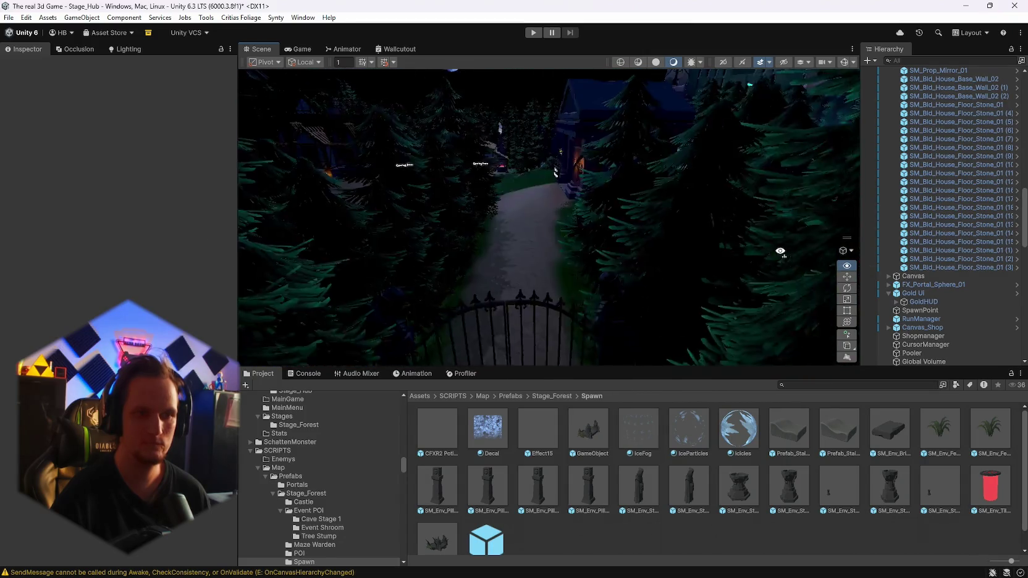
click(8, 17)
Step: Open Stage_Forest from recent scenes, saving the modified Stage_Hub first
mouse_move(32, 54)
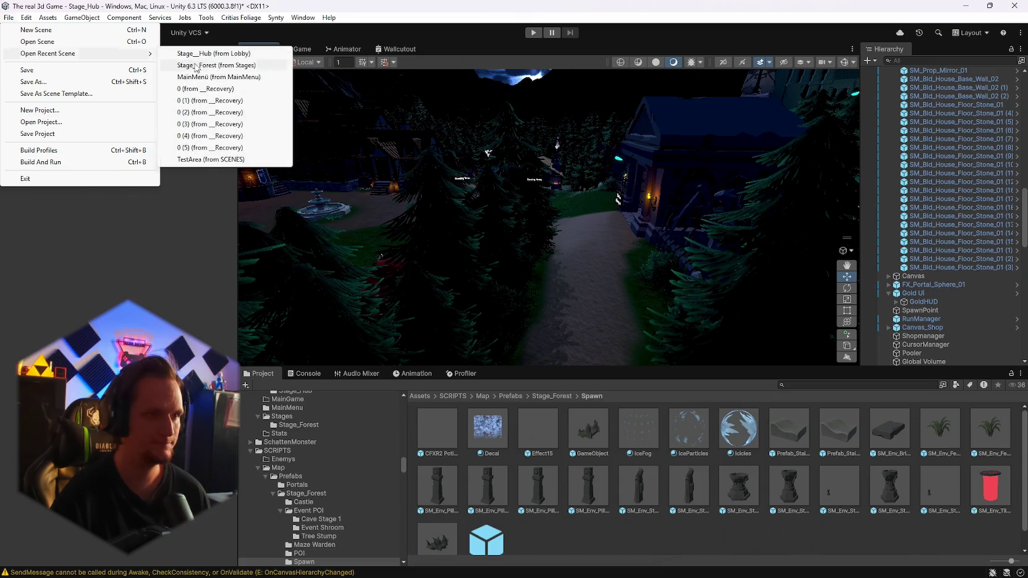
click(219, 65)
click(488, 317)
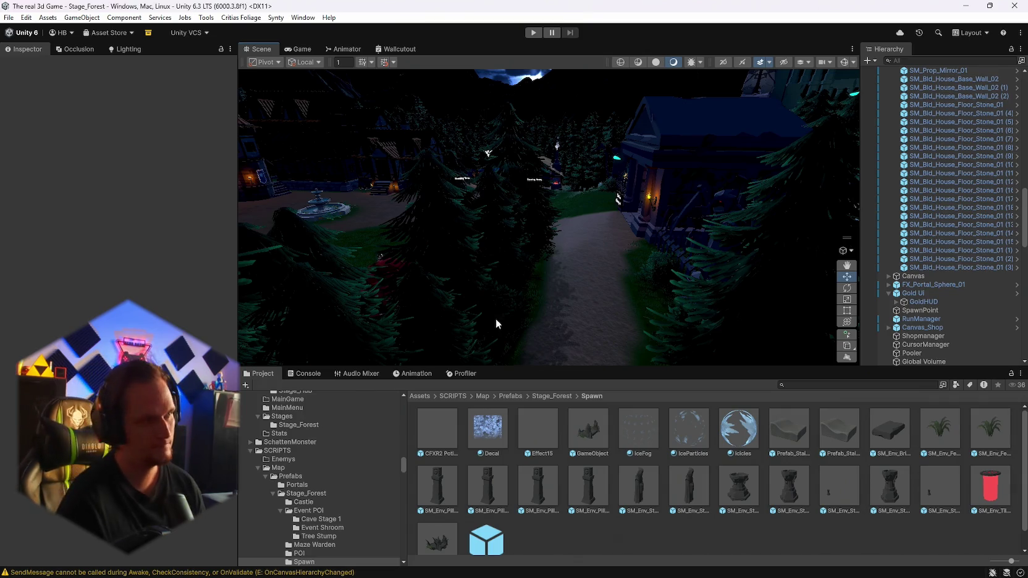
mouse_move(696, 575)
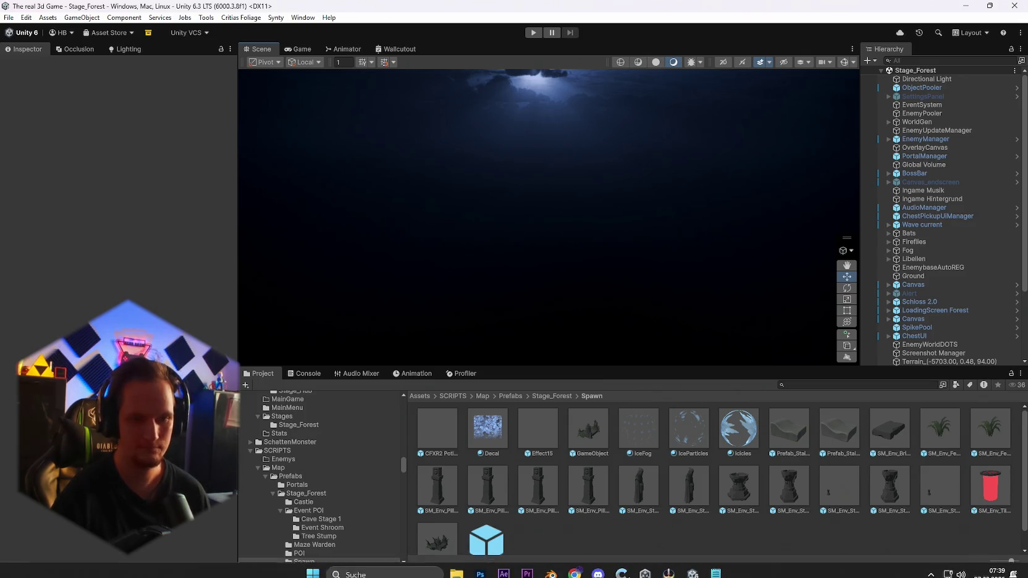
click(748, 568)
Step: Frame the Directional Light and orbit over the castle, mushroom ring and misty treeline
mouse_move(582, 223)
mouse_down()
mouse_move(652, 218)
mouse_move(476, 165)
mouse_move(619, 161)
mouse_move(830, 182)
mouse_move(23, 189)
mouse_move(53, 179)
mouse_up()
double_click(920, 81)
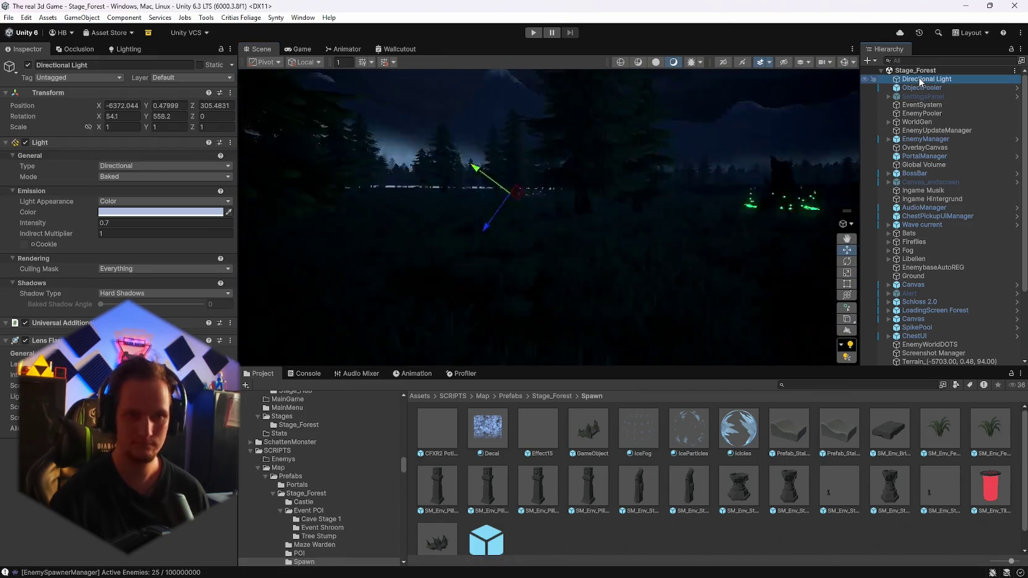
mouse_move(801, 163)
mouse_down()
mouse_move(360, 184)
mouse_move(142, 220)
mouse_move(935, 204)
mouse_move(679, 210)
mouse_move(556, 223)
mouse_move(524, 242)
mouse_move(530, 228)
mouse_move(748, 245)
mouse_move(763, 237)
mouse_move(745, 263)
mouse_move(294, 234)
mouse_move(123, 210)
mouse_move(31, 222)
mouse_move(34, 210)
mouse_move(956, 255)
mouse_move(946, 242)
mouse_up()
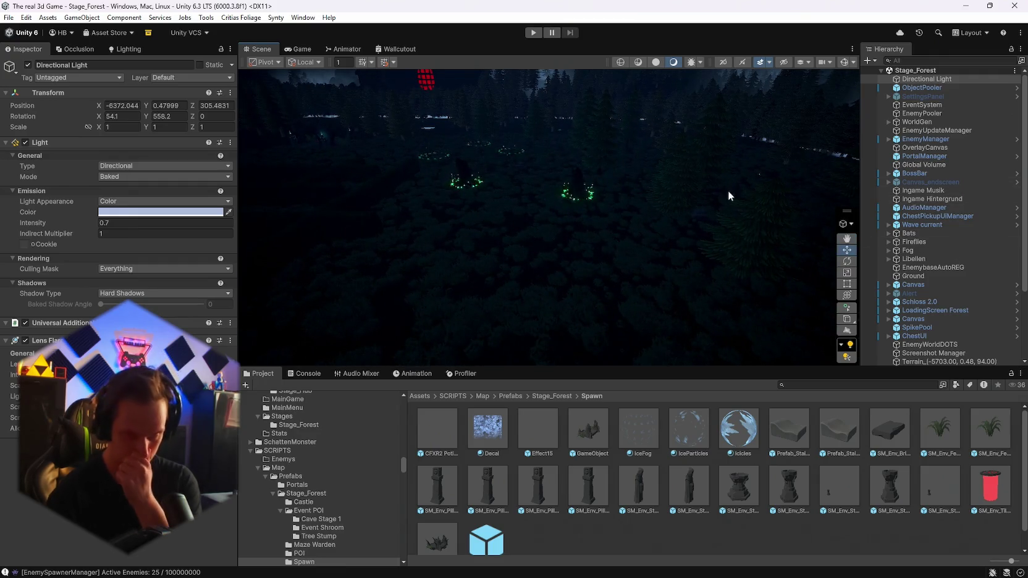
drag(983, 194, 664, 266)
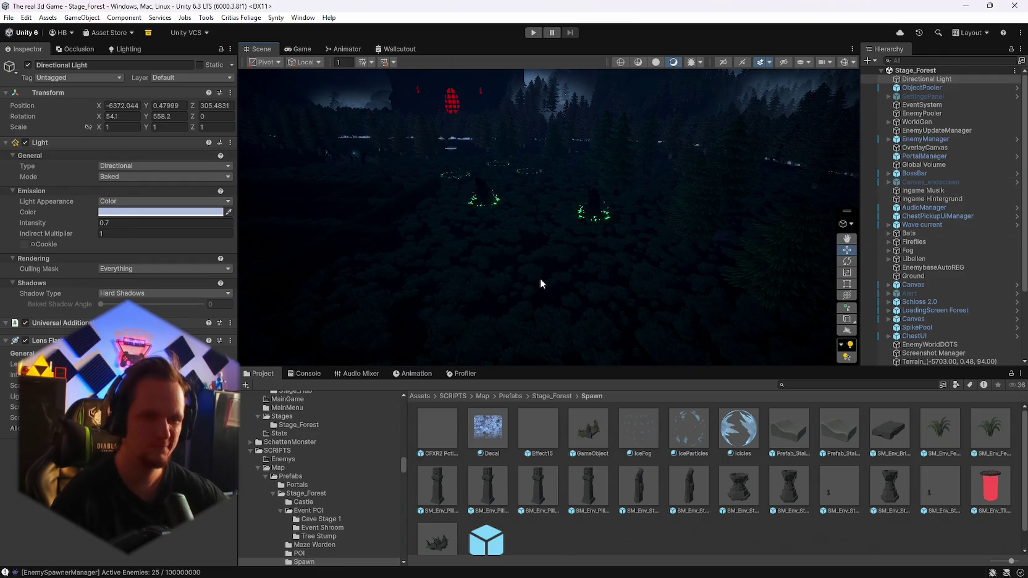
click(475, 239)
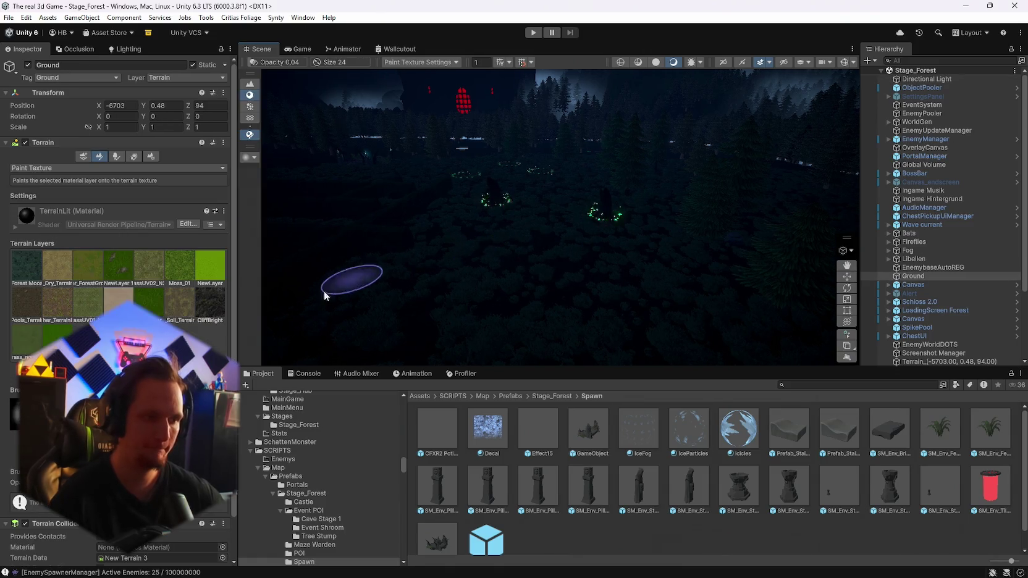
Step: In Ground's Paint Trees tool, review the pine prototype's Edit Tree settings, then close them
click(116, 157)
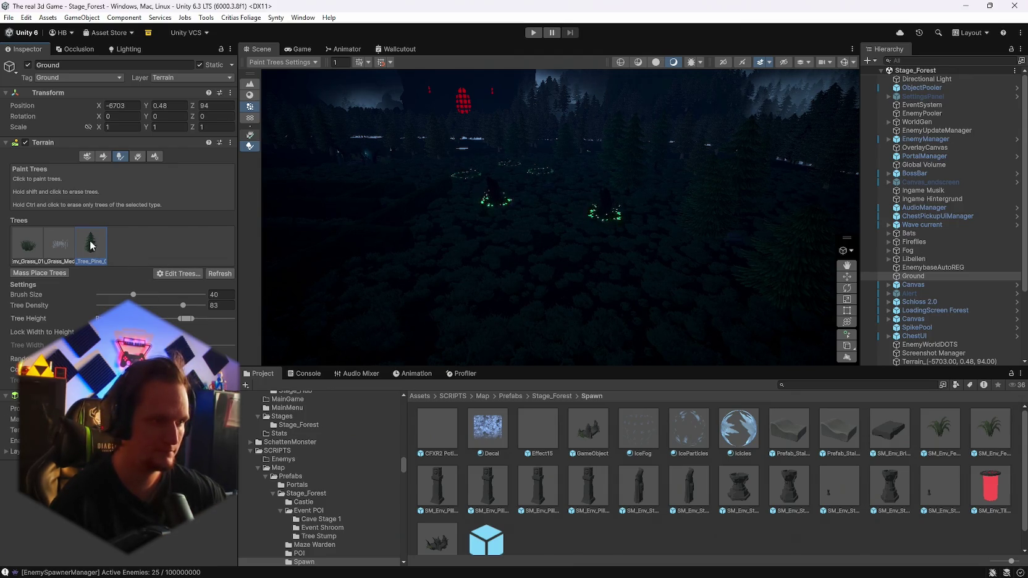
click(178, 273)
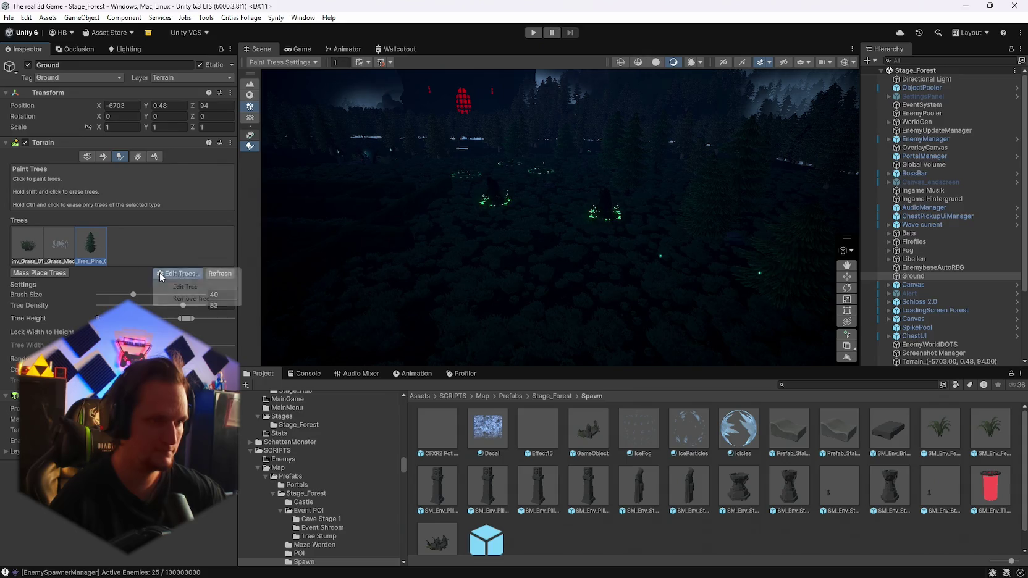
click(183, 288)
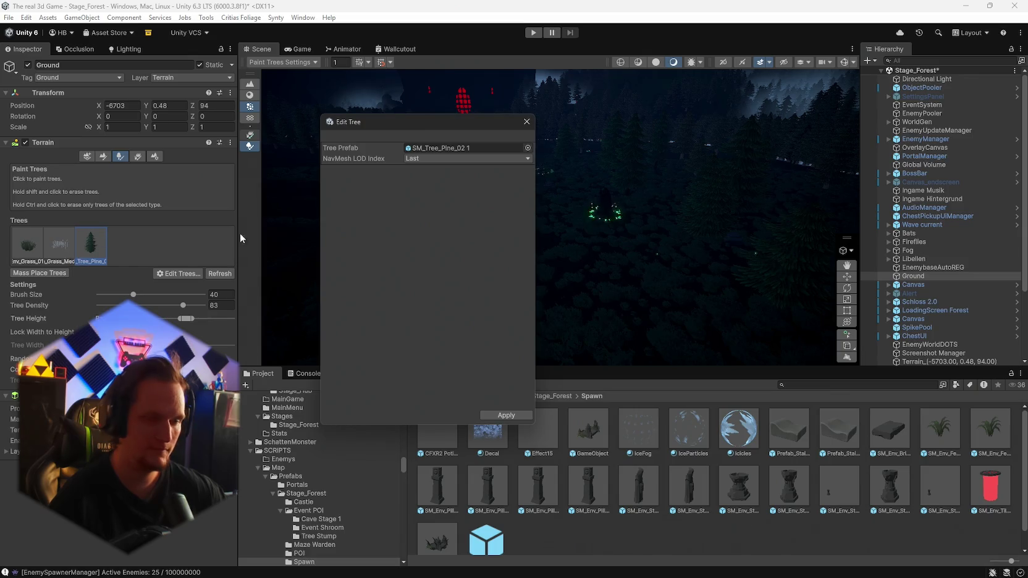
click(432, 150)
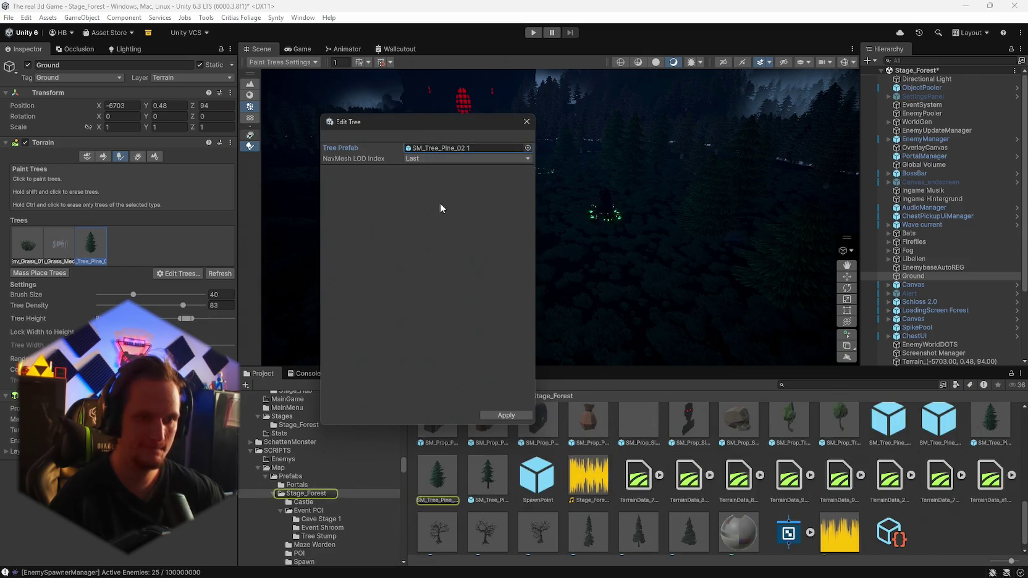
drag(431, 125, 376, 124)
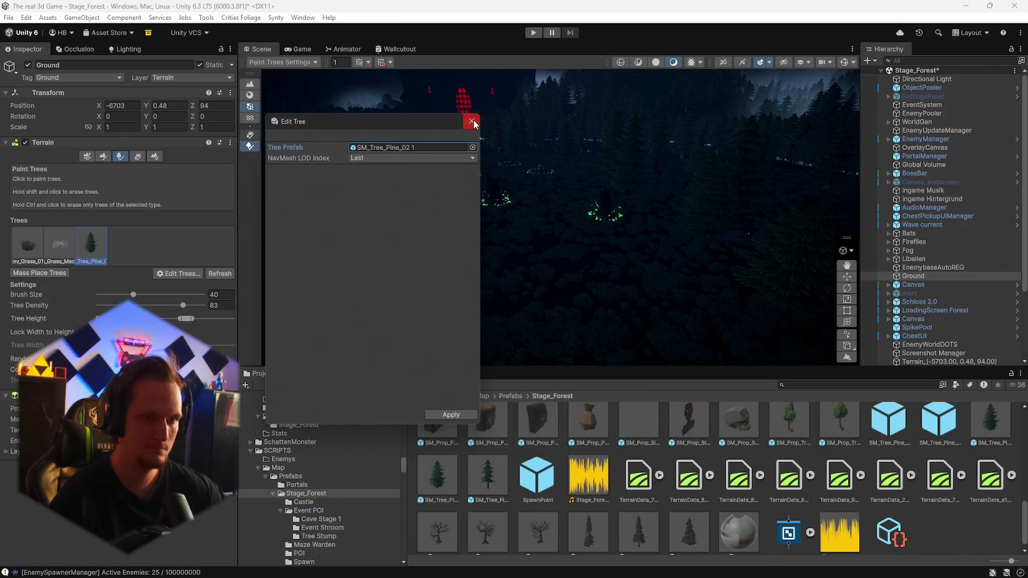
click(472, 122)
click(137, 157)
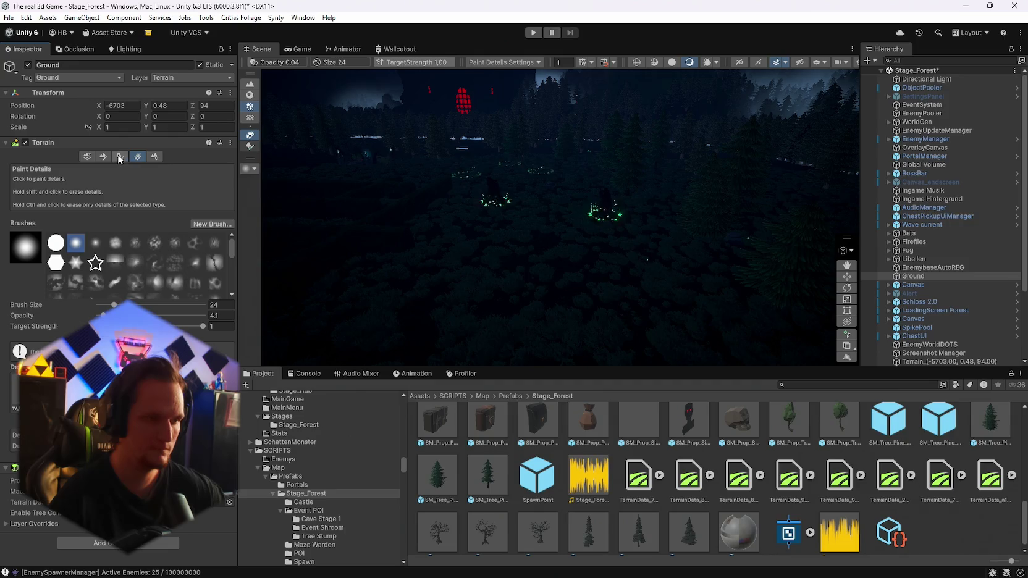
click(119, 156)
Step: Remove Grass_Med and the other grass entry, leaving only the SM_Tree_Pine_02 1 pine
click(55, 245)
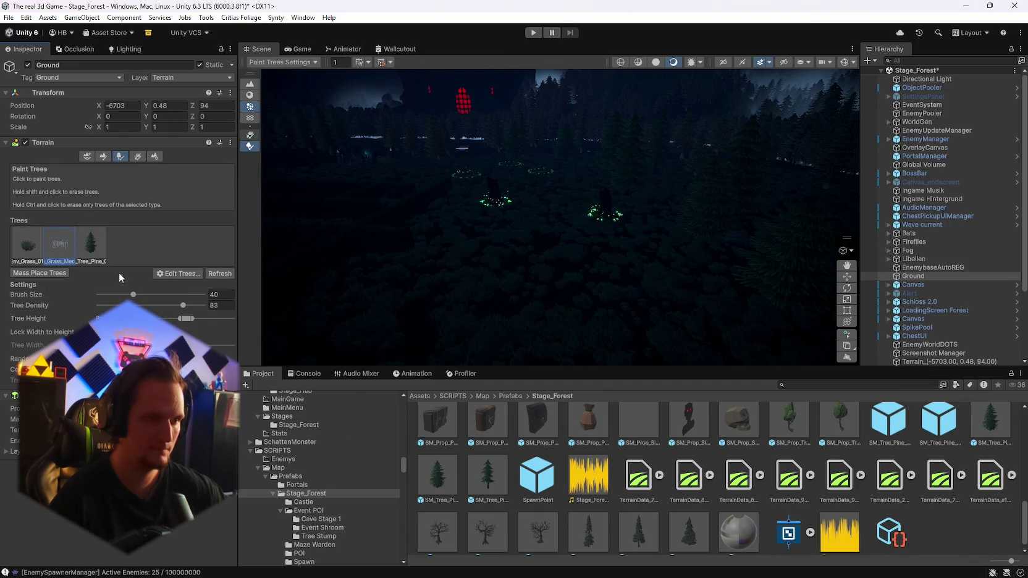
click(157, 273)
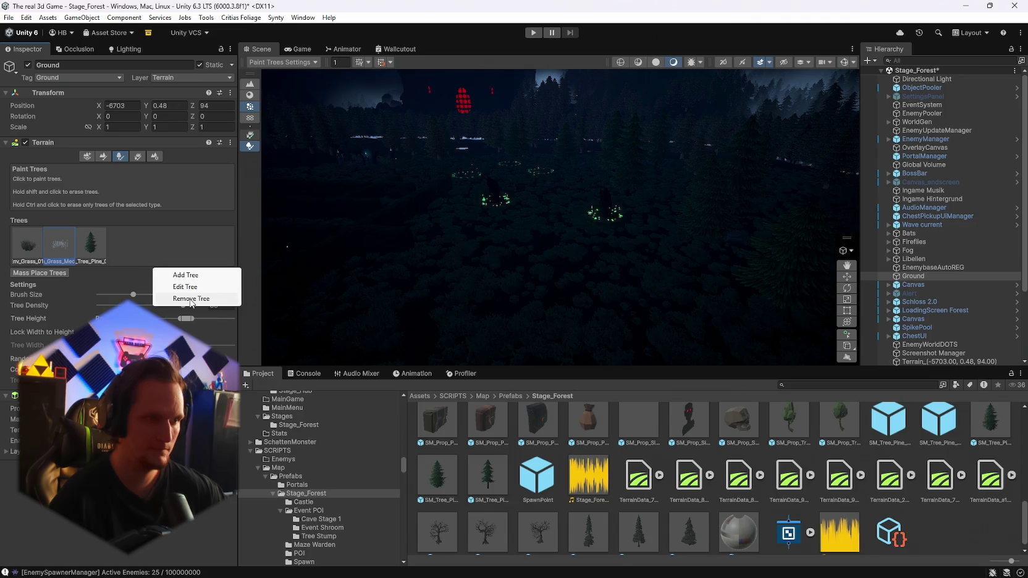
click(185, 299)
click(179, 273)
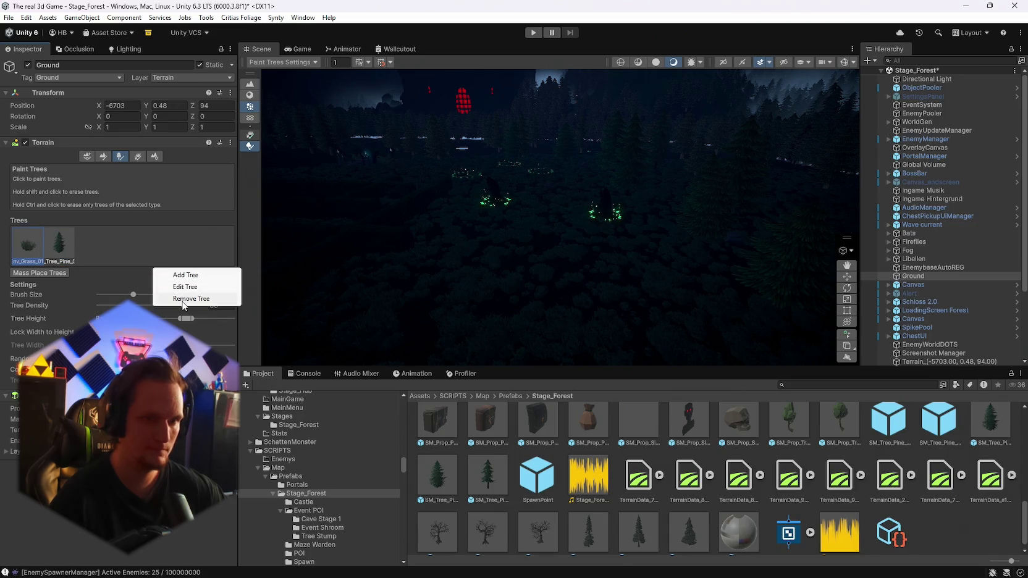
click(186, 299)
drag(526, 244, 603, 265)
double_click(33, 256)
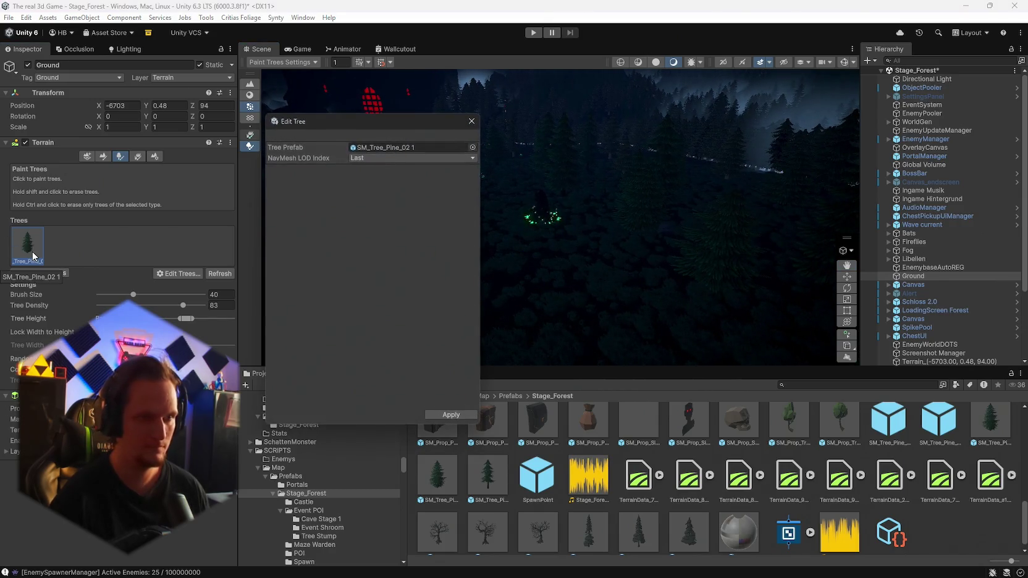
Step: Locate and inspect the SM_Tree_Pine_02 1 prefab asset, then close the tree editor
click(367, 155)
click(450, 479)
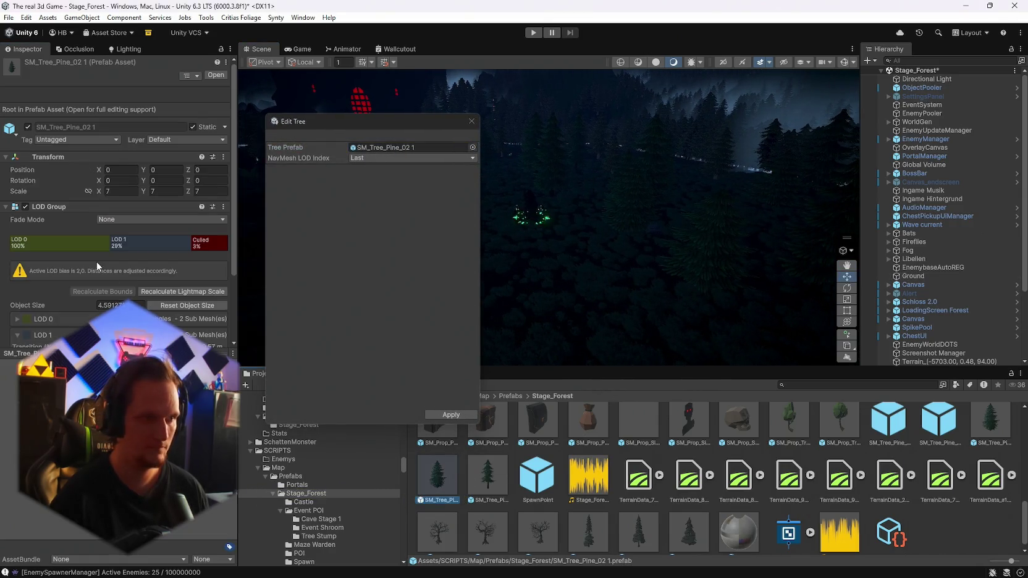
scroll(96, 261, down, 3)
scroll(94, 261, up, 3)
scroll(129, 251, down, 1)
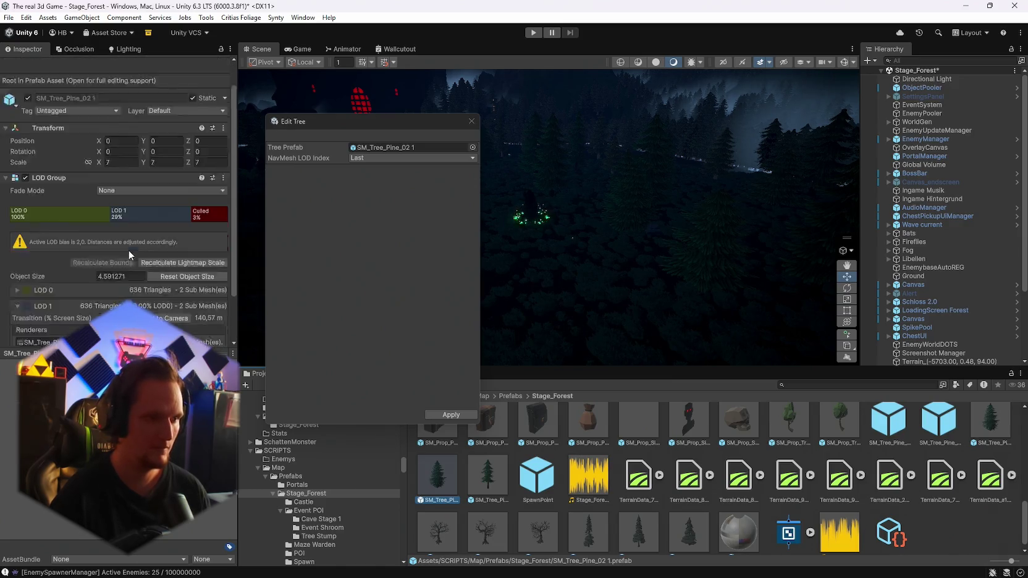
scroll(128, 251, down, 2)
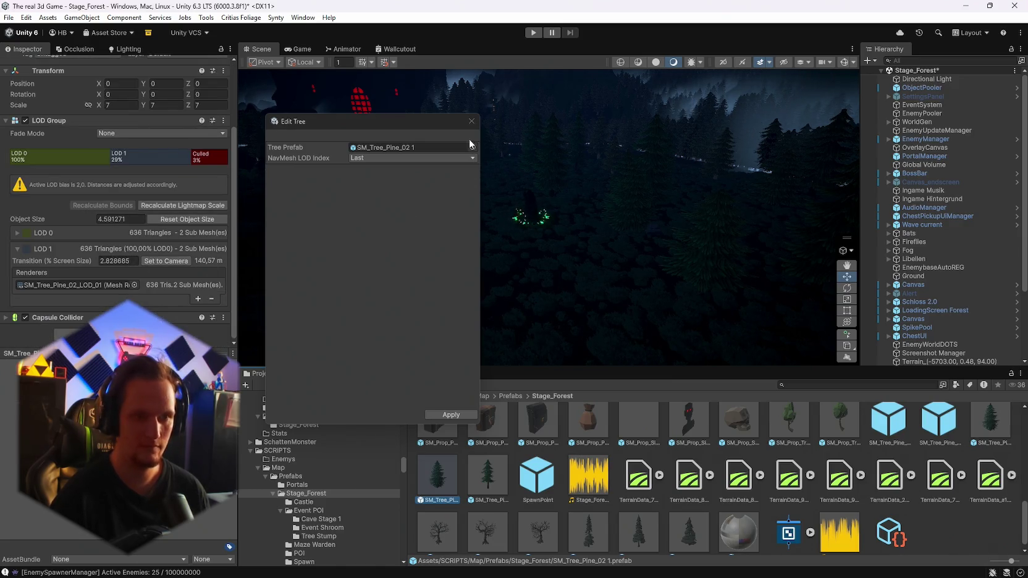
click(471, 122)
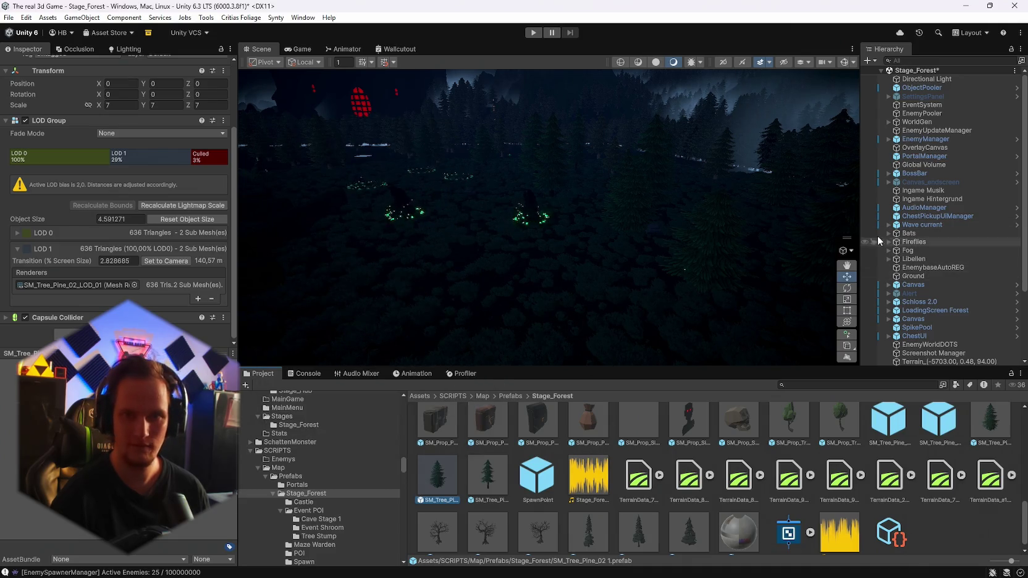
Step: Follow WorldGenConfig's Terrain Tree Entries prefab to the SM_Tree_Pine_02 asset
click(917, 122)
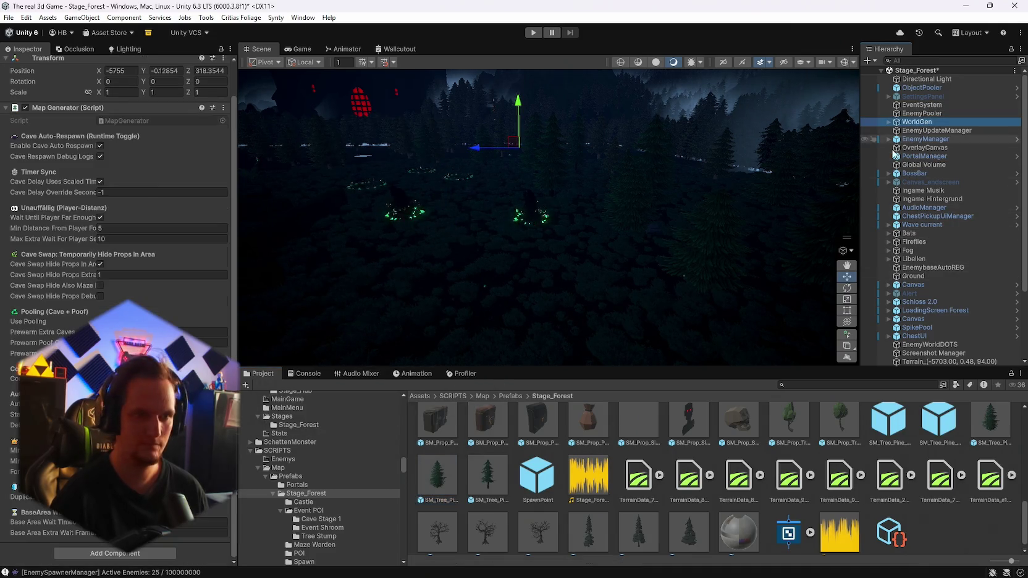
scroll(121, 301, up, 1)
scroll(109, 239, up, 1)
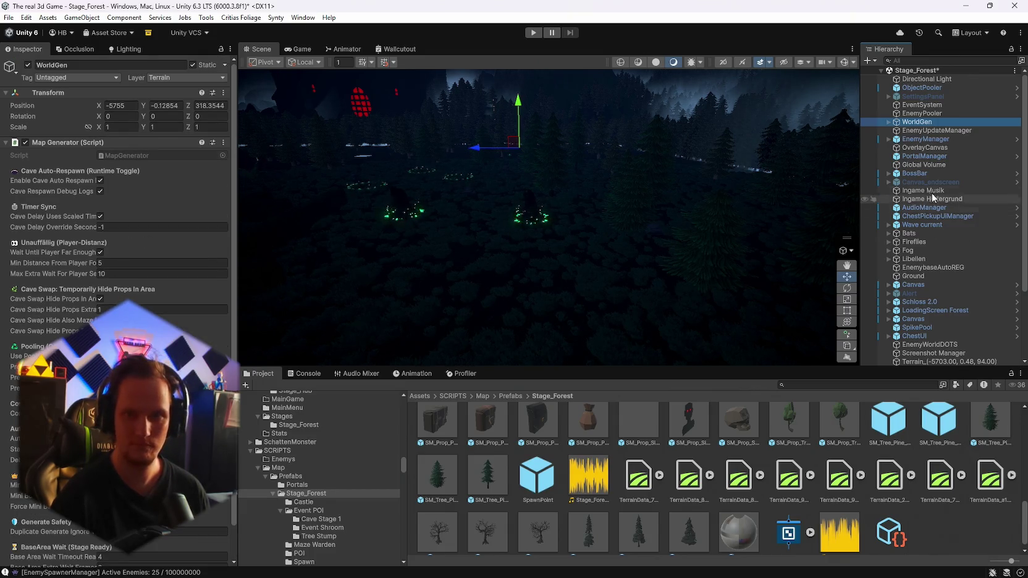
scroll(135, 232, down, 2)
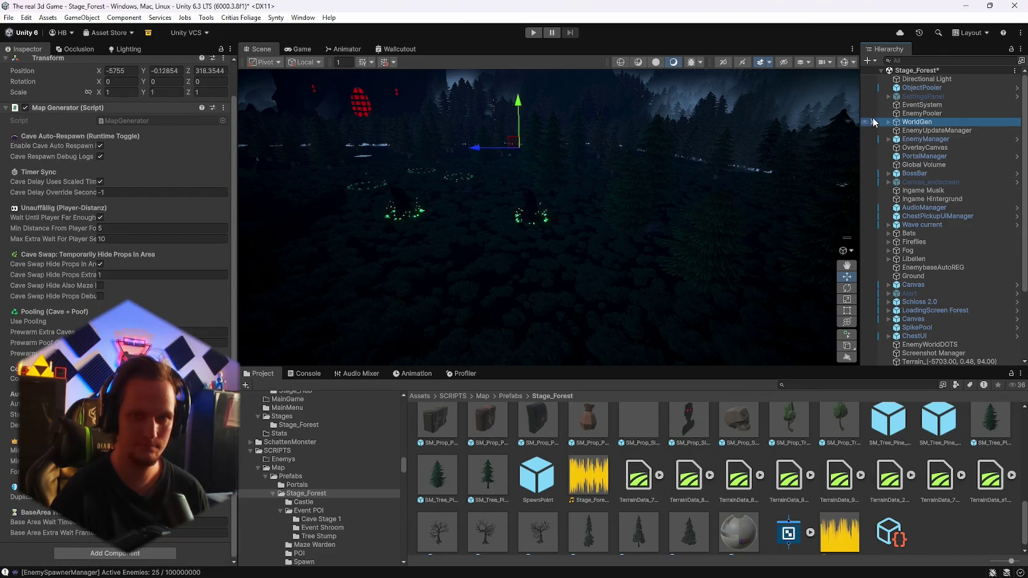
scroll(863, 487, down, 1)
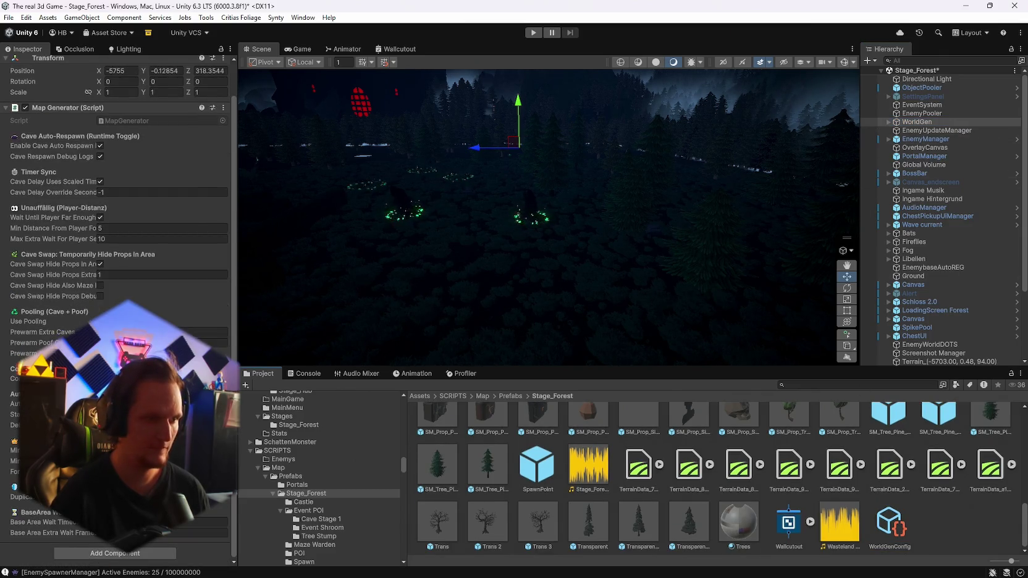
click(890, 524)
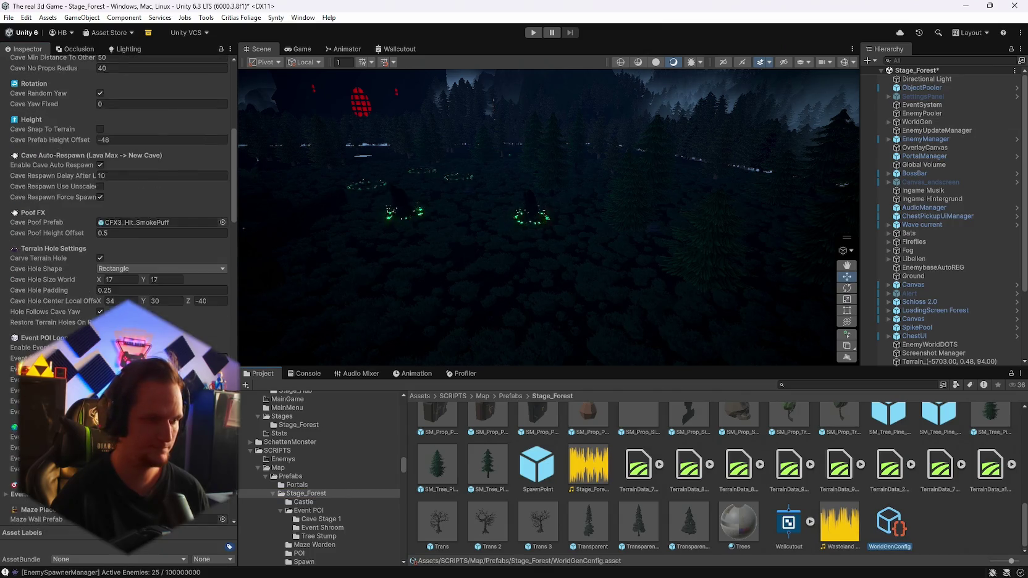
scroll(117, 290, down, 10)
drag(233, 246, 238, 502)
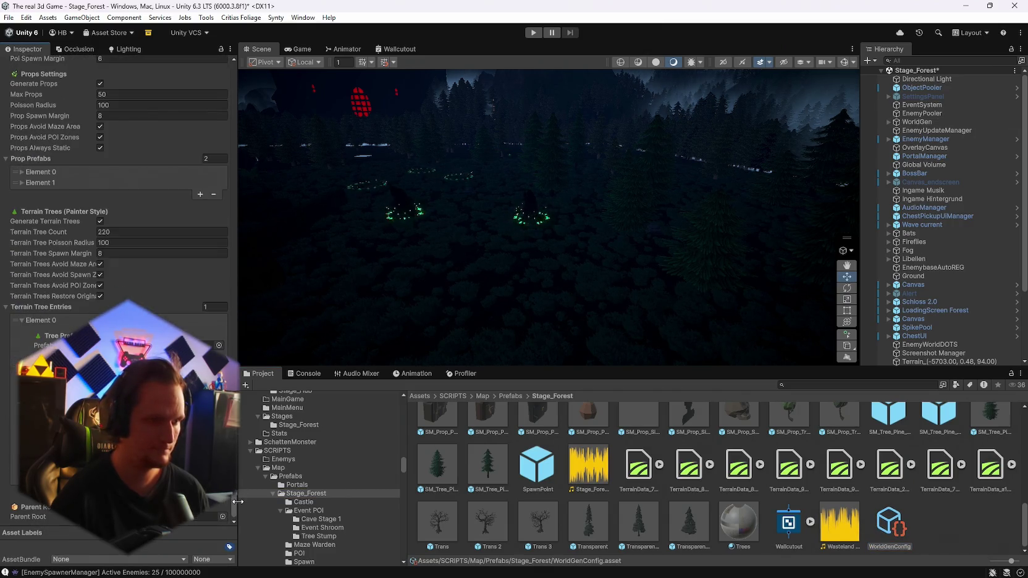
click(155, 346)
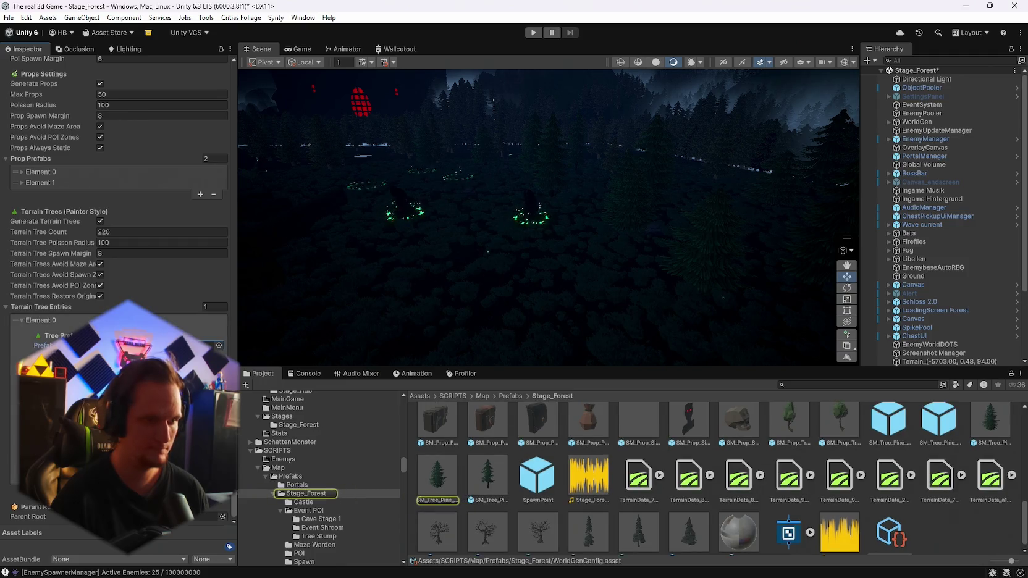
click(455, 476)
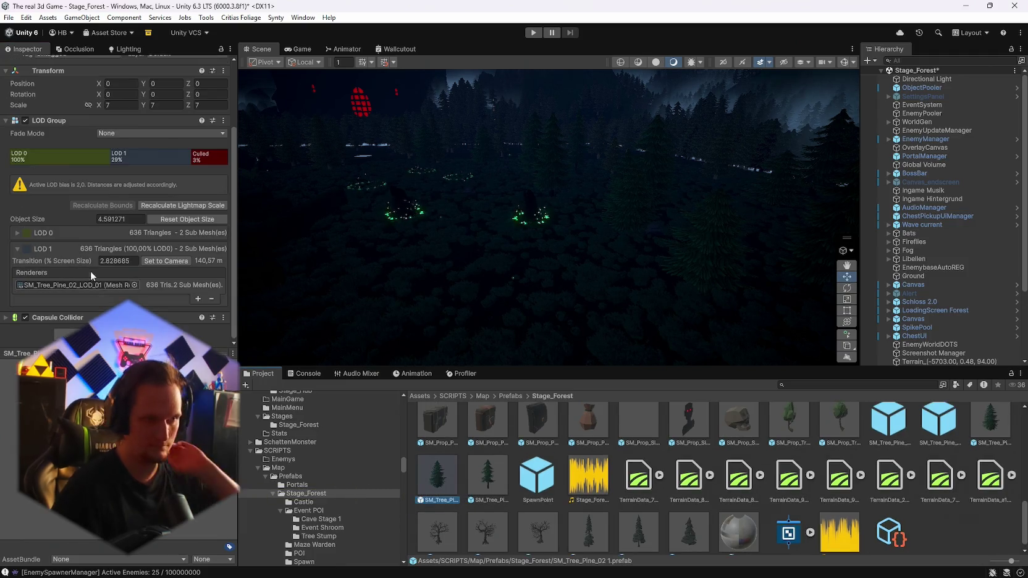
click(18, 233)
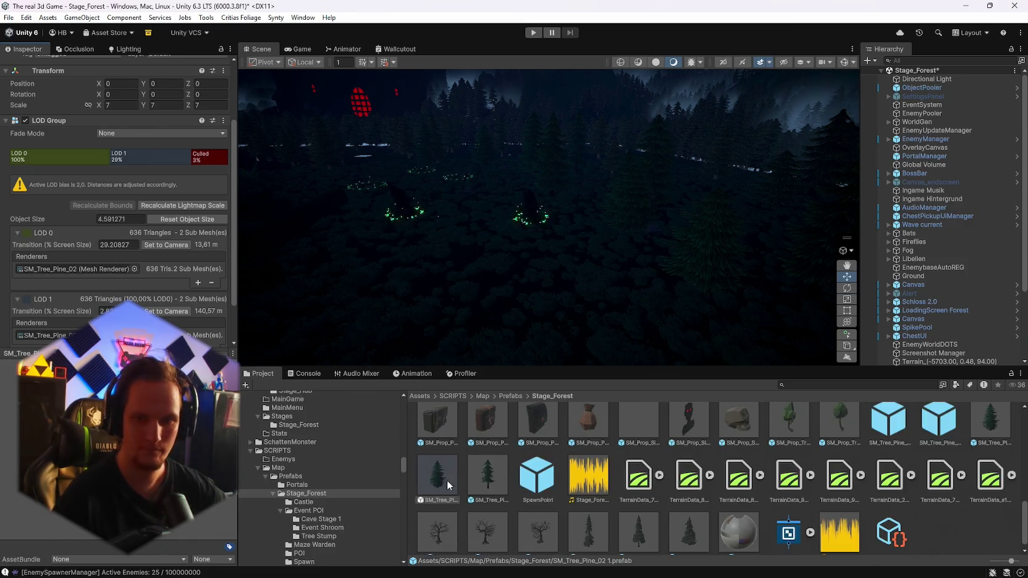
key(Left)
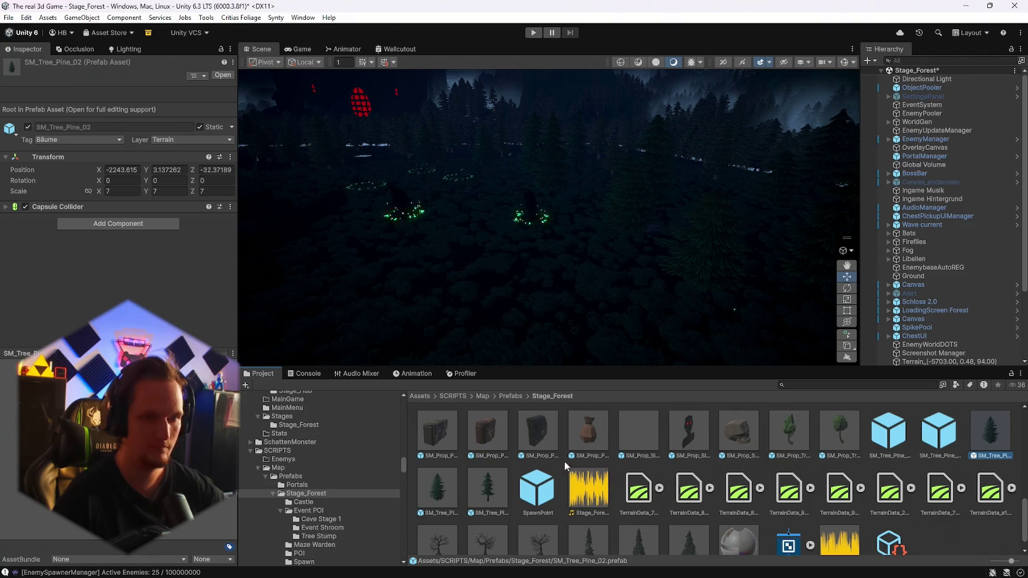
Step: Inspect the second SM_Tree_Pine's LOD Group, then select ObjectPooler and the Directional Light
click(448, 488)
scroll(115, 266, down, 5)
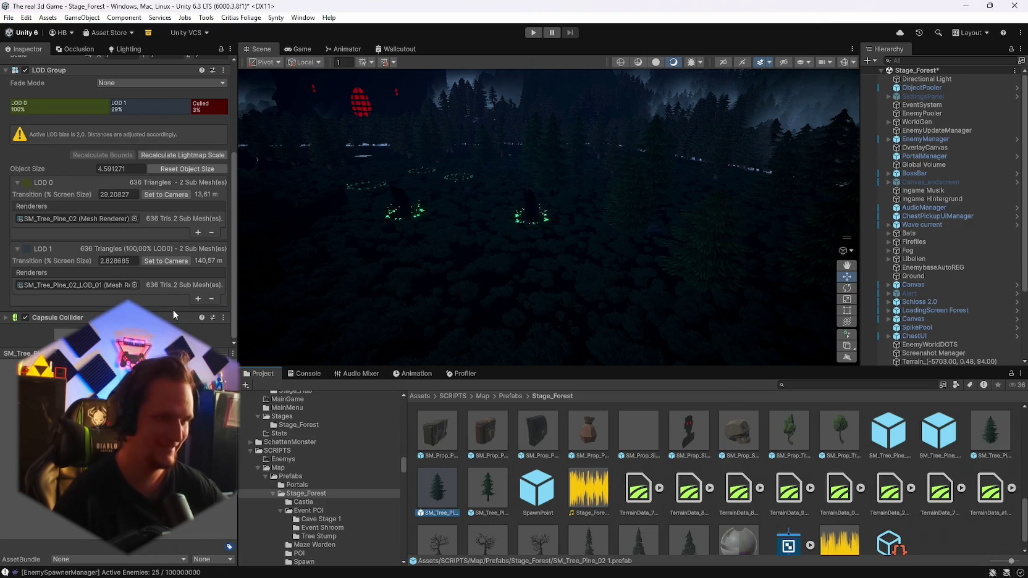
scroll(624, 460, down, 2)
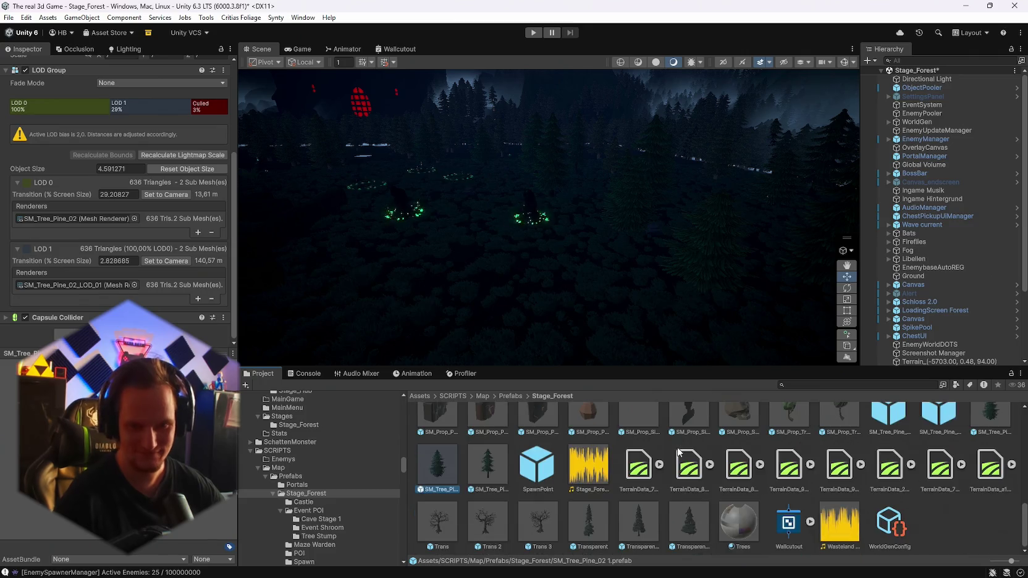
scroll(639, 466, up, 2)
scroll(640, 466, down, 2)
scroll(649, 463, up, 5)
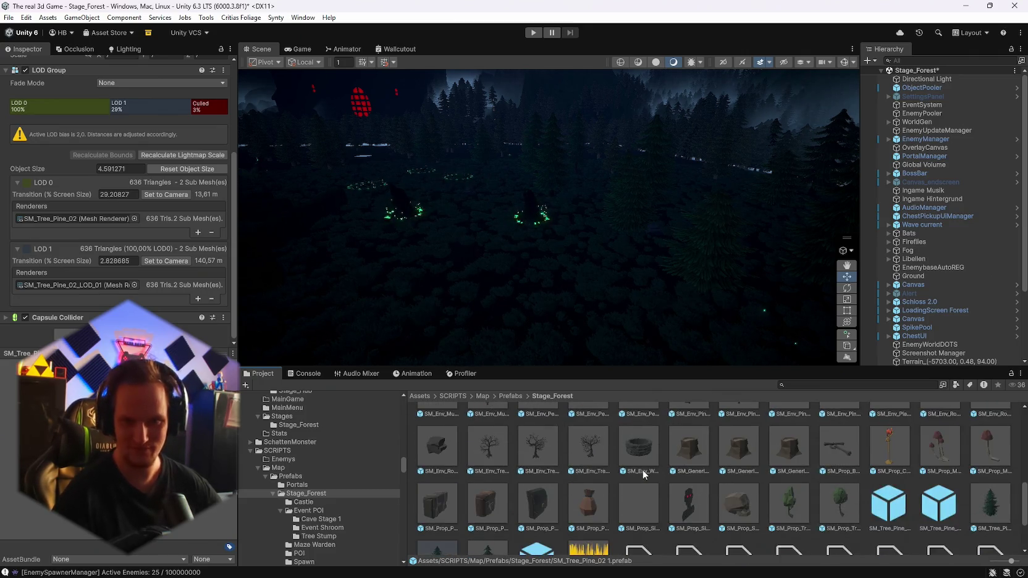
scroll(660, 460, down, 5)
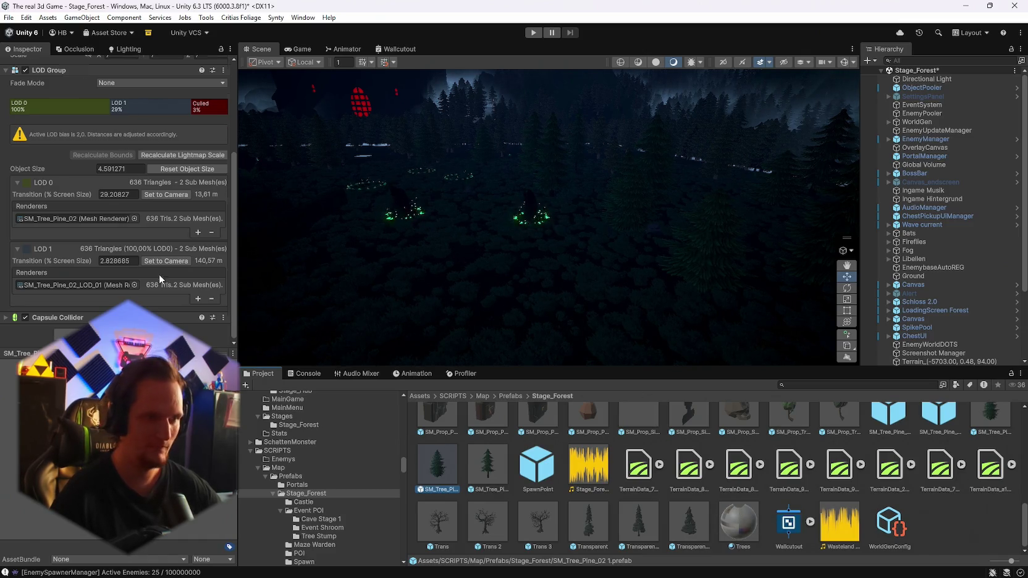
scroll(159, 275, up, 3)
scroll(159, 275, down, 3)
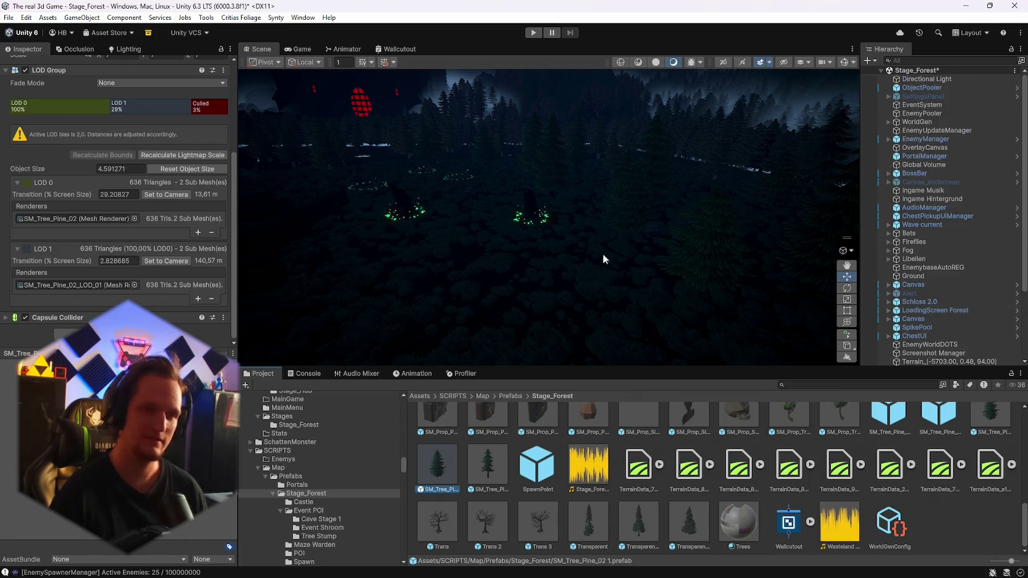
click(915, 87)
click(914, 80)
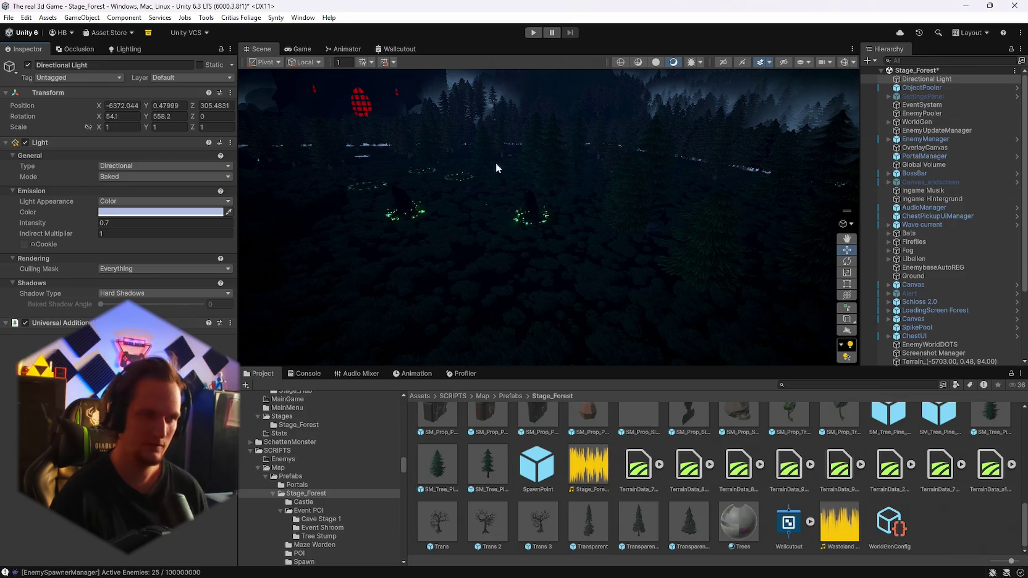
Step: Turn the Scene view camera and fly forward toward the forest treeline
drag(557, 217, 553, 213)
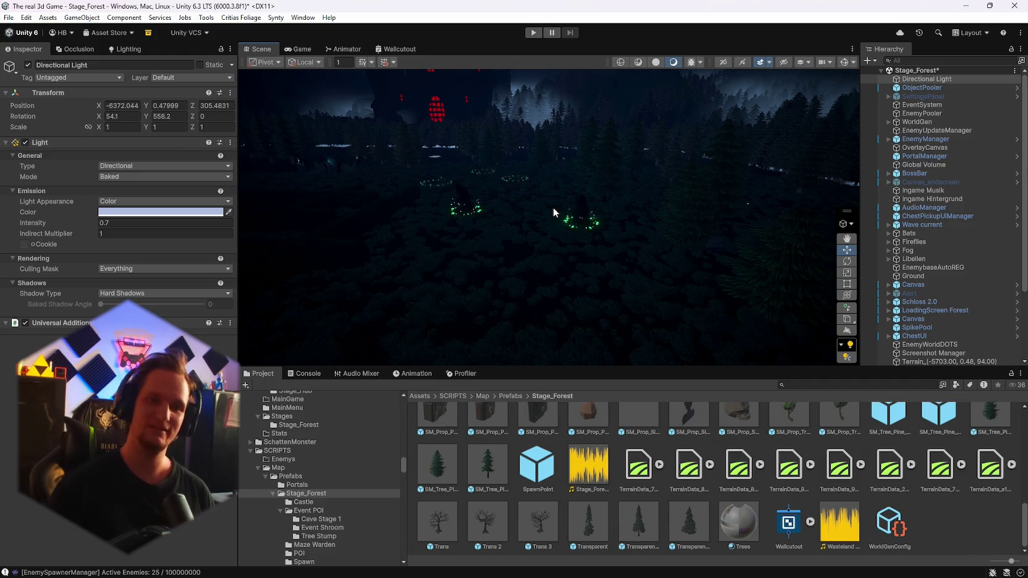
mouse_move(639, 175)
mouse_down()
mouse_move(645, 223)
mouse_move(658, 225)
mouse_move(615, 167)
mouse_move(665, 186)
mouse_move(502, 229)
mouse_move(543, 293)
mouse_move(429, 292)
mouse_move(450, 221)
mouse_move(566, 217)
mouse_move(487, 158)
mouse_move(457, 213)
mouse_move(489, 220)
mouse_up()
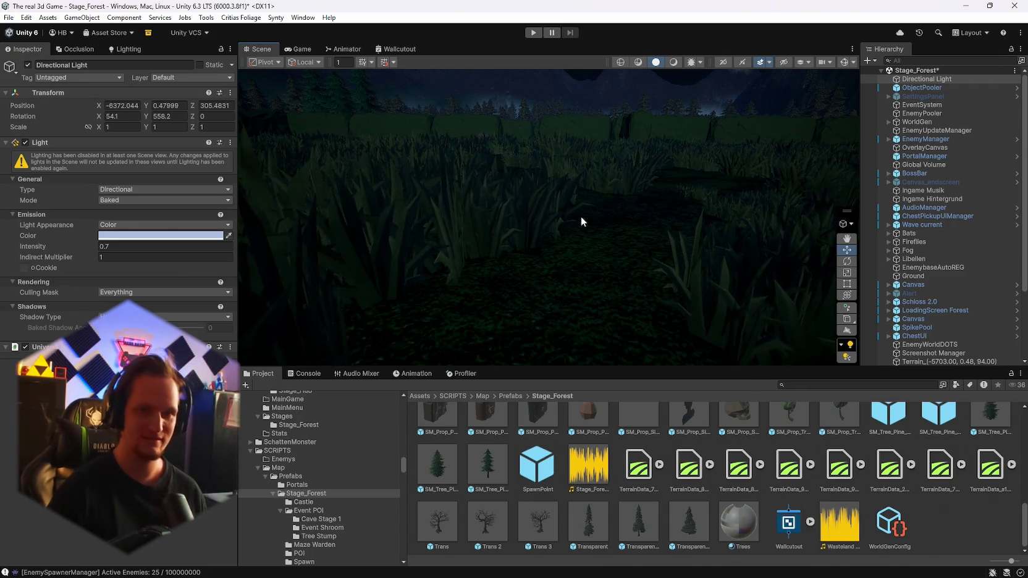
click(674, 62)
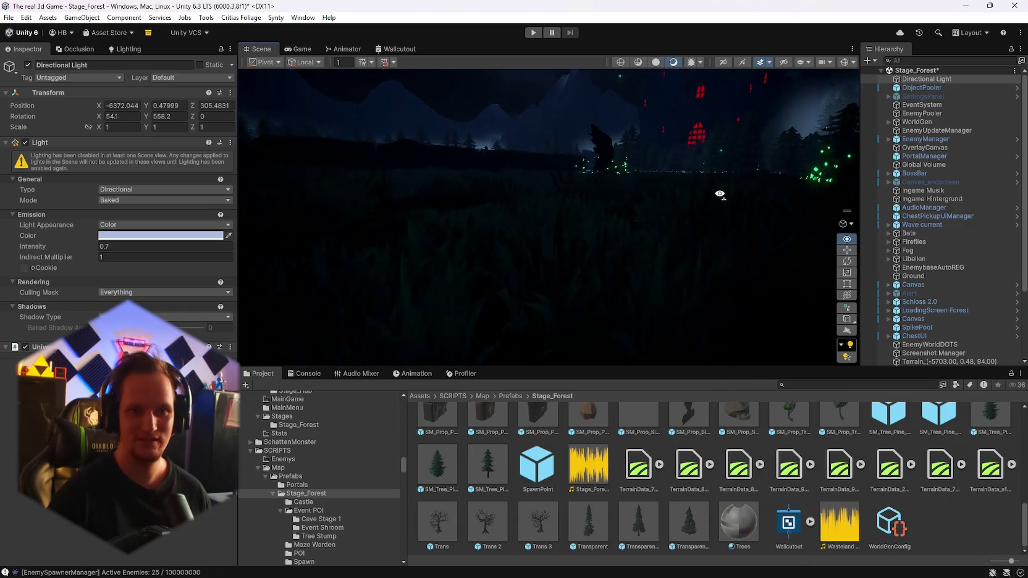
key(w)
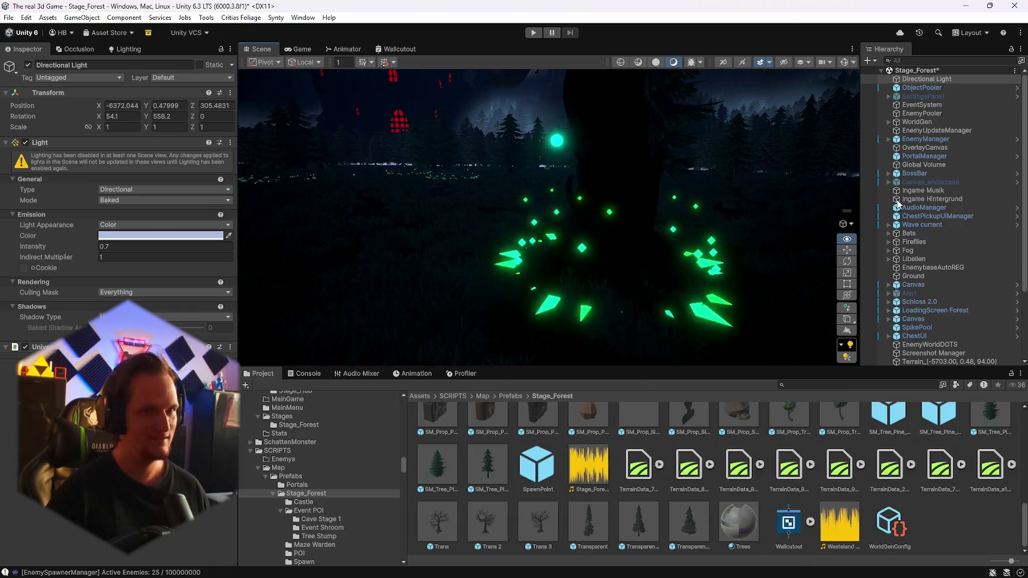
key(w)
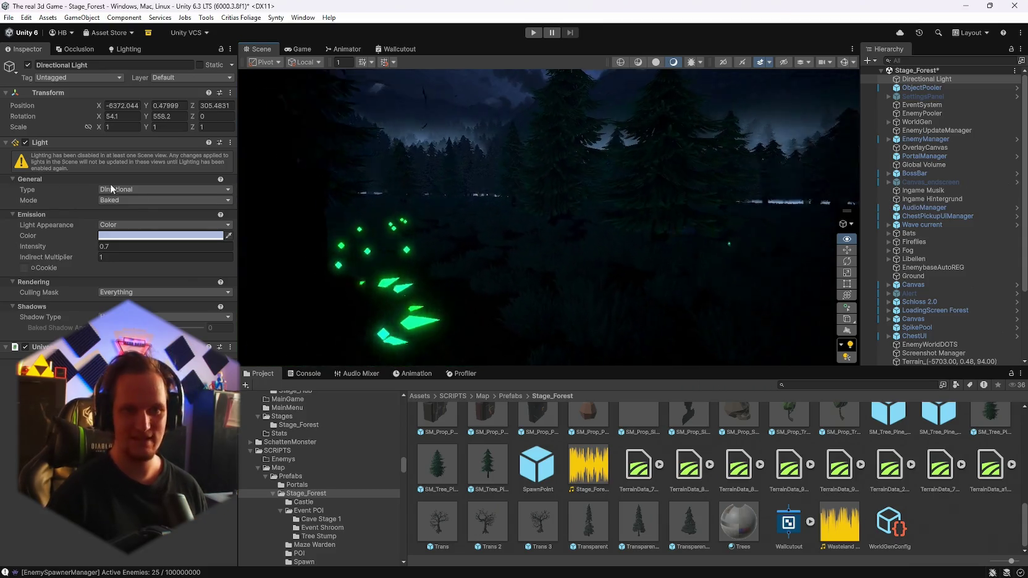
key(w)
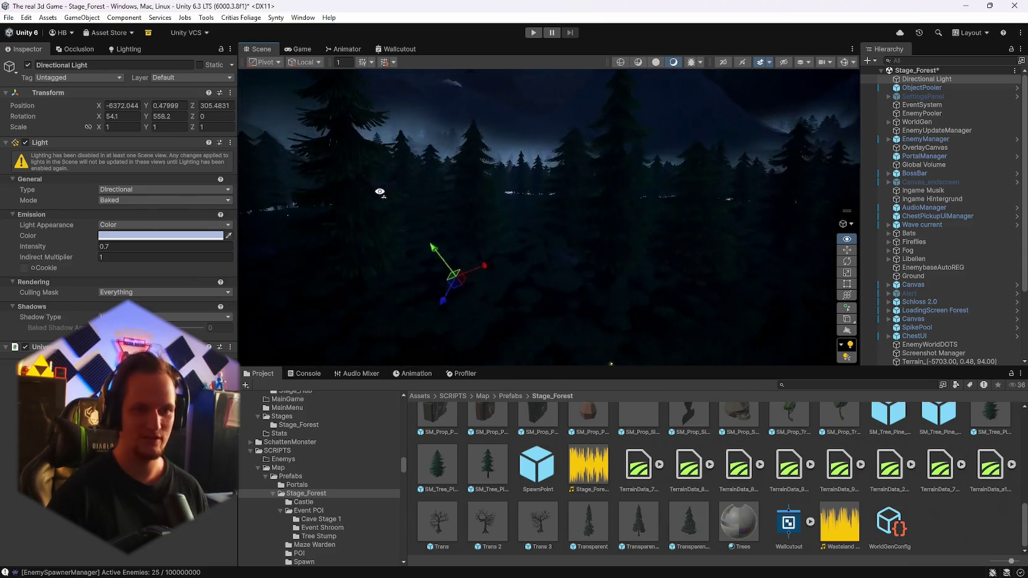
key(w)
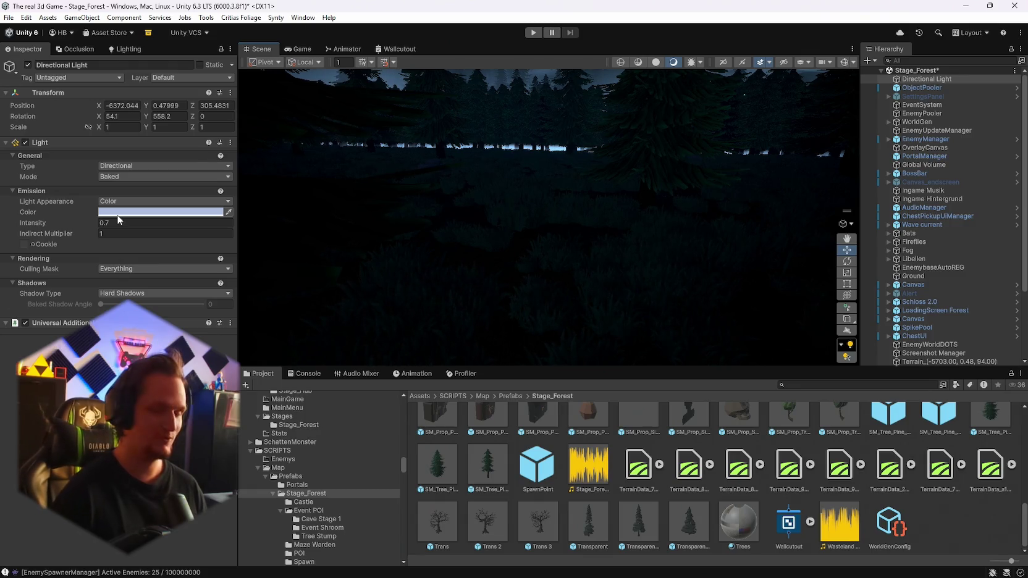
Step: Look up toward the mountains, then select the Ground terrain for tree painting
mouse_move(404, 185)
mouse_down()
mouse_move(611, 202)
mouse_move(764, 196)
mouse_move(154, 212)
mouse_move(219, 215)
mouse_up()
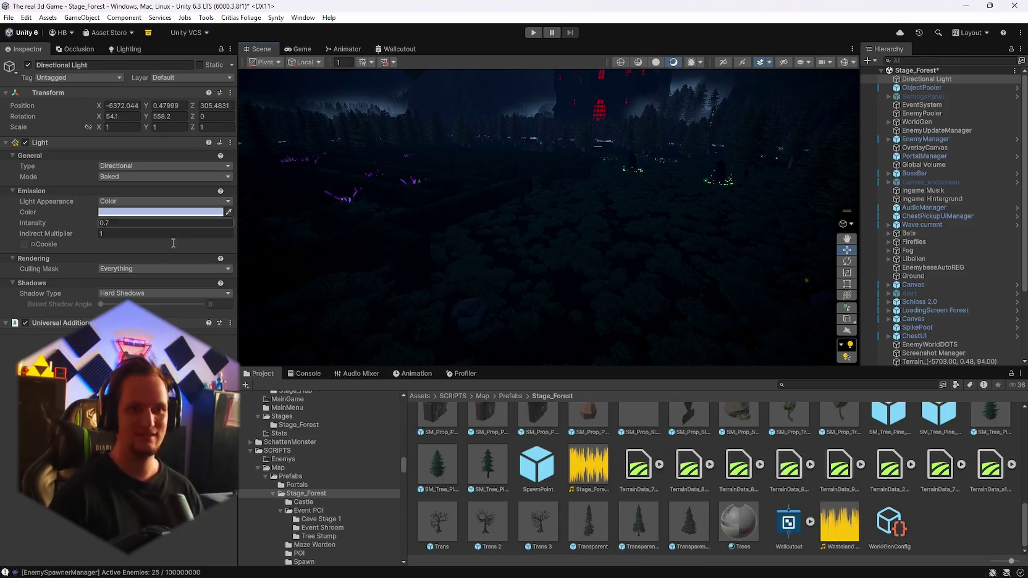
right_click(218, 215)
mouse_move(333, 214)
mouse_down()
mouse_move(367, 218)
mouse_move(278, 169)
mouse_move(601, 196)
mouse_move(507, 248)
mouse_move(390, 196)
mouse_move(413, 229)
mouse_move(612, 358)
mouse_move(485, 320)
mouse_move(486, 310)
mouse_move(791, 327)
mouse_move(683, 309)
mouse_move(432, 330)
mouse_move(454, 312)
mouse_move(557, 329)
mouse_up()
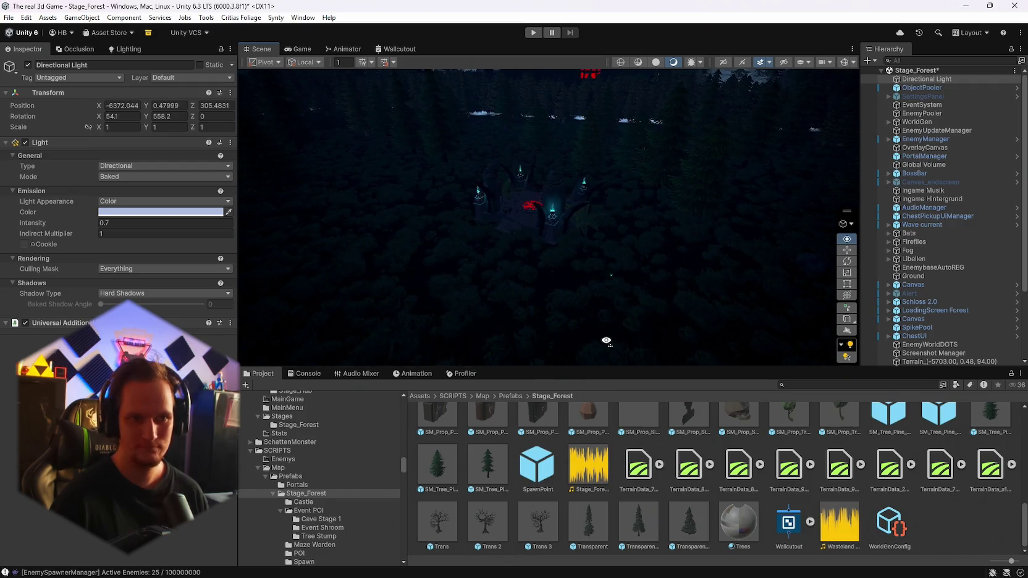
mouse_move(597, 333)
mouse_down()
mouse_move(679, 297)
mouse_move(898, 343)
mouse_move(946, 341)
mouse_move(815, 339)
mouse_move(729, 356)
mouse_move(729, 380)
mouse_move(777, 401)
mouse_up()
mouse_move(870, 291)
mouse_down()
mouse_move(913, 289)
mouse_move(770, 323)
mouse_up()
click(769, 323)
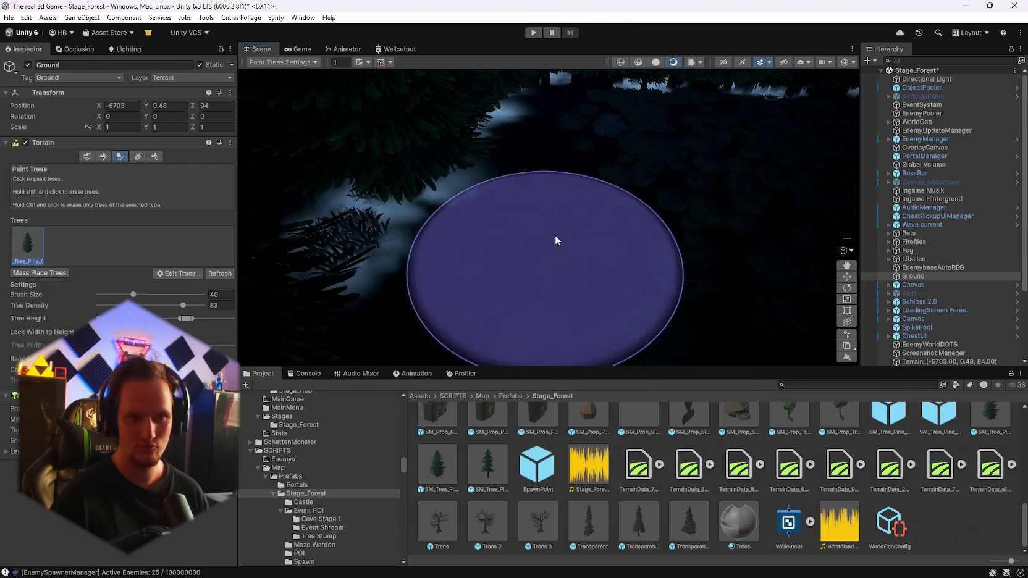
click(136, 157)
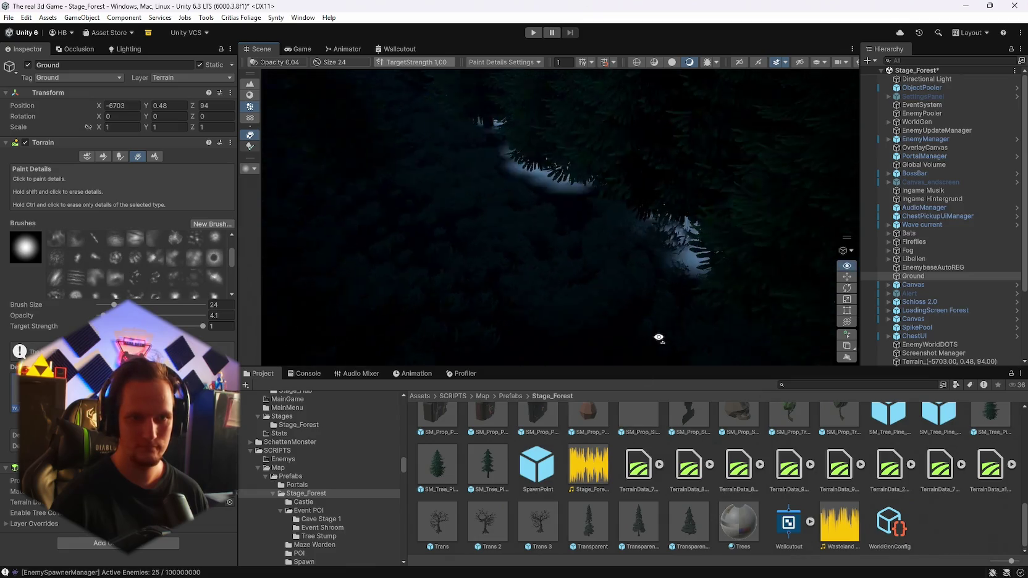
key(alt)
key(q)
mouse_move(375, 113)
mouse_down()
mouse_move(654, 195)
mouse_move(633, 131)
mouse_move(637, 108)
mouse_move(640, 117)
mouse_move(614, 124)
mouse_move(591, 191)
mouse_up()
click(591, 191)
click(580, 178)
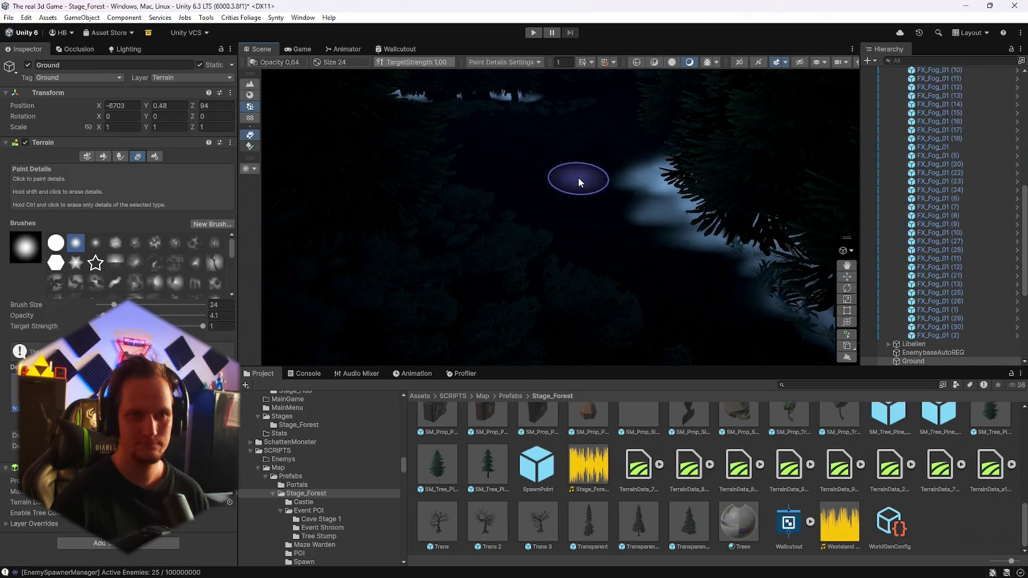
mouse_move(552, 112)
mouse_down()
mouse_move(634, 209)
mouse_move(614, 166)
mouse_up()
click(732, 210)
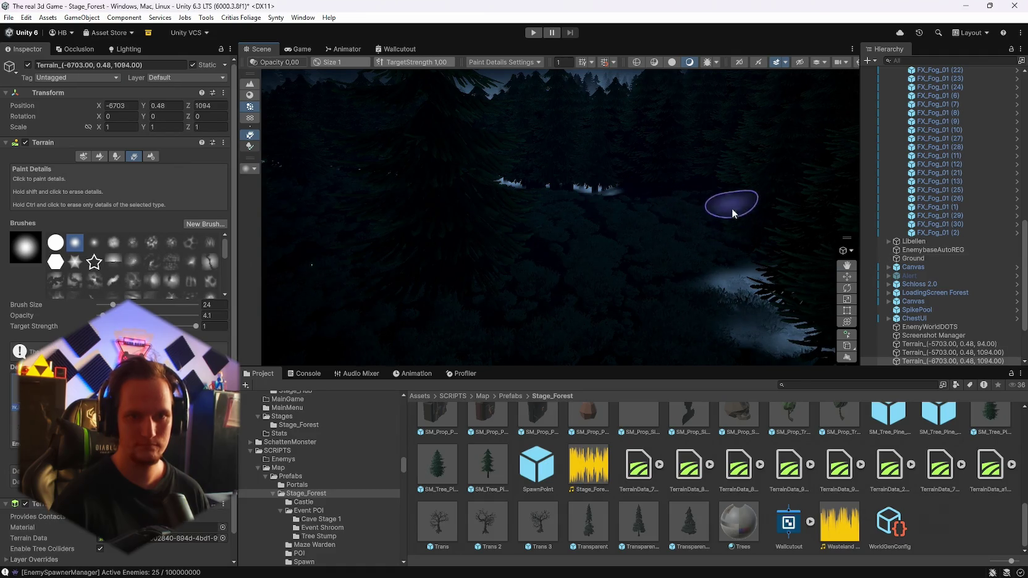
mouse_move(650, 331)
mouse_down()
mouse_move(525, 309)
mouse_move(422, 326)
mouse_move(422, 305)
mouse_move(399, 342)
mouse_move(648, 350)
mouse_move(333, 303)
mouse_move(371, 272)
mouse_move(882, 346)
mouse_move(832, 366)
mouse_up()
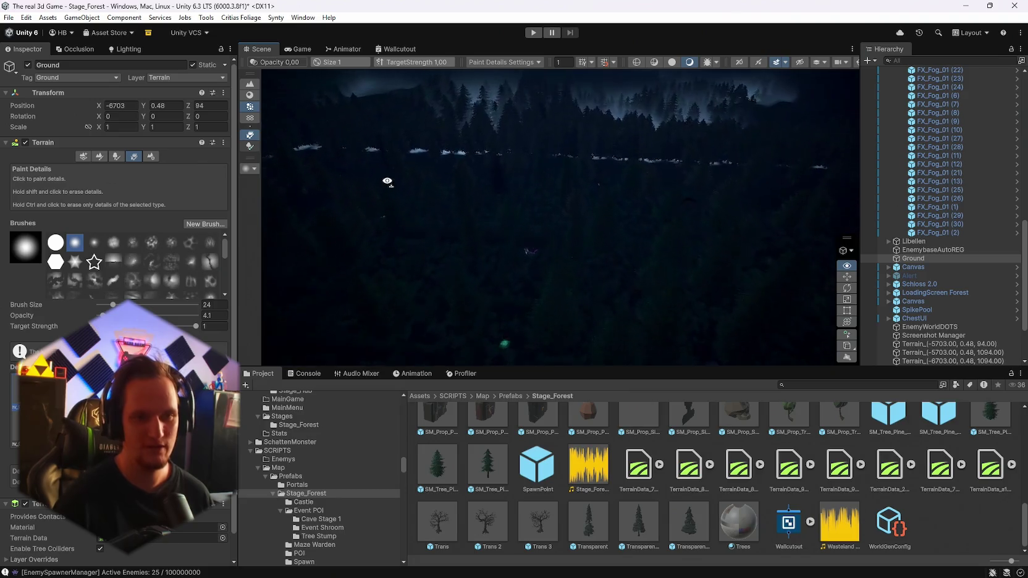
mouse_move(266, 202)
mouse_down()
mouse_move(562, 177)
mouse_move(541, 173)
mouse_move(707, 147)
mouse_move(726, 151)
mouse_move(365, 183)
mouse_move(741, 180)
mouse_move(710, 195)
mouse_up()
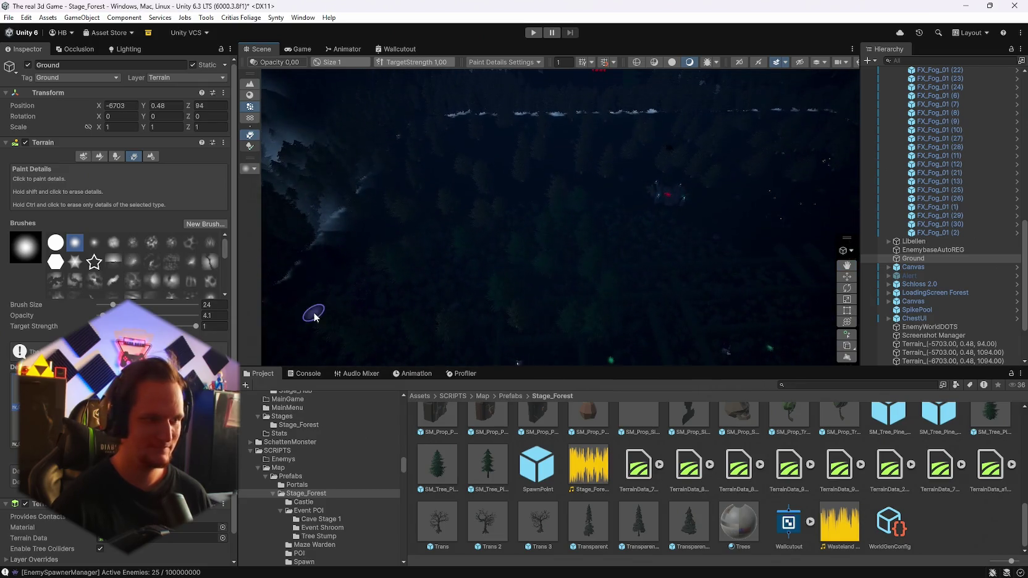
click(115, 156)
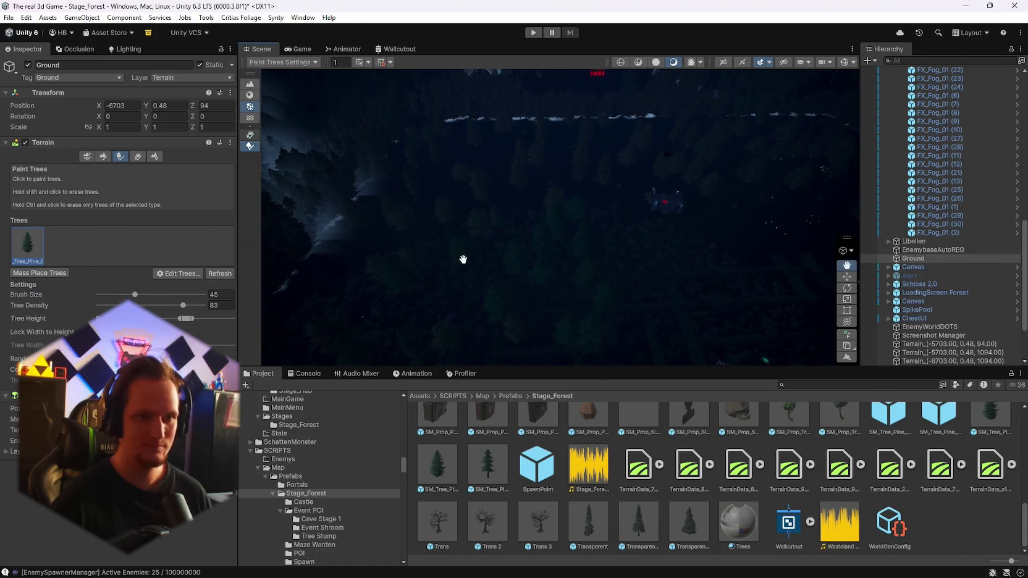
Step: Set the tree brush size to 324 and erase trees inside the forest clearing
drag(464, 260, 465, 269)
text(354)
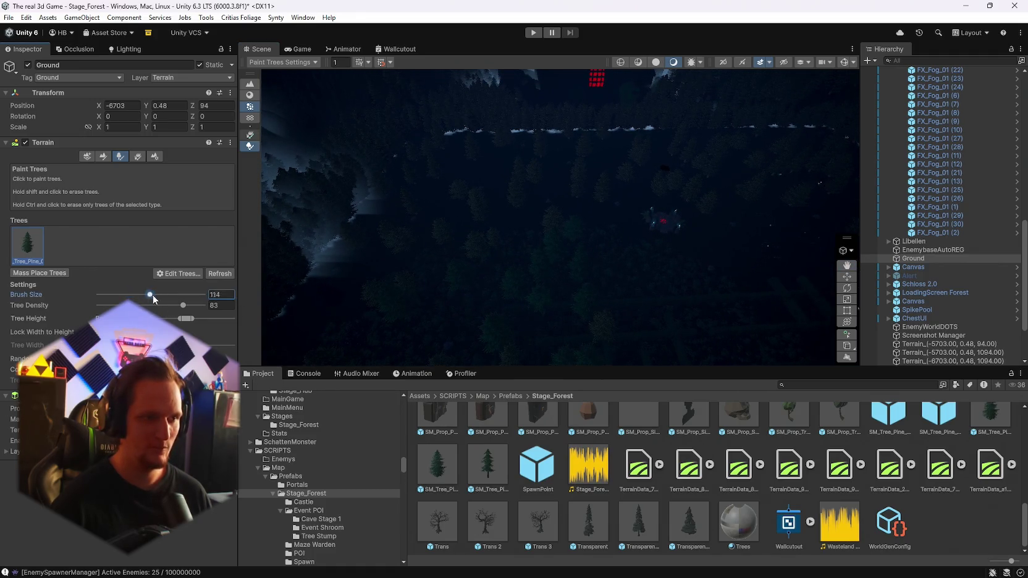
key(Return)
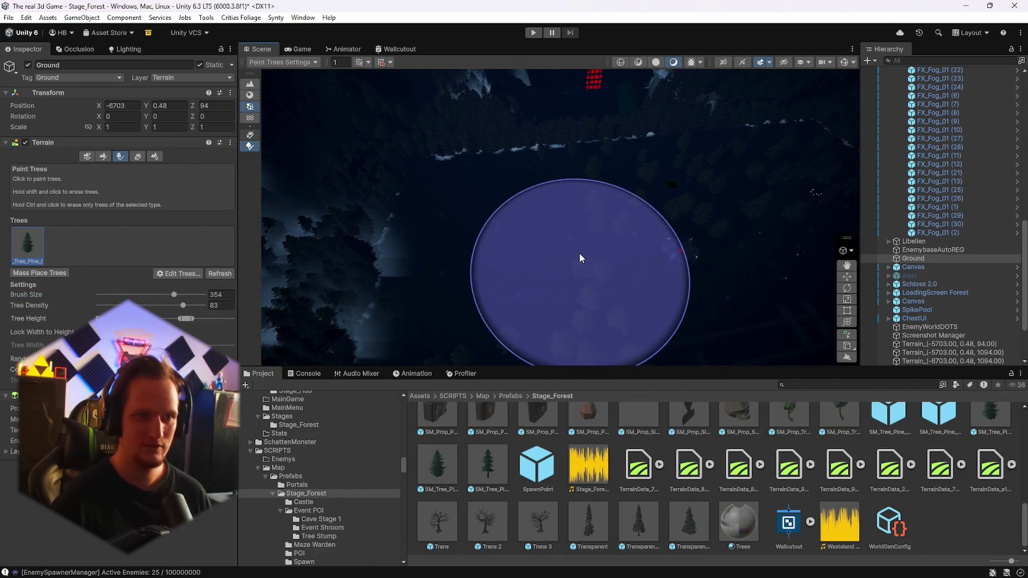
drag(176, 297, 172, 295)
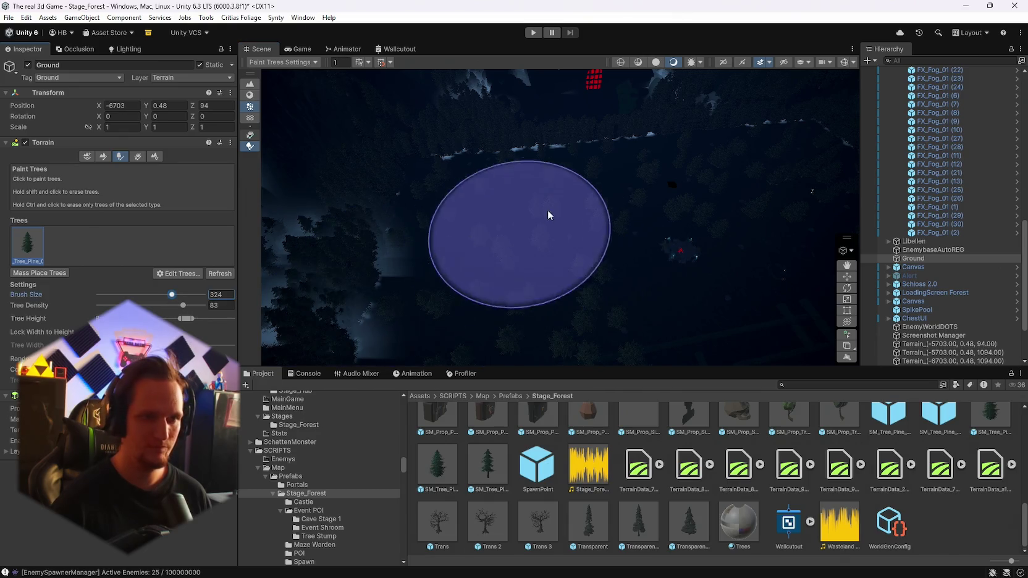
mouse_move(546, 216)
mouse_down()
mouse_move(526, 229)
mouse_move(658, 234)
mouse_up()
Step: Orbit around the cleared area to check the surrounding forest edge
scroll(548, 201, down, 5)
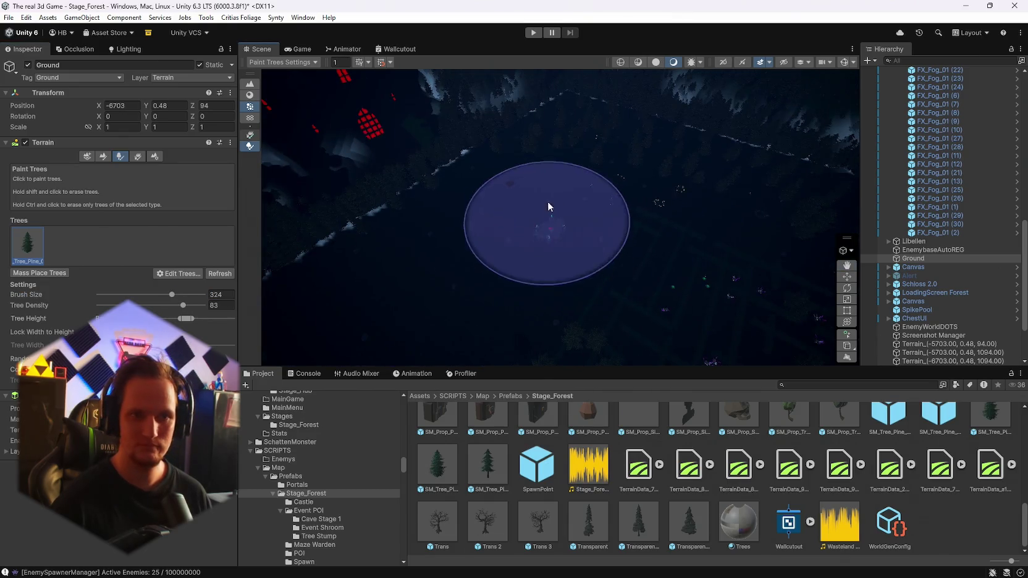
mouse_move(592, 169)
mouse_down()
mouse_move(516, 199)
mouse_move(469, 190)
mouse_move(475, 163)
mouse_move(516, 226)
mouse_move(463, 212)
mouse_move(569, 224)
mouse_move(572, 254)
mouse_up()
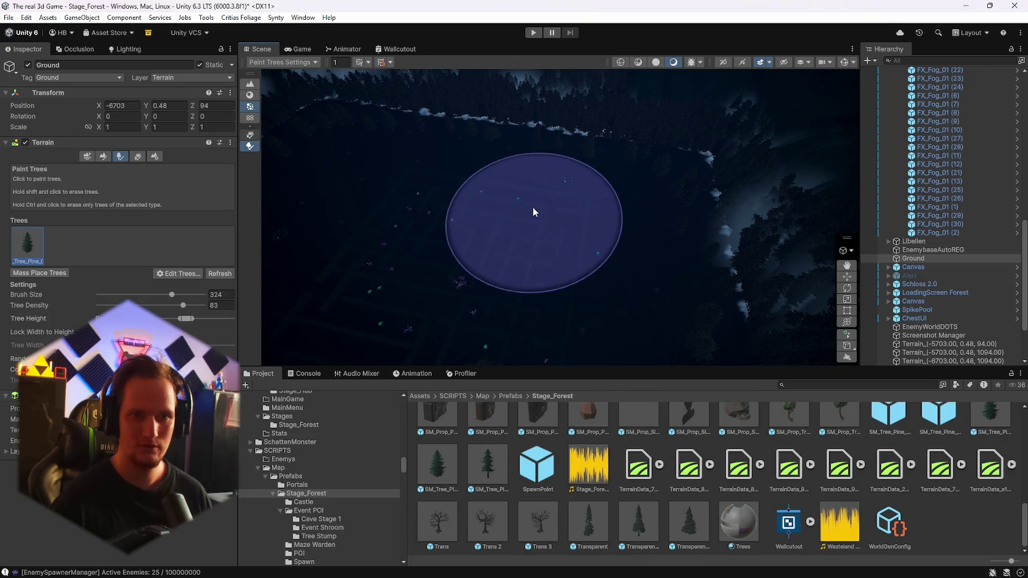
mouse_move(599, 208)
mouse_down()
mouse_move(620, 248)
mouse_move(574, 286)
mouse_move(540, 272)
mouse_up()
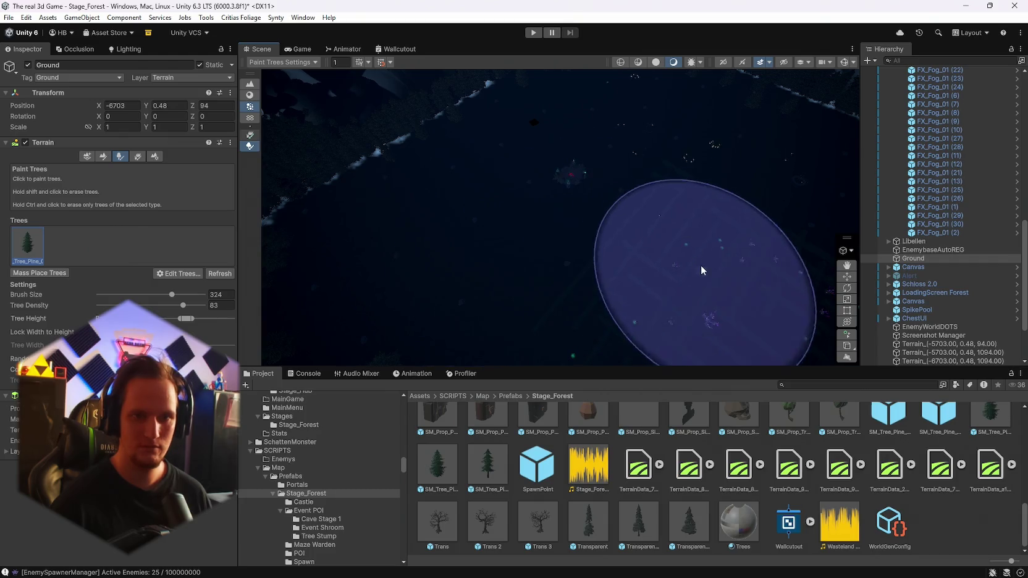
drag(619, 257, 631, 229)
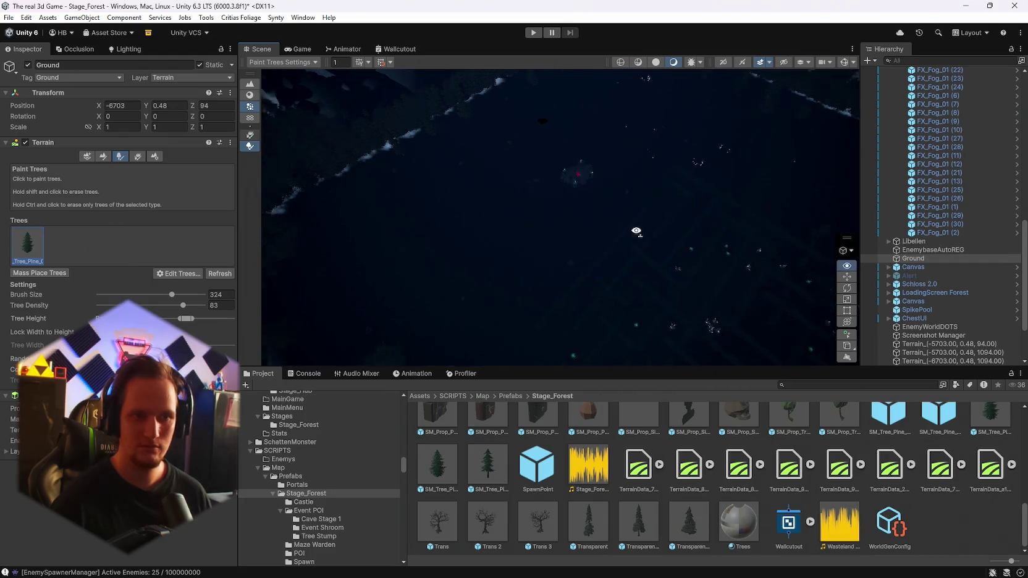
drag(571, 275, 694, 252)
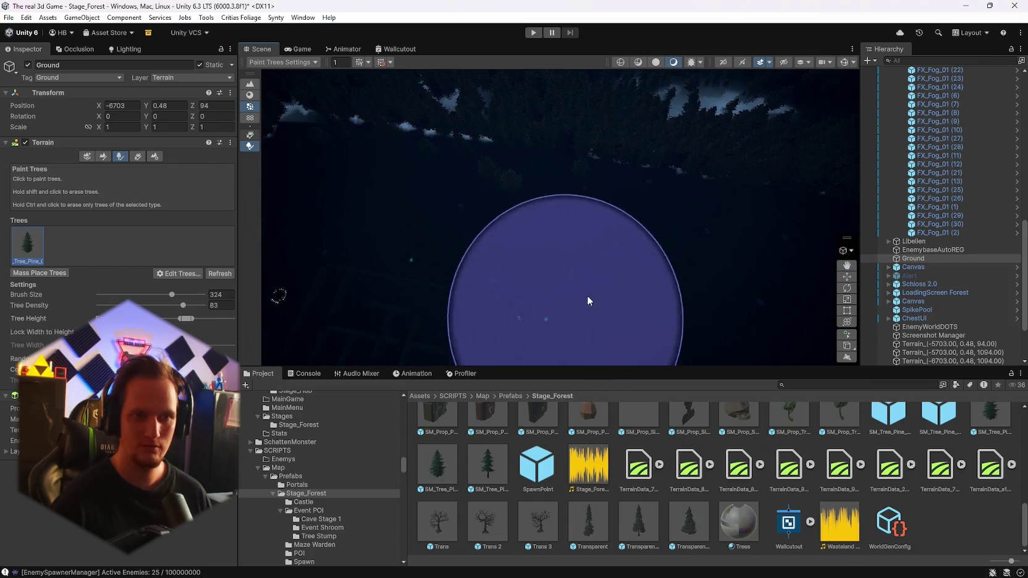
drag(409, 244, 384, 246)
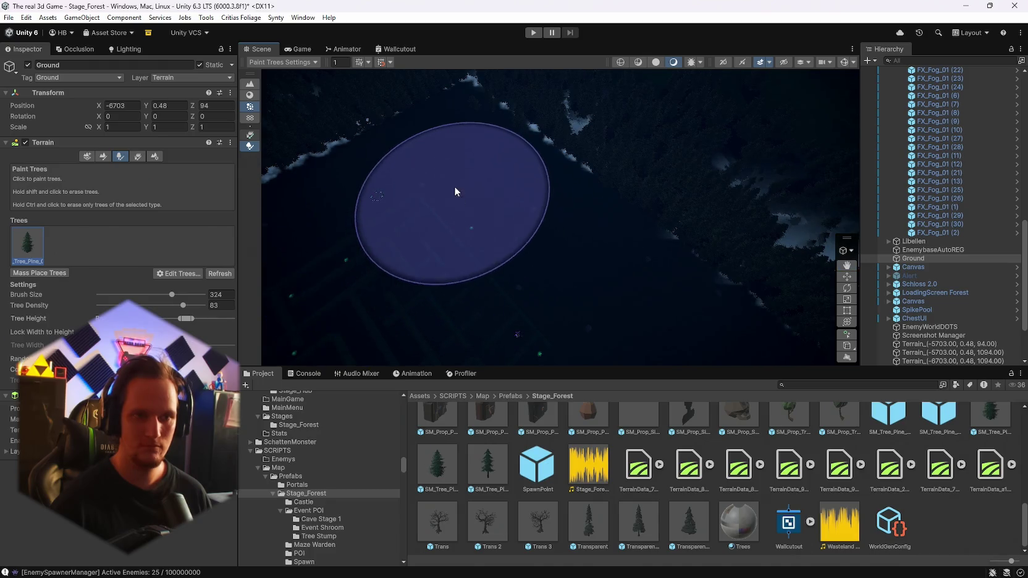
mouse_move(434, 193)
mouse_down()
mouse_move(456, 198)
mouse_move(498, 175)
mouse_up()
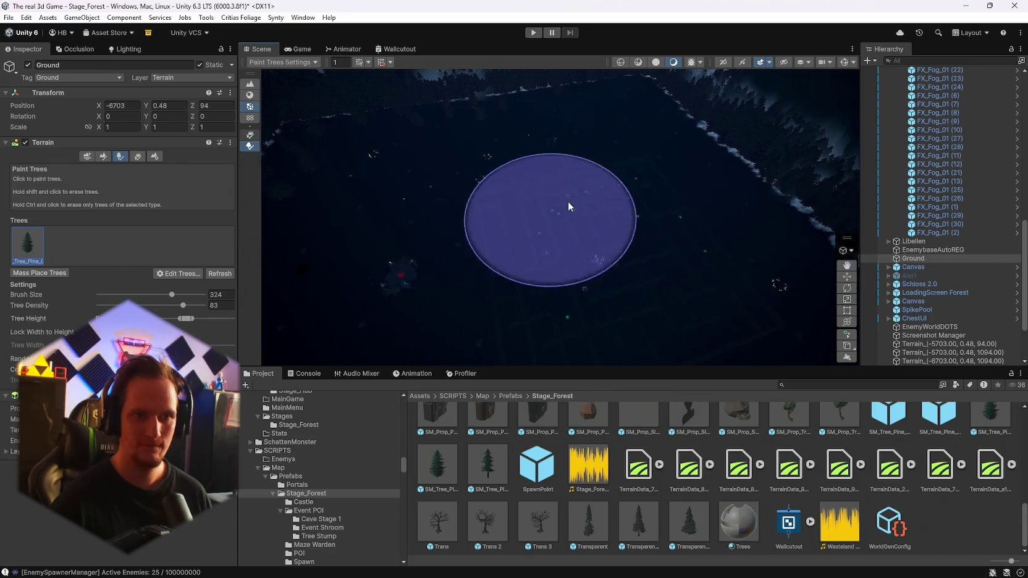
mouse_move(569, 207)
mouse_down()
mouse_move(486, 151)
mouse_move(555, 196)
mouse_move(535, 252)
mouse_move(572, 196)
mouse_move(551, 248)
mouse_move(665, 287)
mouse_move(472, 290)
mouse_move(443, 281)
mouse_move(447, 247)
mouse_up()
Step: Open the WorldGenConfig asset and expand Prop Prefabs Elements 0 and 1
click(876, 538)
scroll(231, 470, down, 15)
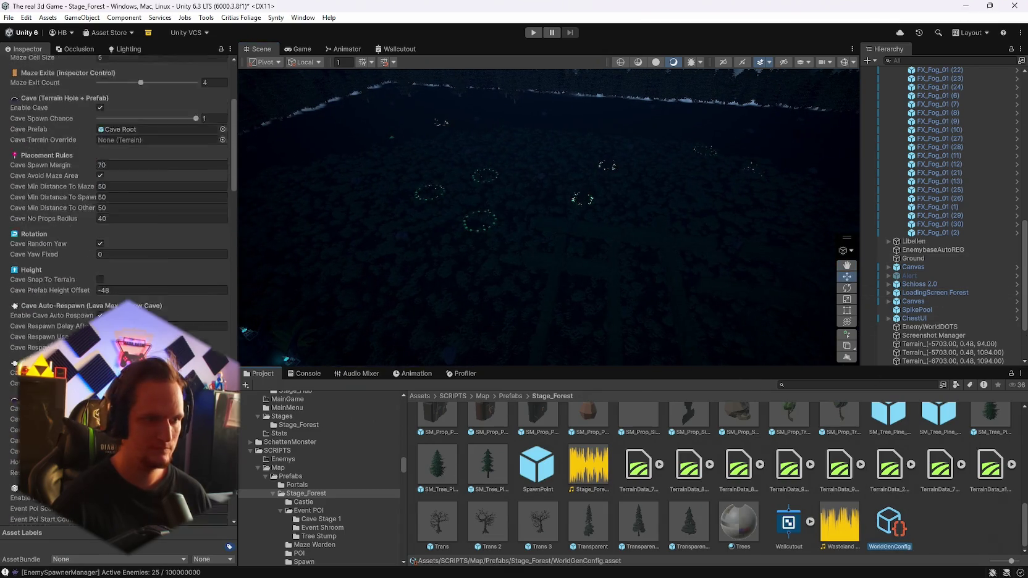
scroll(208, 510, down, 3)
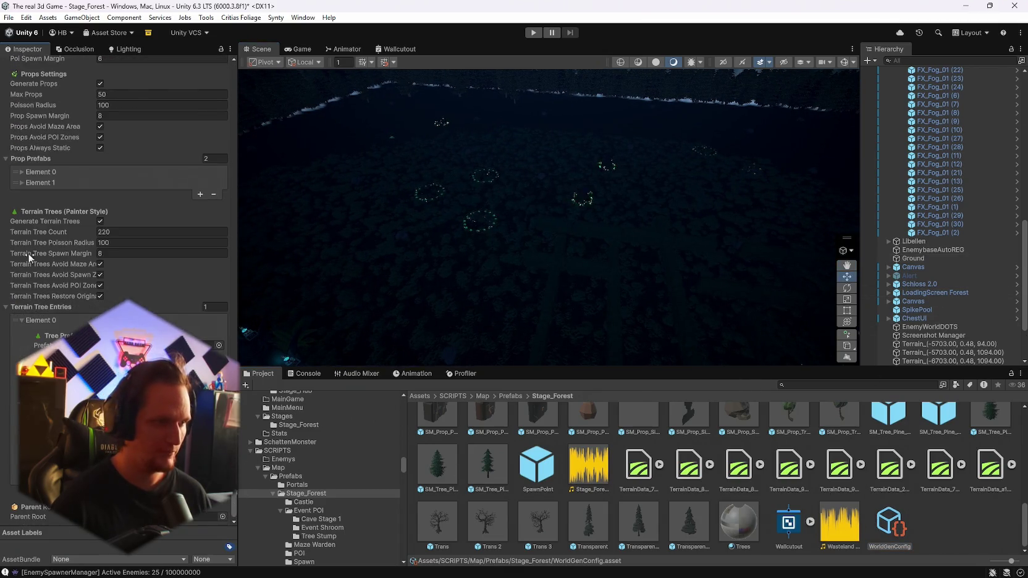
scroll(64, 287, up, 4)
click(22, 288)
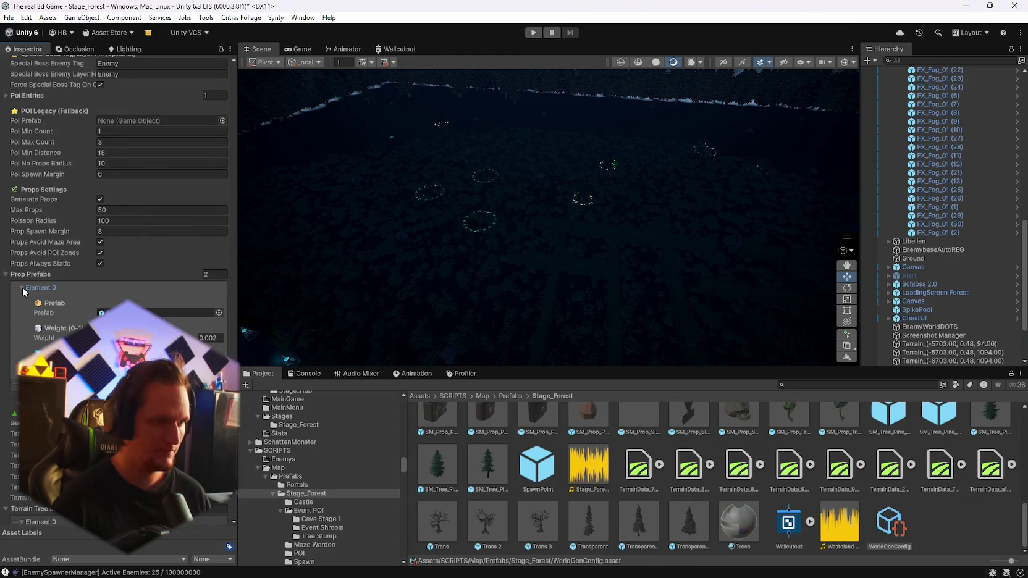
click(21, 288)
click(22, 299)
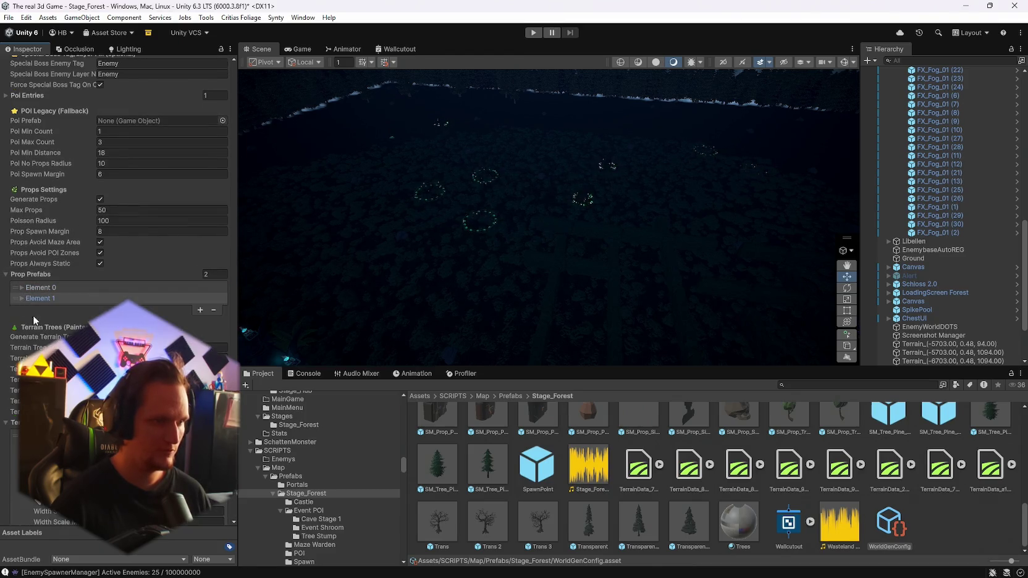
Step: Scroll through the POI, maze and terrain hole settings and rotate the scene view
scroll(34, 321, up, 7)
scroll(117, 290, down, 4)
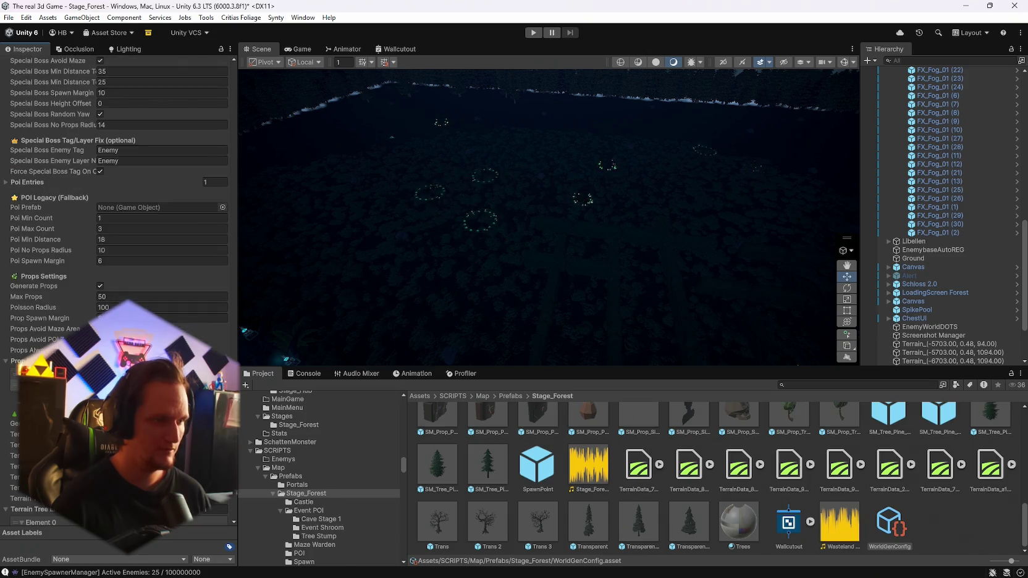
scroll(118, 290, up, 4)
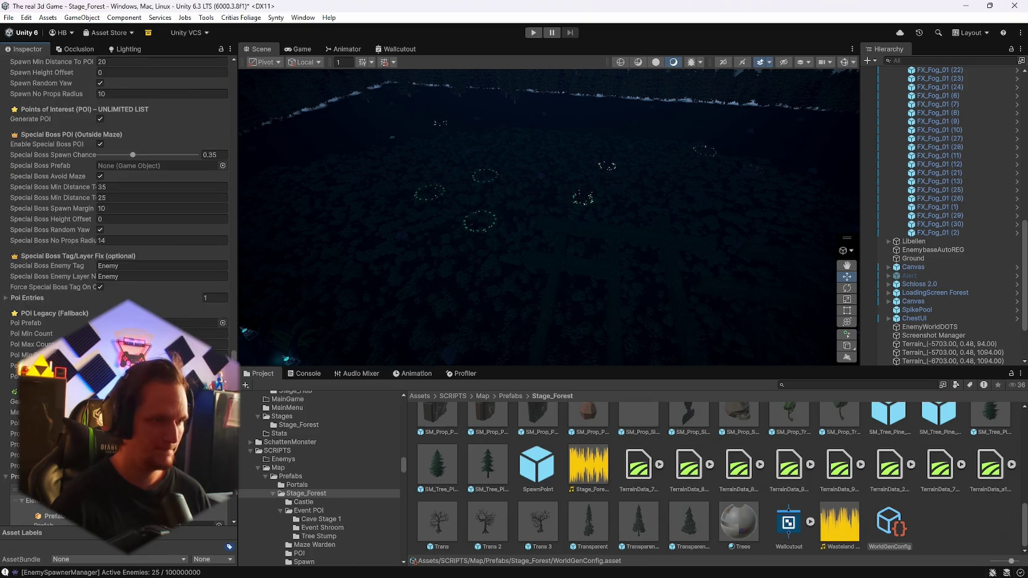
scroll(117, 290, up, 6)
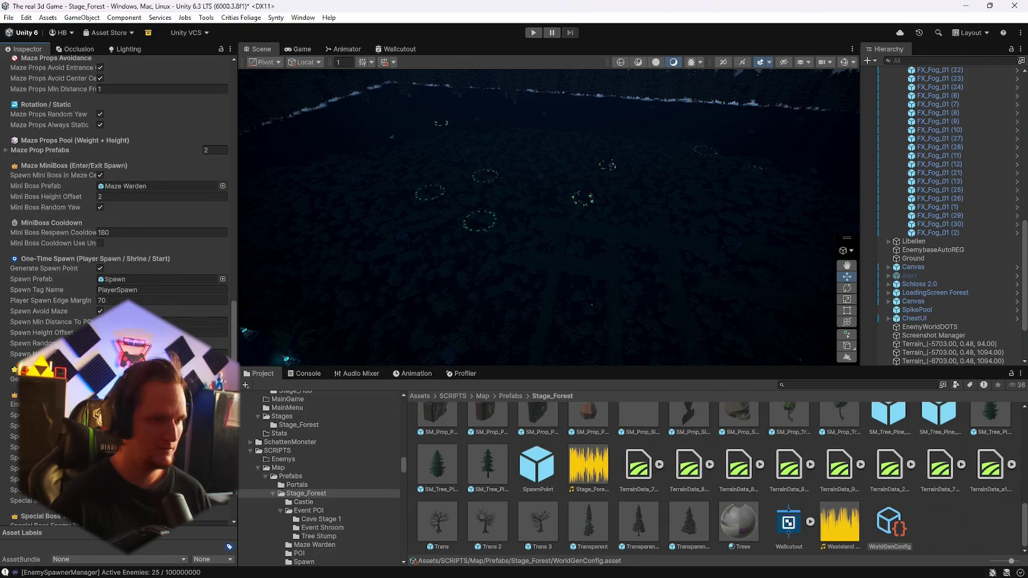
scroll(117, 291, up, 2)
scroll(118, 291, up, 4)
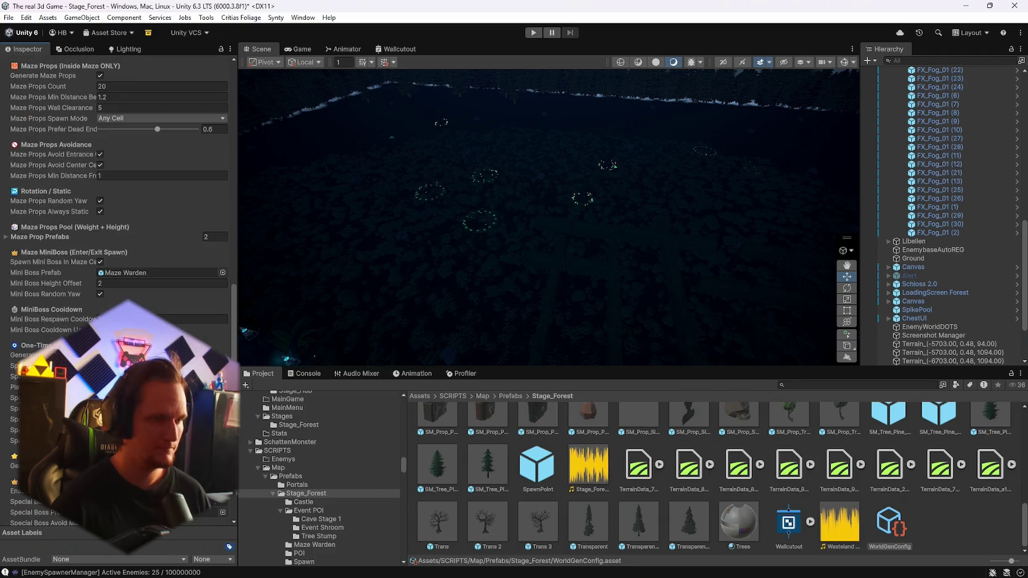
scroll(118, 290, up, 10)
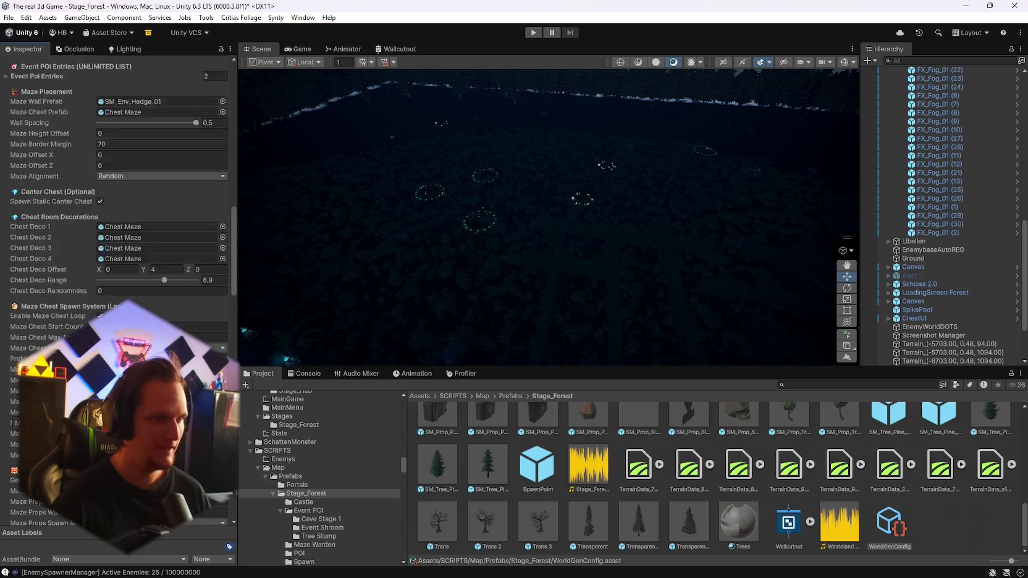
scroll(118, 291, up, 4)
drag(576, 262, 526, 236)
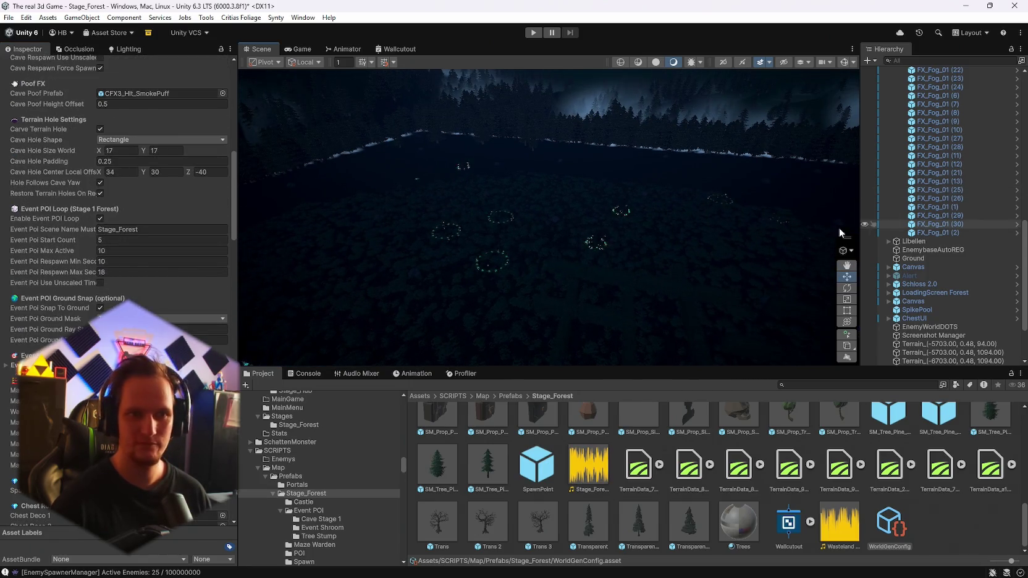
mouse_move(839, 227)
mouse_down()
mouse_move(636, 209)
mouse_move(665, 218)
mouse_up()
click(8, 18)
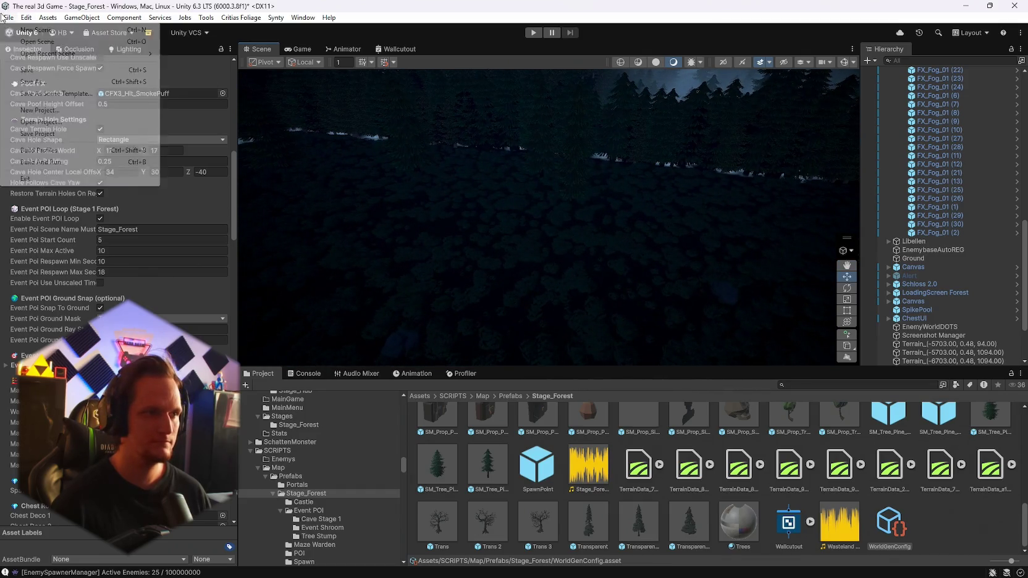
Step: Save Stage_Forest, open Stage_Hub from recent scenes, and enter play mode
mouse_move(59, 56)
click(213, 65)
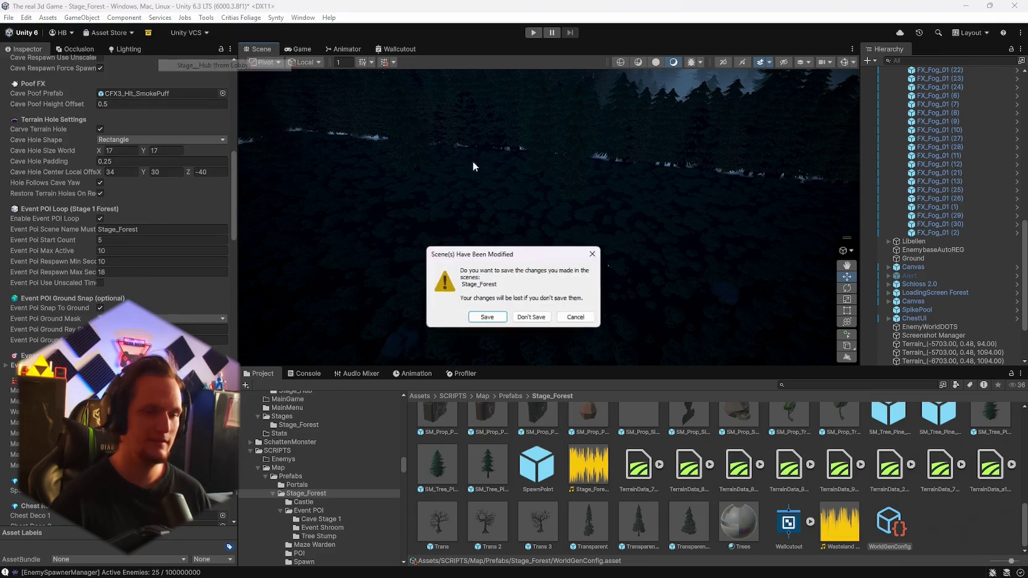
click(484, 317)
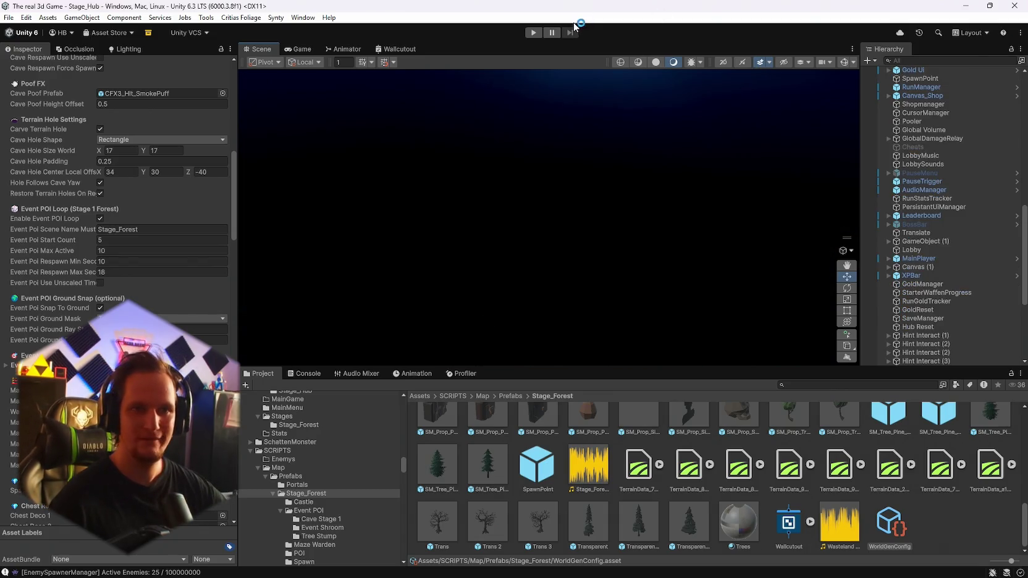
click(533, 32)
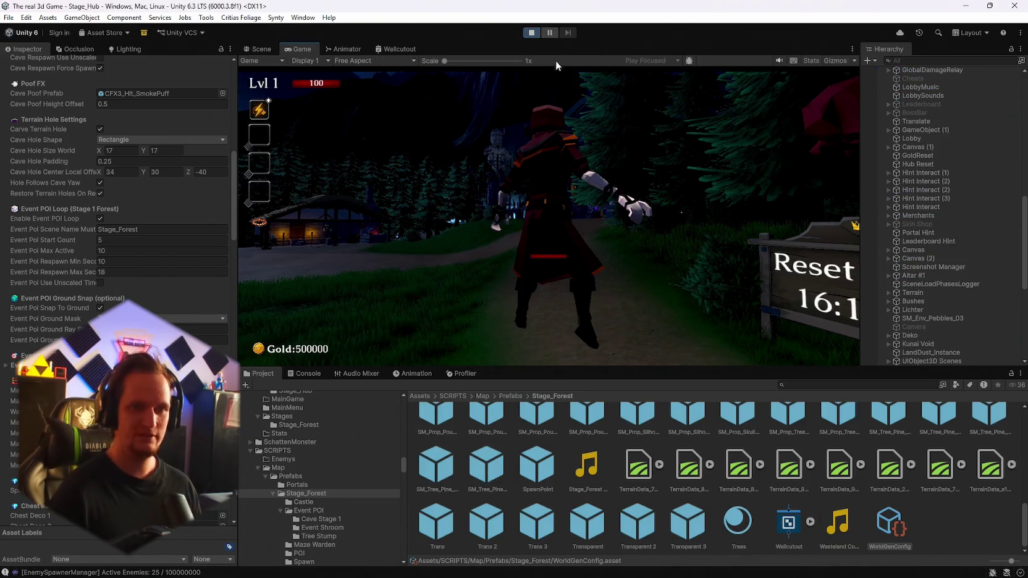
Step: Run the player up the forest path into the lit hub village
click(557, 61)
key(w)
key(w)
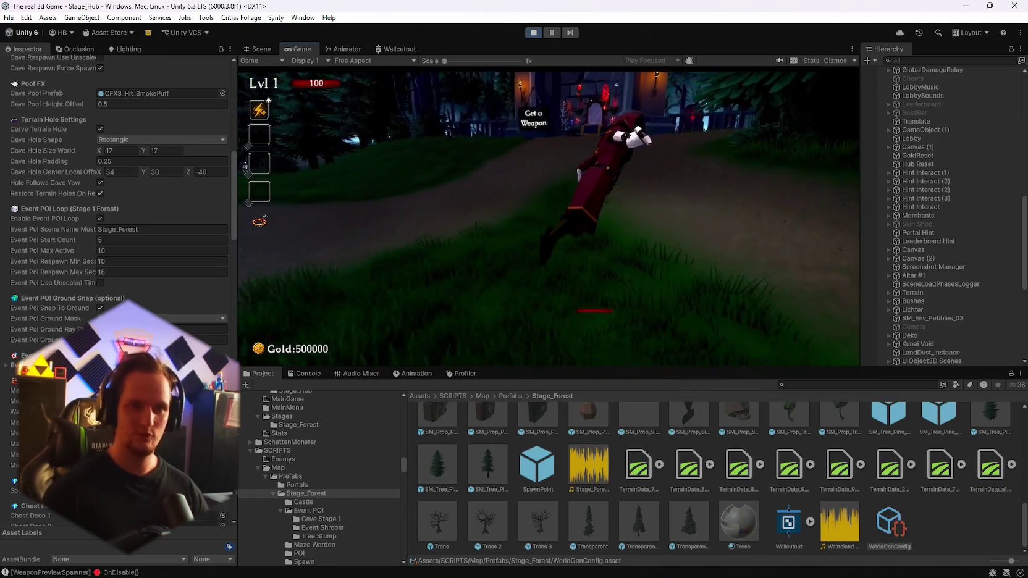
key(w)
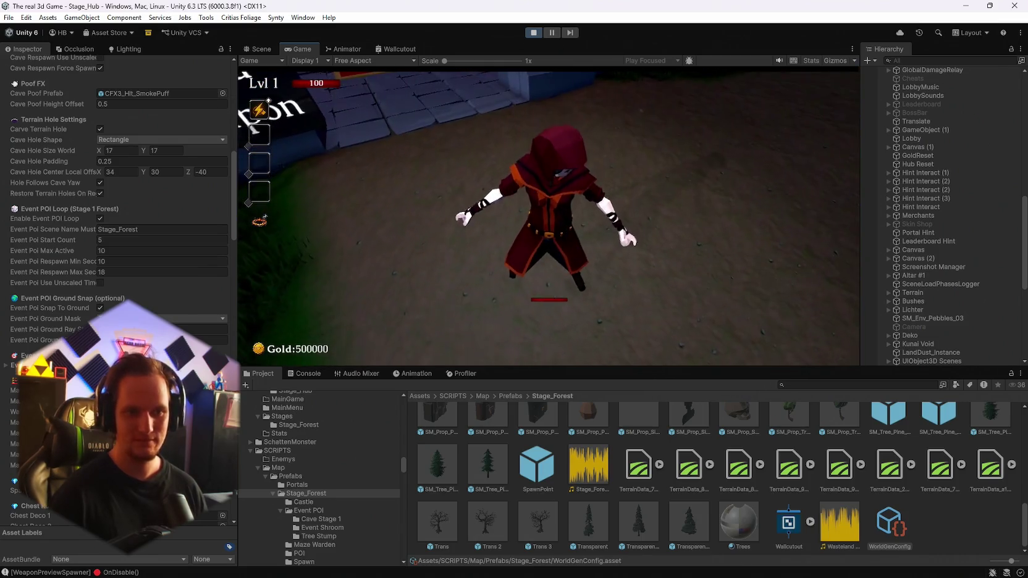
key(w)
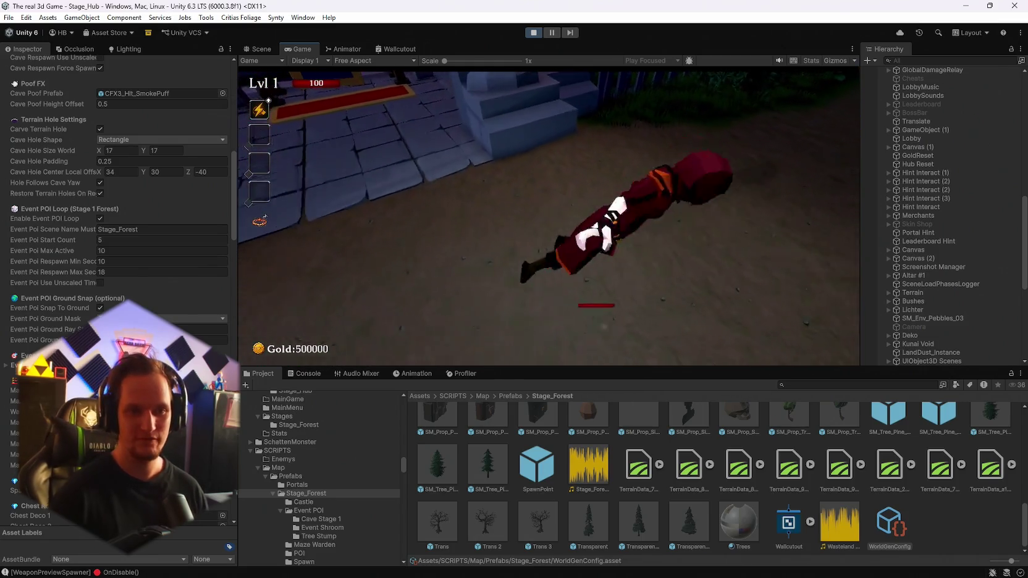
key(w)
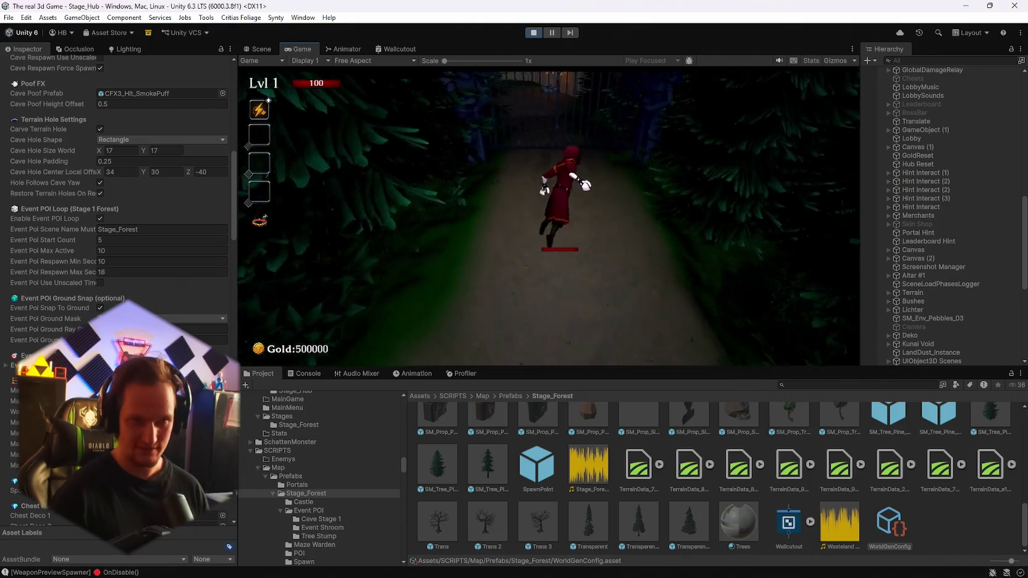
key(w)
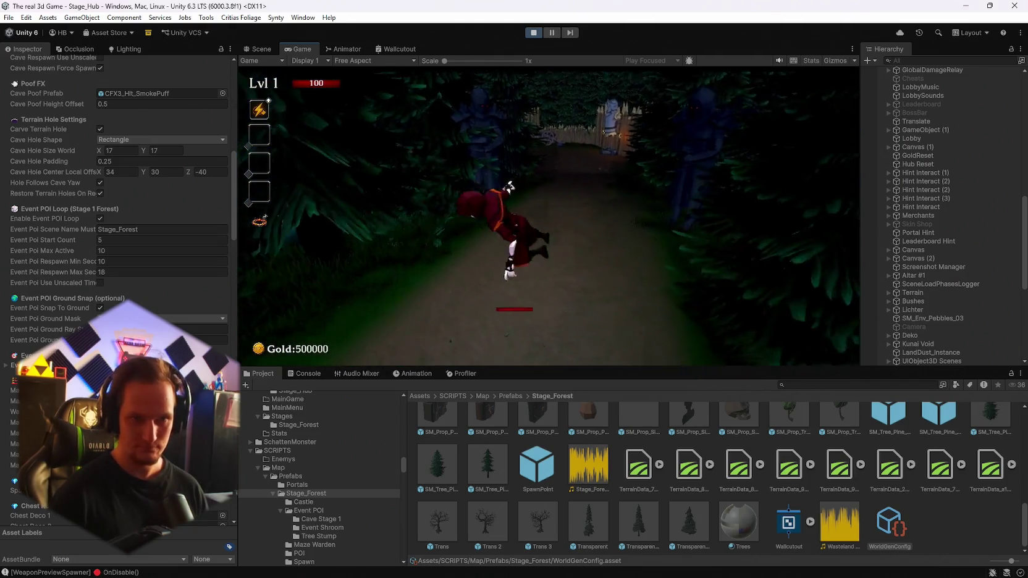
key(w)
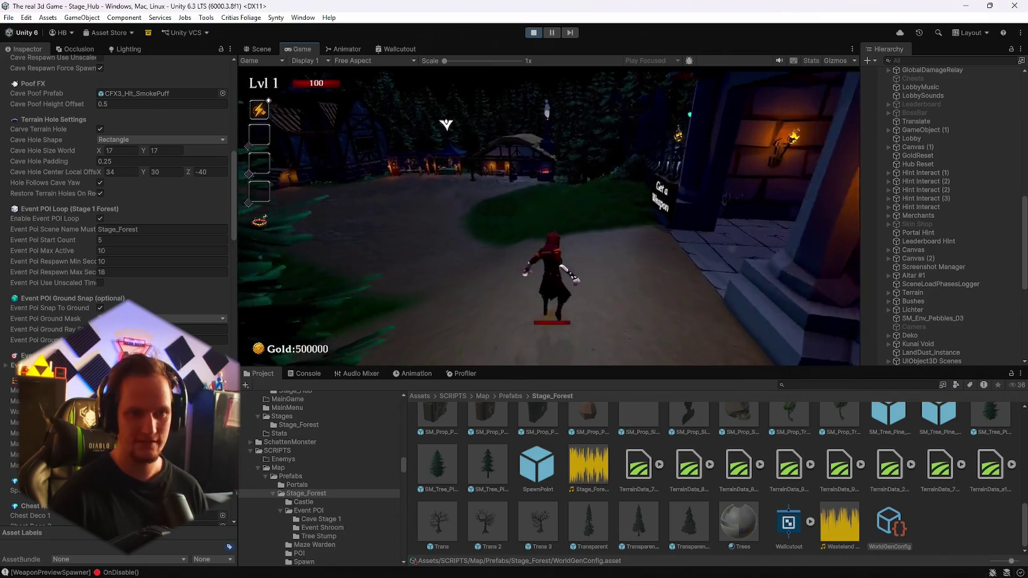
key(w)
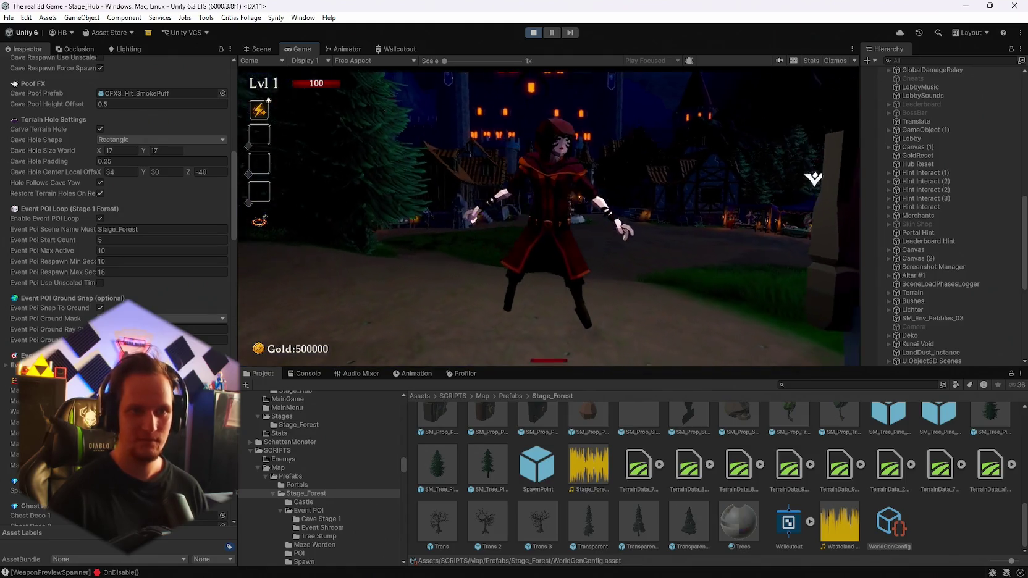
Step: Run the player past the market stalls, Start Run board and Leaderboard
key(w)
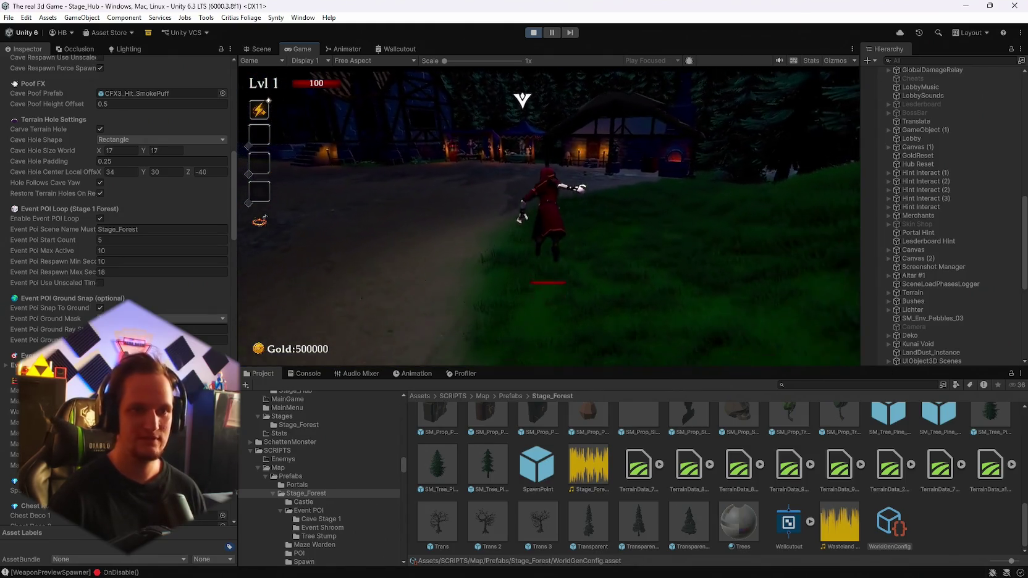
key(w)
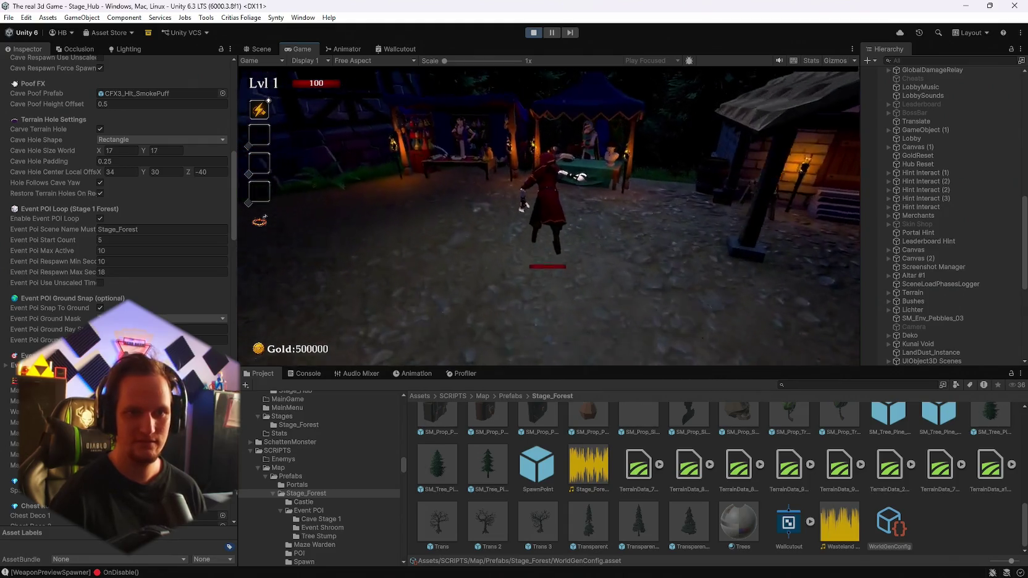
key(w)
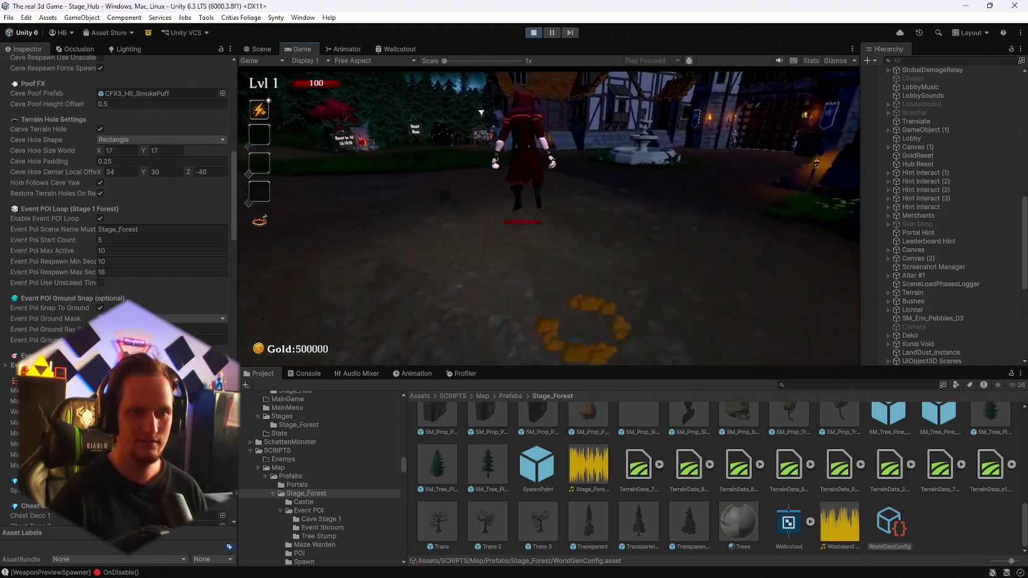
key(w)
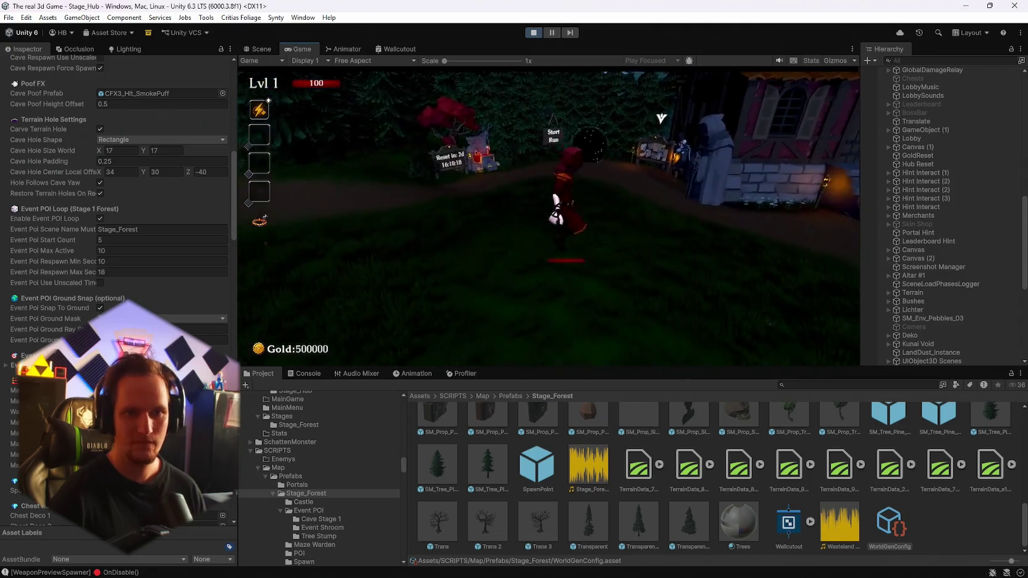
key(w)
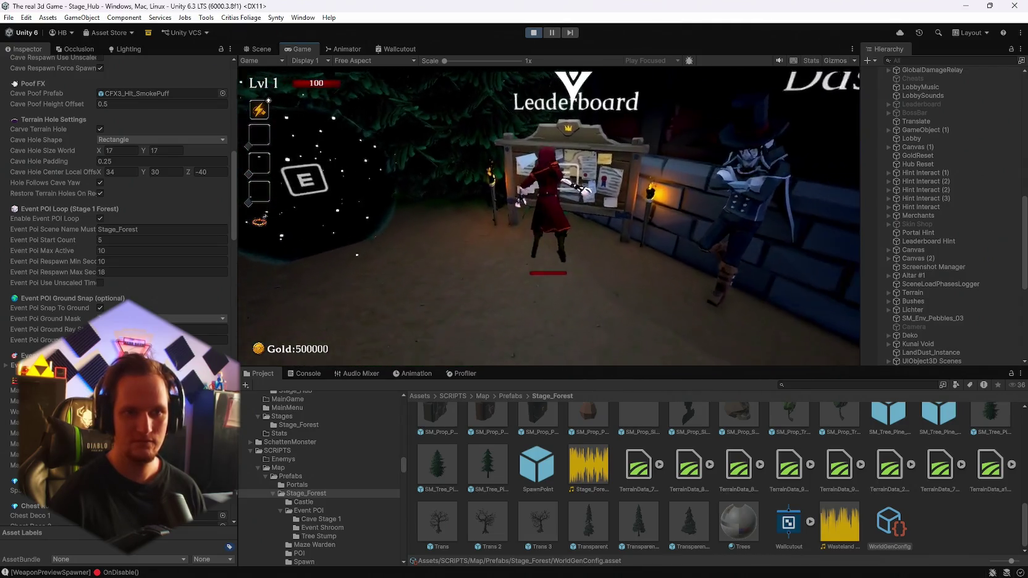
key(w)
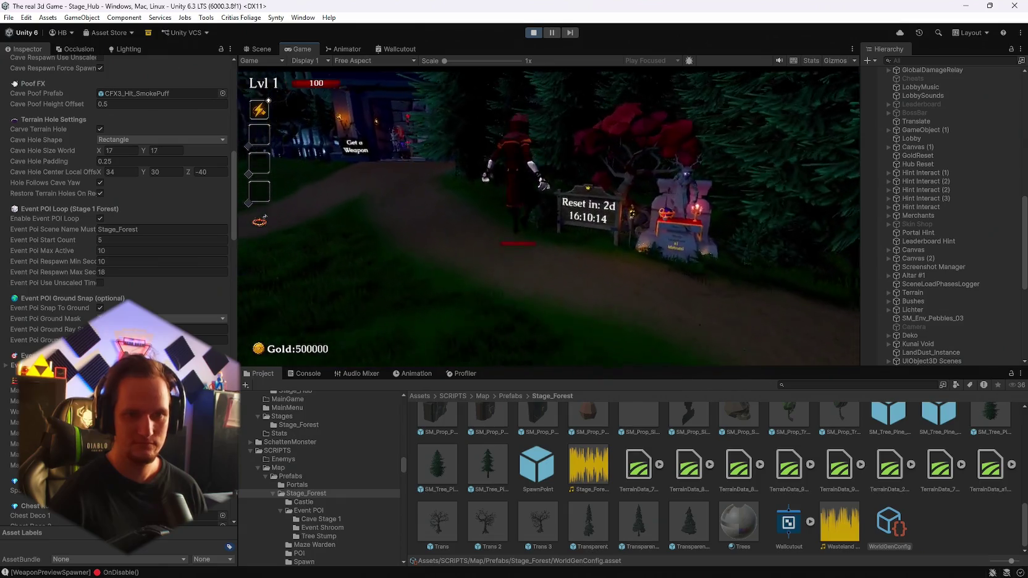
Step: Enter the Get a Weapon house, open the weapon book, then close it
key(w)
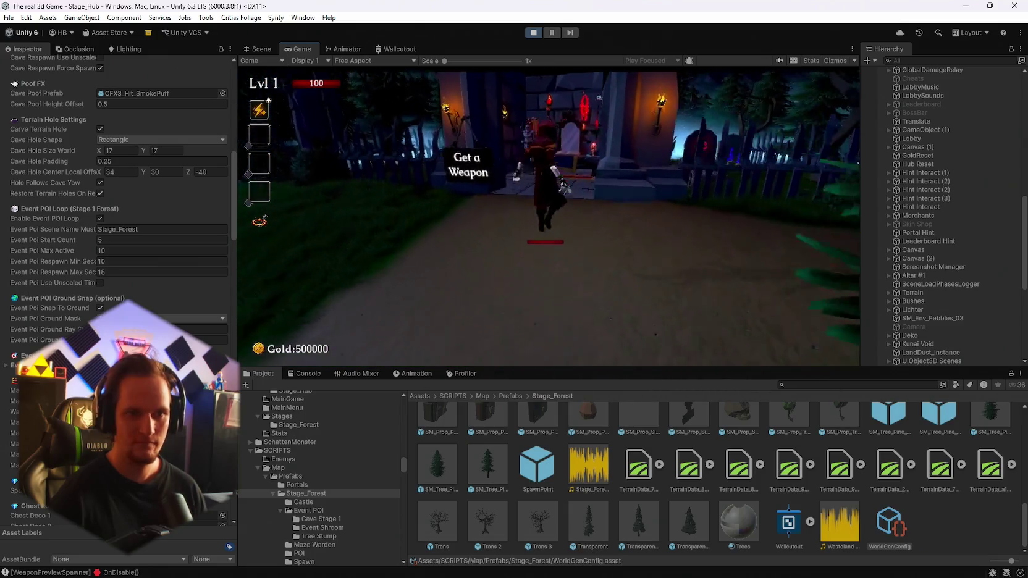
key(w)
key(e)
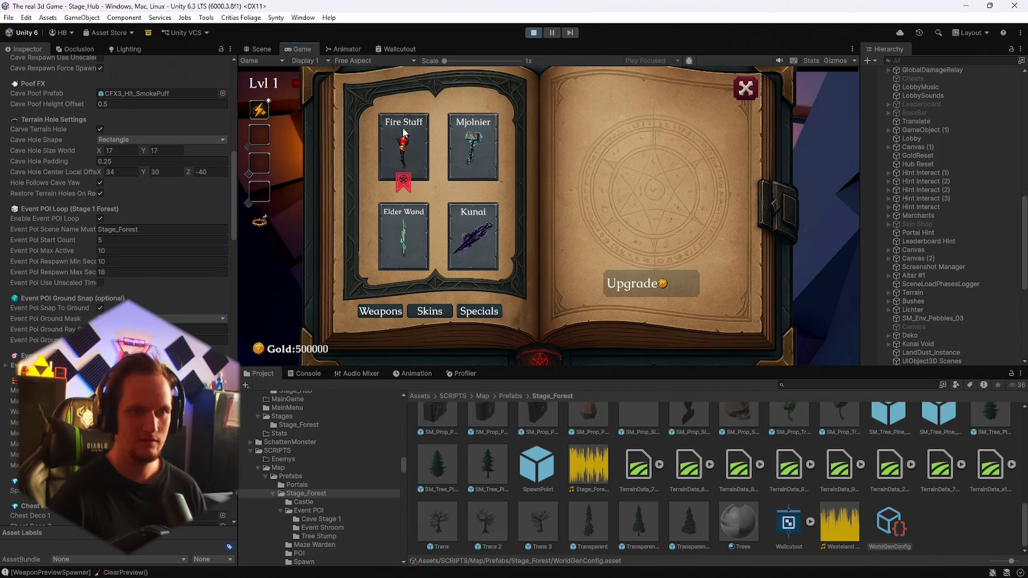
click(747, 88)
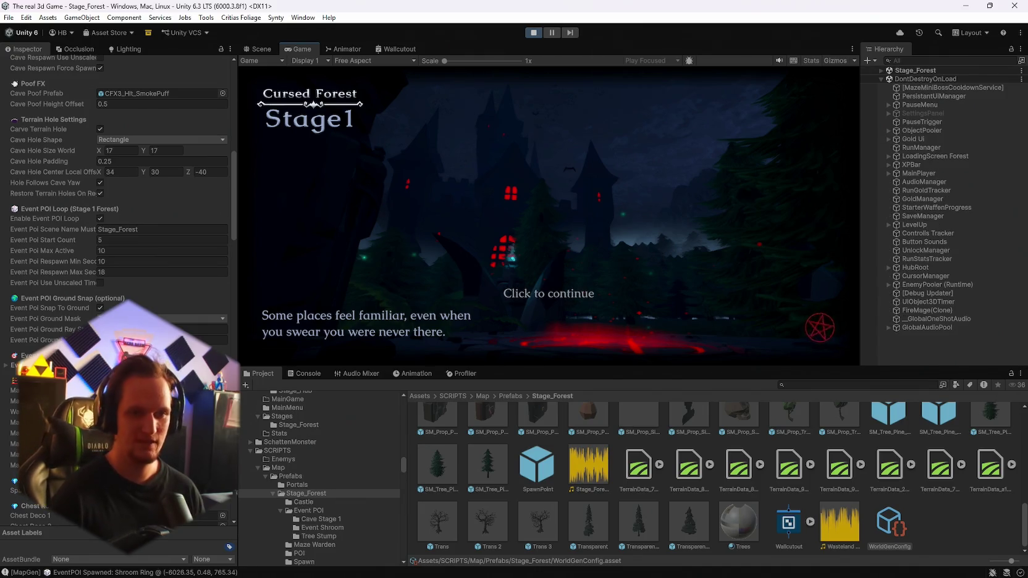
Step: Continue past the Stage 1 loading screen, pause, and delete Stage_Forest's extra Camera
click(610, 203)
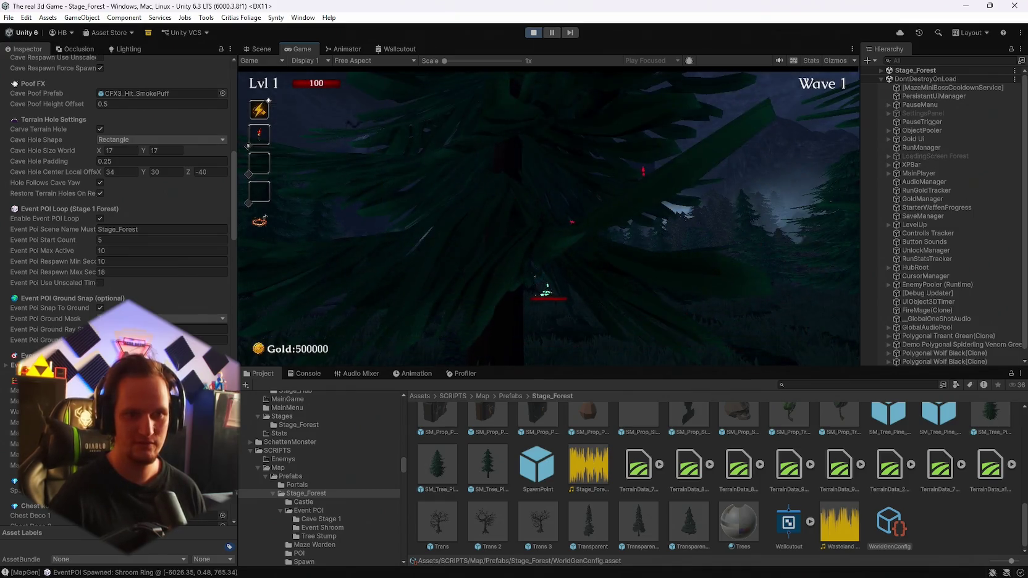
key(Escape)
click(882, 70)
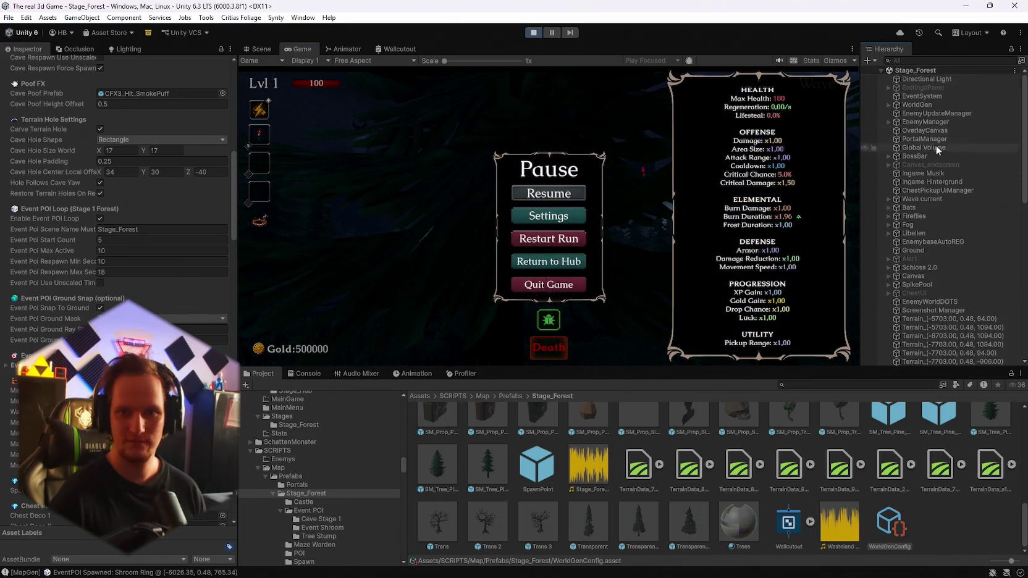
scroll(935, 145, down, 5)
click(909, 307)
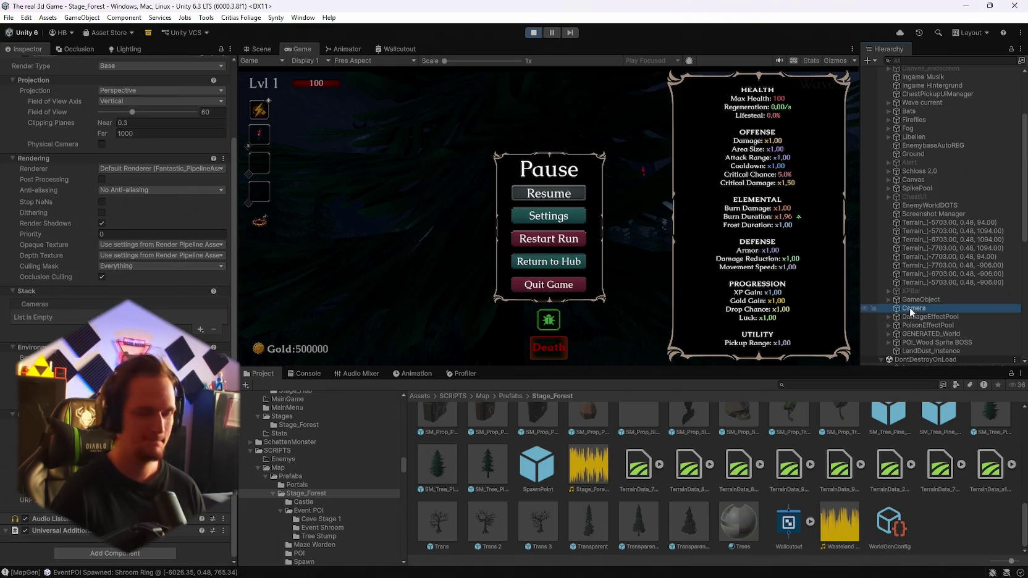
key(Delete)
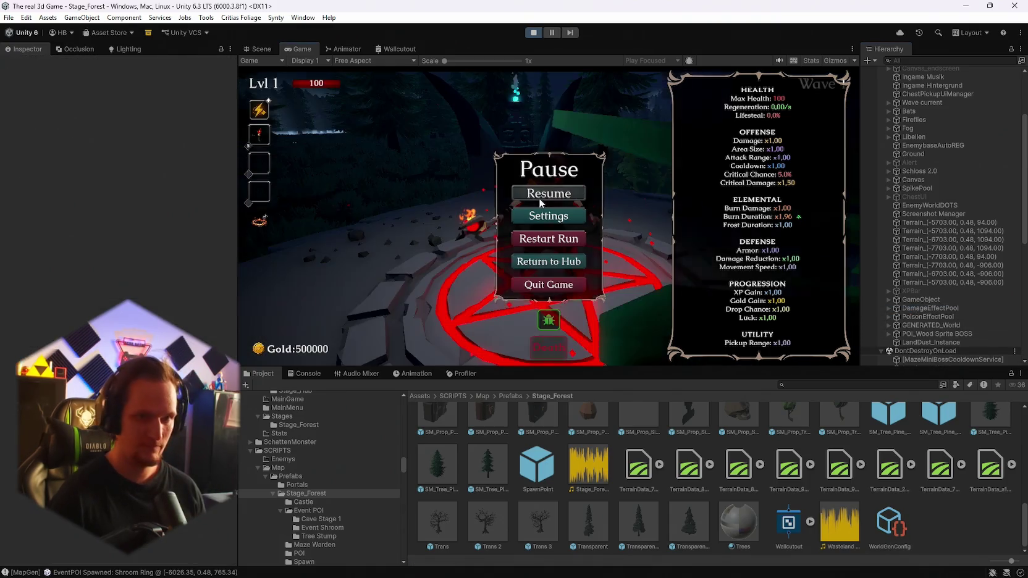
Step: Resume the game, pause it again, and browse the Hierarchy
click(549, 193)
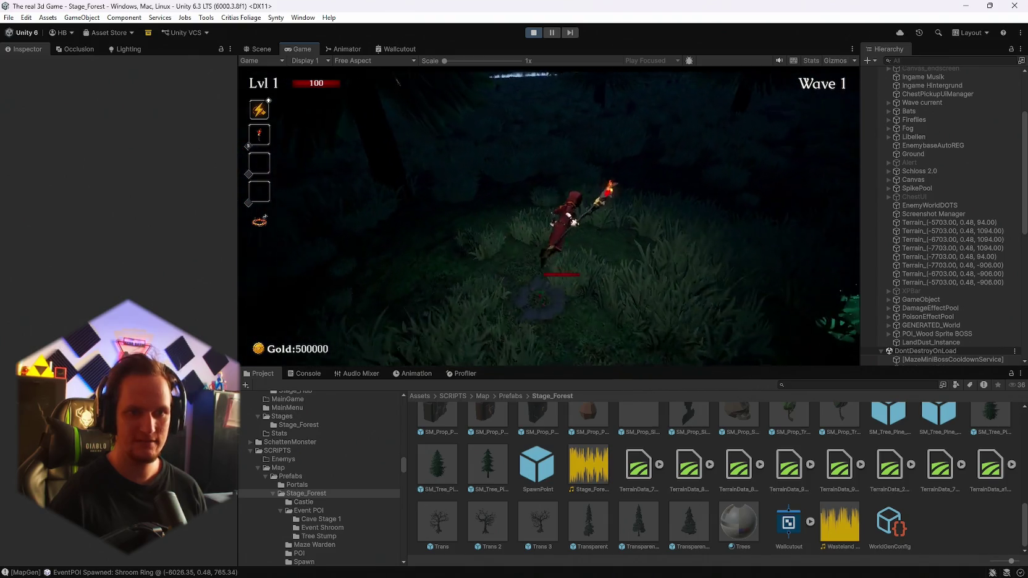
key(Escape)
scroll(951, 248, down, 6)
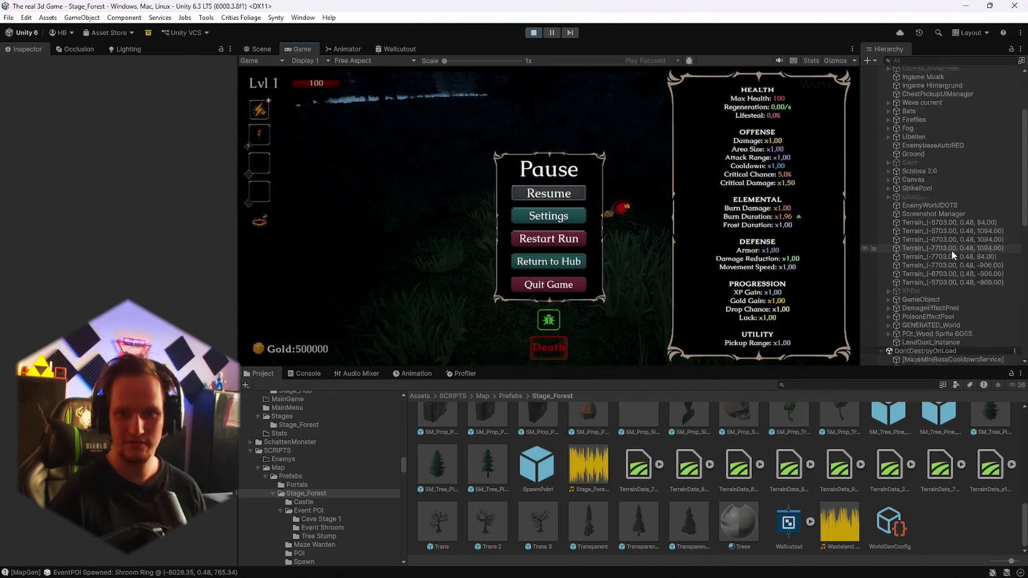
scroll(890, 273, up, 5)
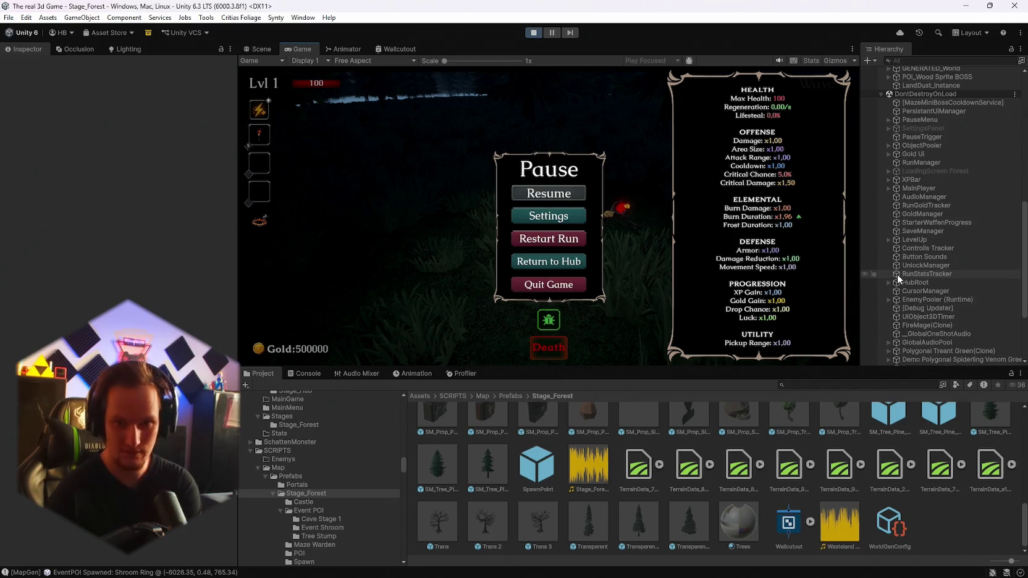
scroll(905, 252, up, 6)
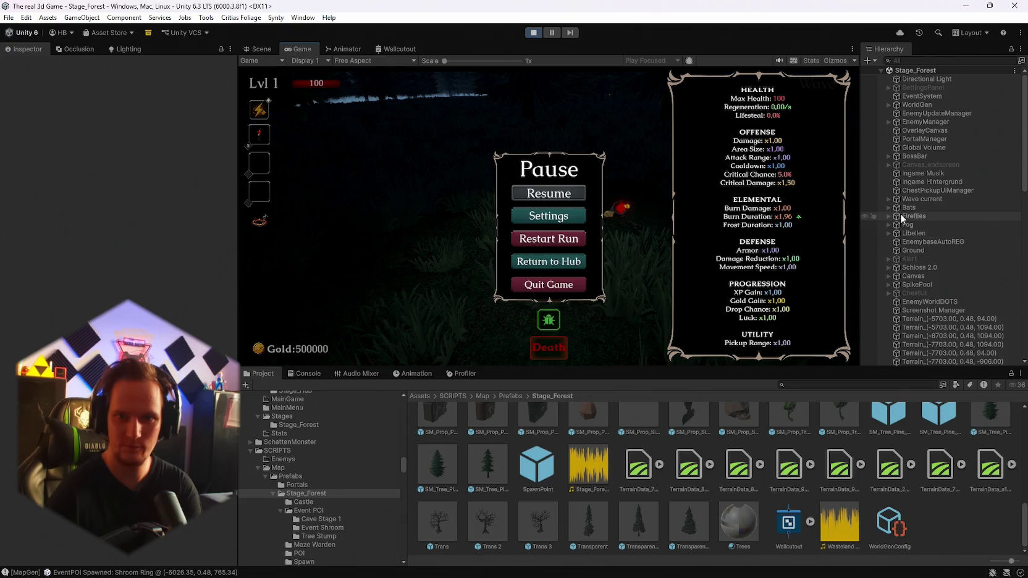
scroll(913, 217, down, 15)
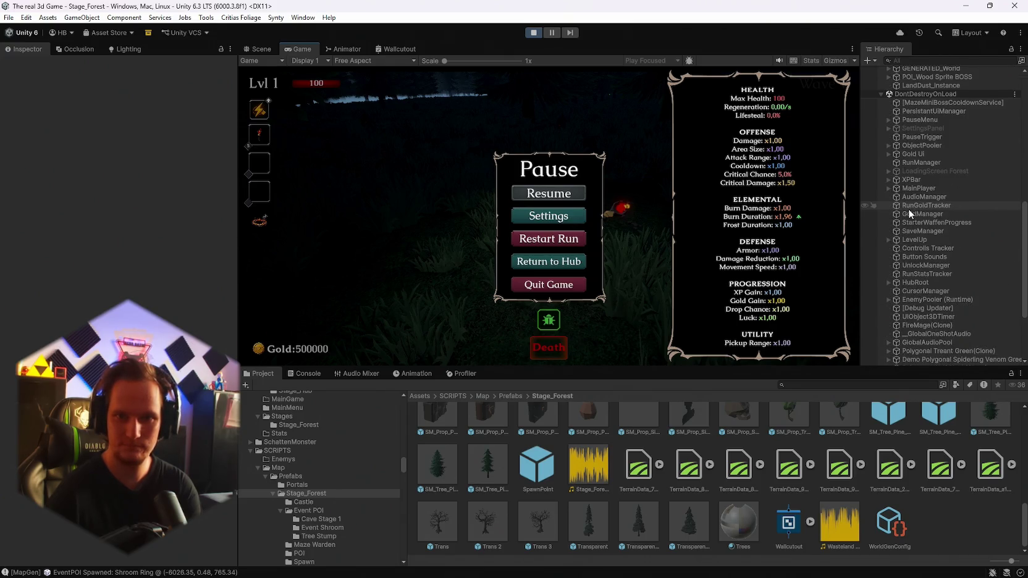
scroll(899, 195, down, 2)
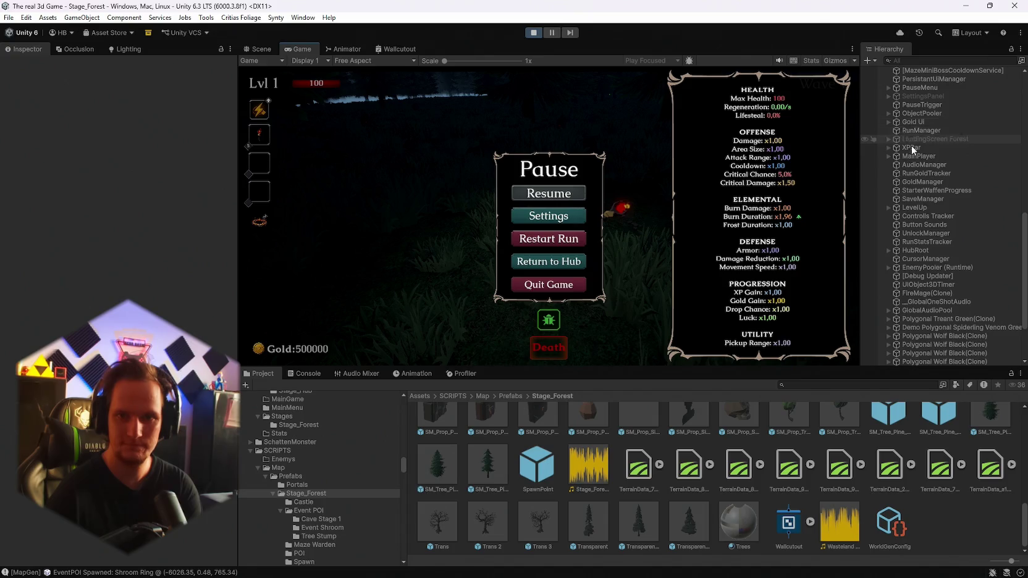
scroll(921, 198, down, 5)
scroll(926, 231, up, 10)
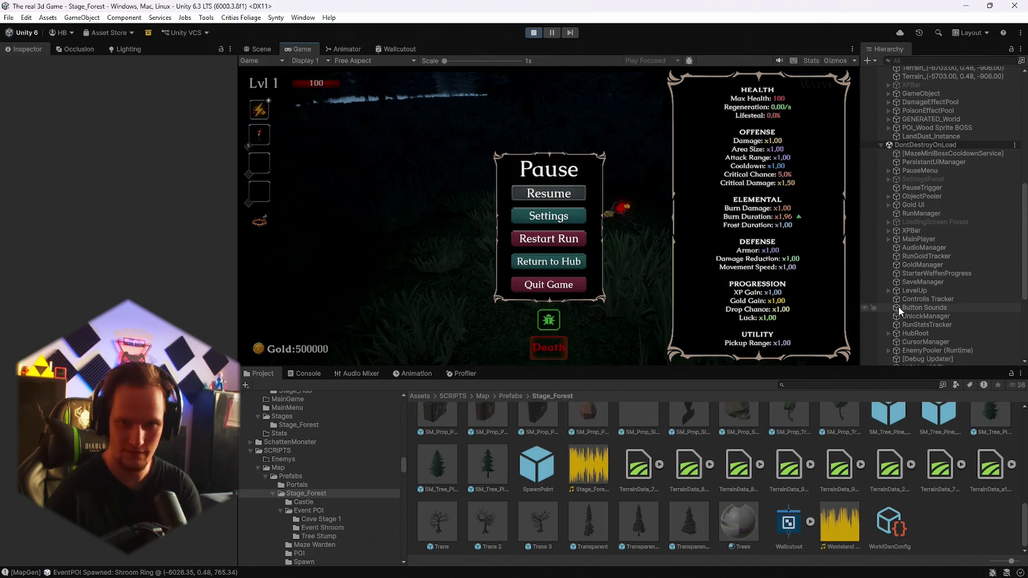
scroll(912, 223, down, 6)
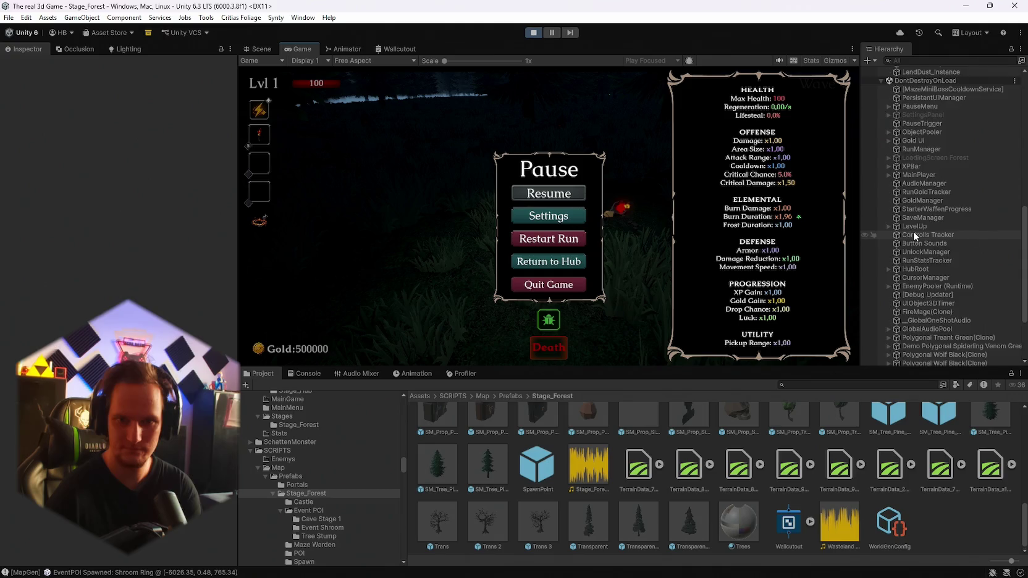
scroll(906, 227, up, 2)
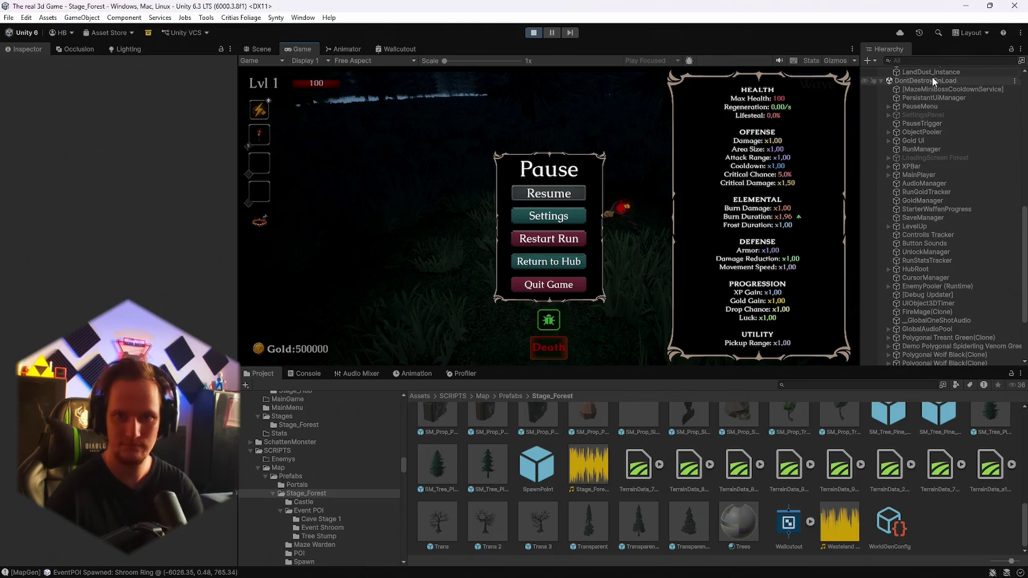
click(928, 60)
text(main)
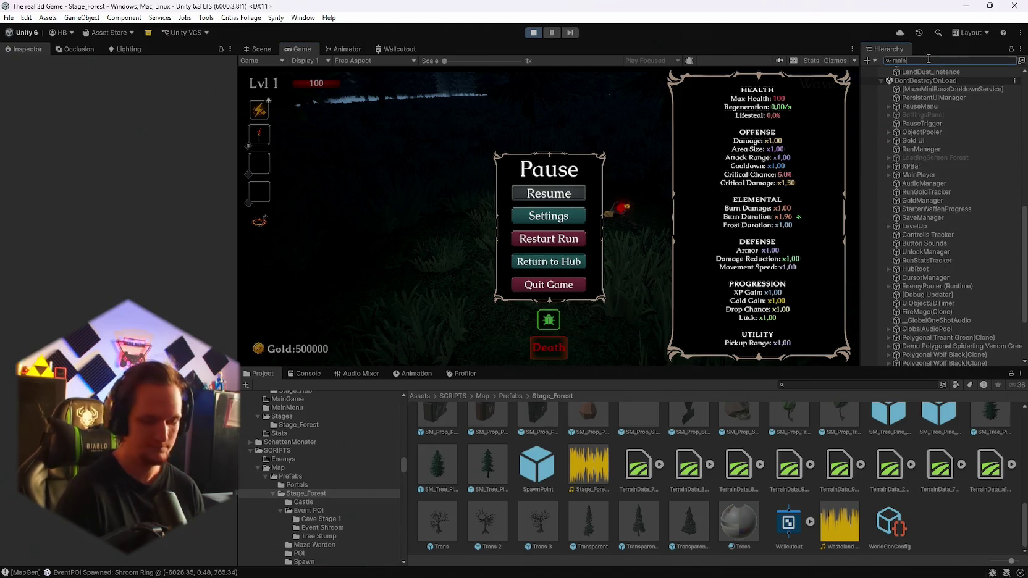
Step: Find MainPlayer, select the Player's Spot Light and frame it in the Scene view
text(p)
key(Down)
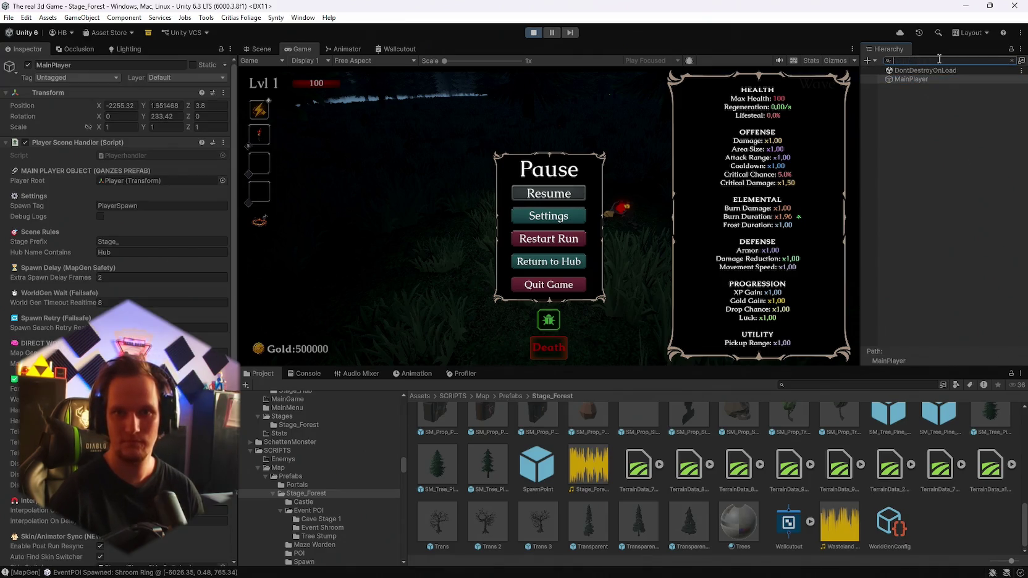
click(889, 246)
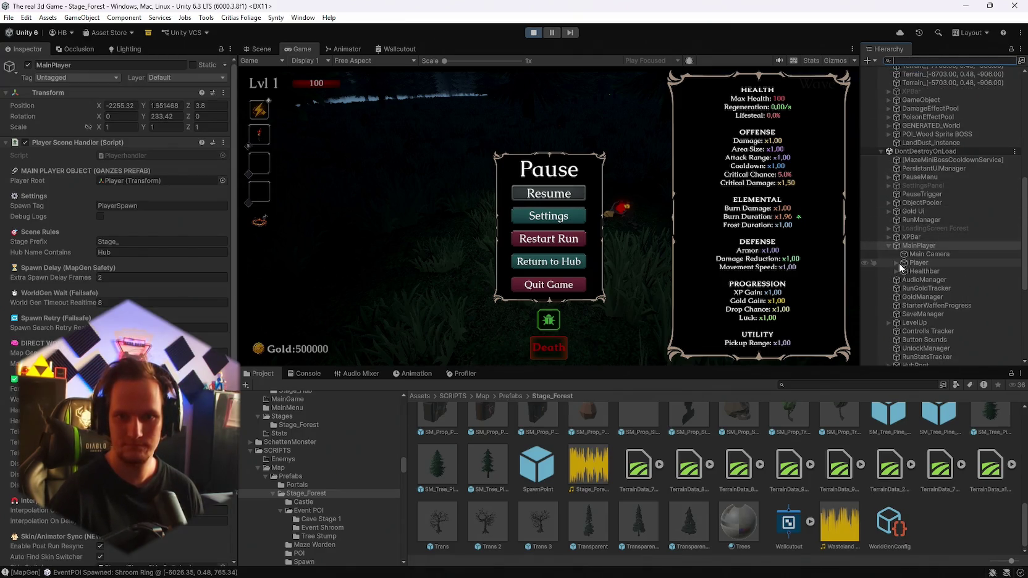
click(897, 263)
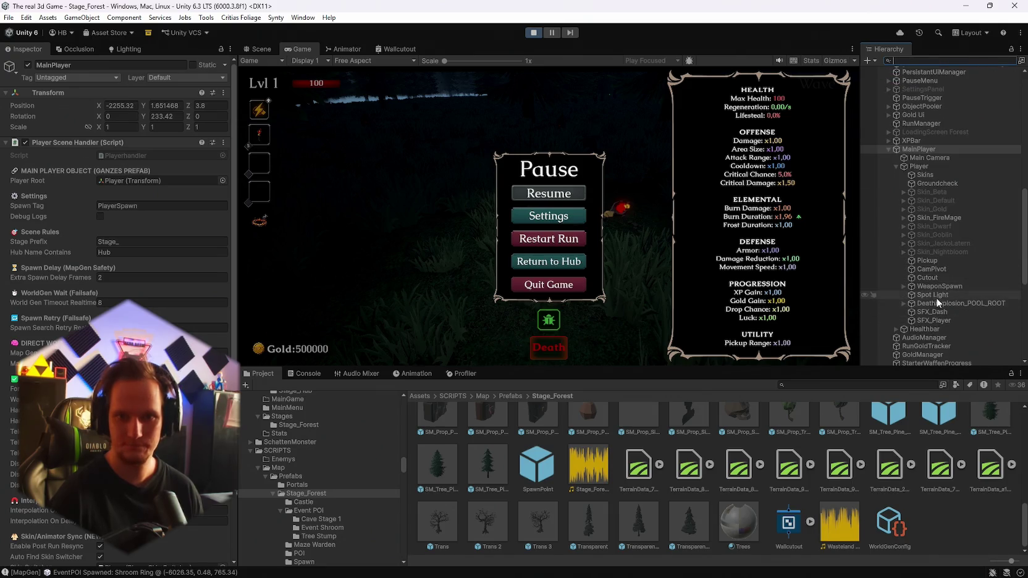
click(935, 296)
click(255, 51)
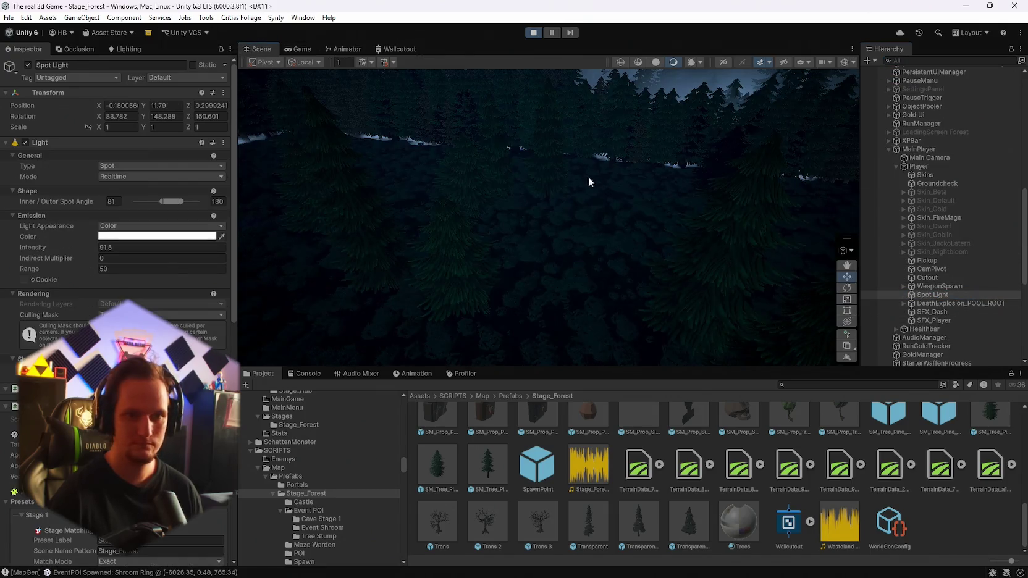
double_click(905, 295)
Step: Raise the Spot Light to Y 40 with intensity 400 and range 300, then inspect the lighting
mouse_move(581, 204)
mouse_down()
mouse_move(600, 202)
mouse_move(605, 174)
mouse_up()
drag(570, 213, 565, 98)
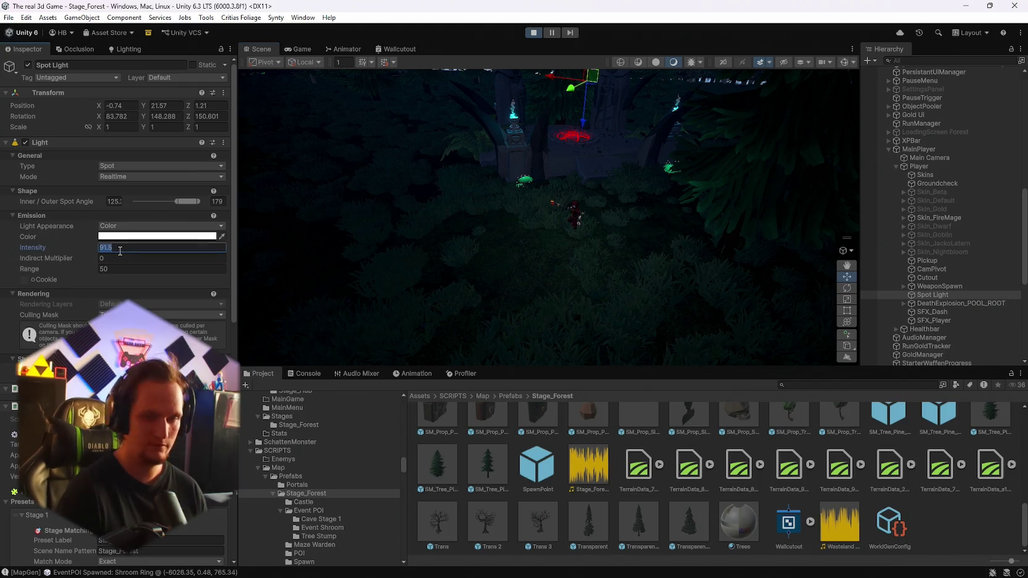
text(300)
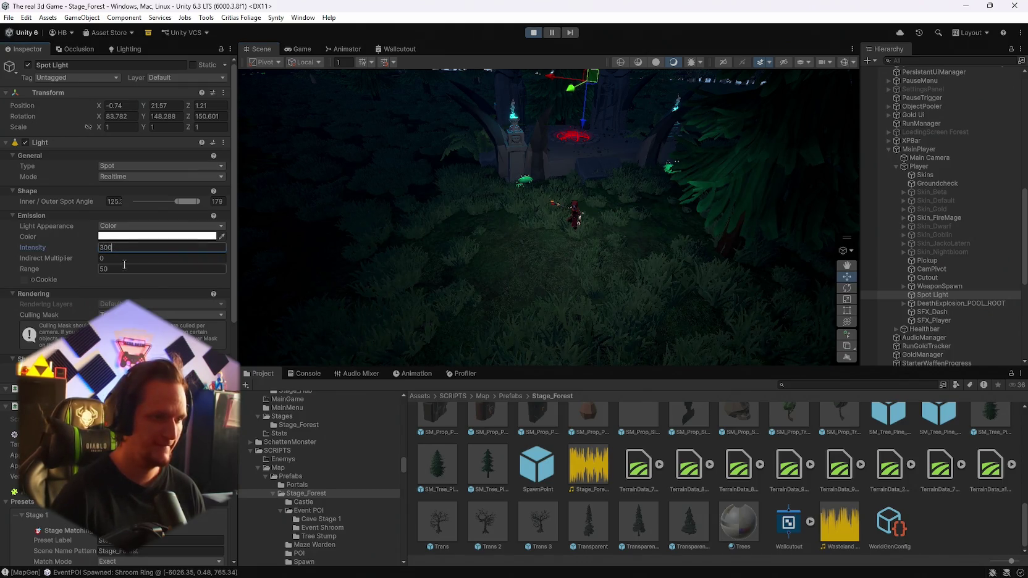
text(300)
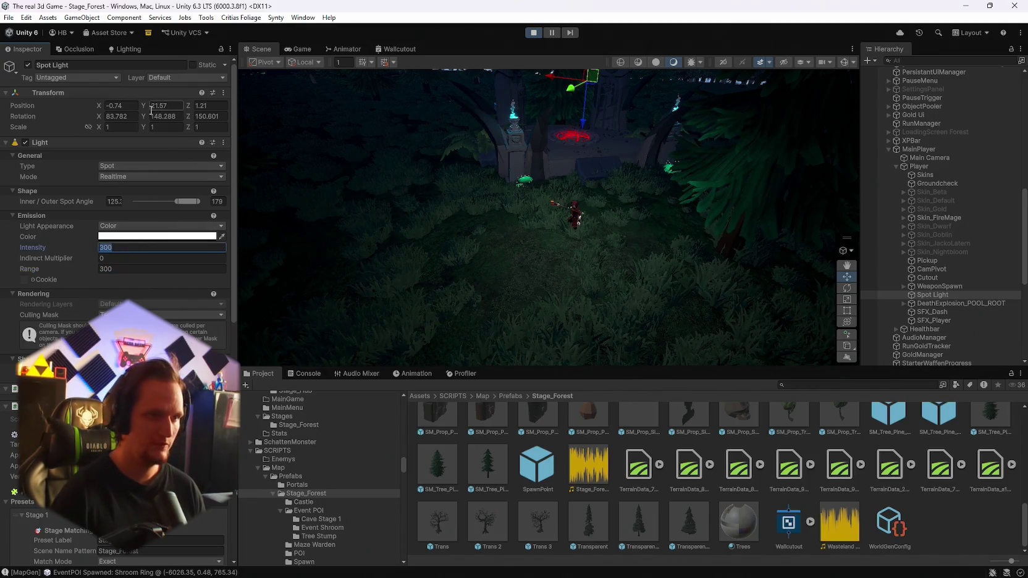
text(40)
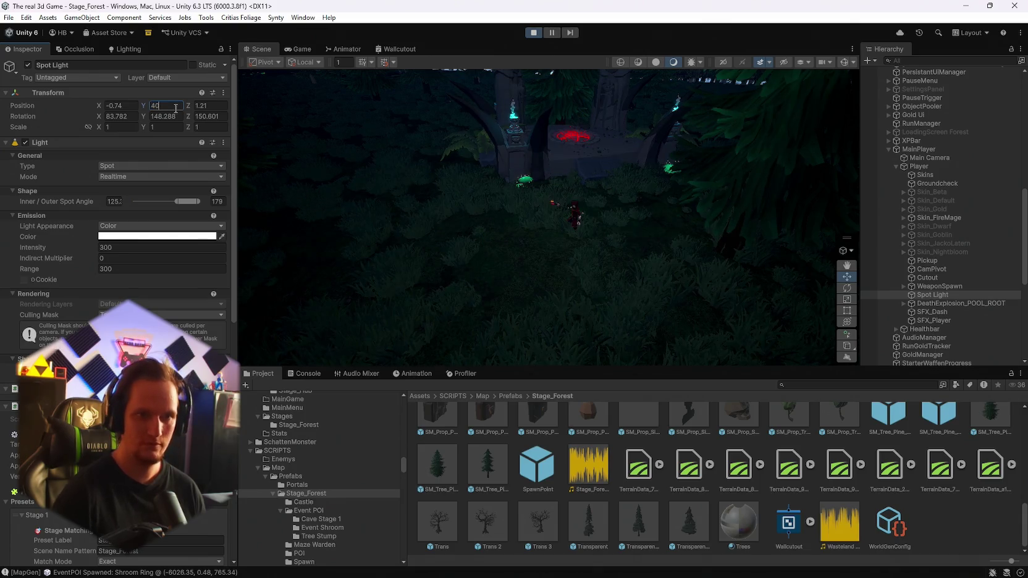
mouse_move(547, 174)
mouse_down()
mouse_move(333, 161)
mouse_move(581, 209)
mouse_move(549, 189)
mouse_up()
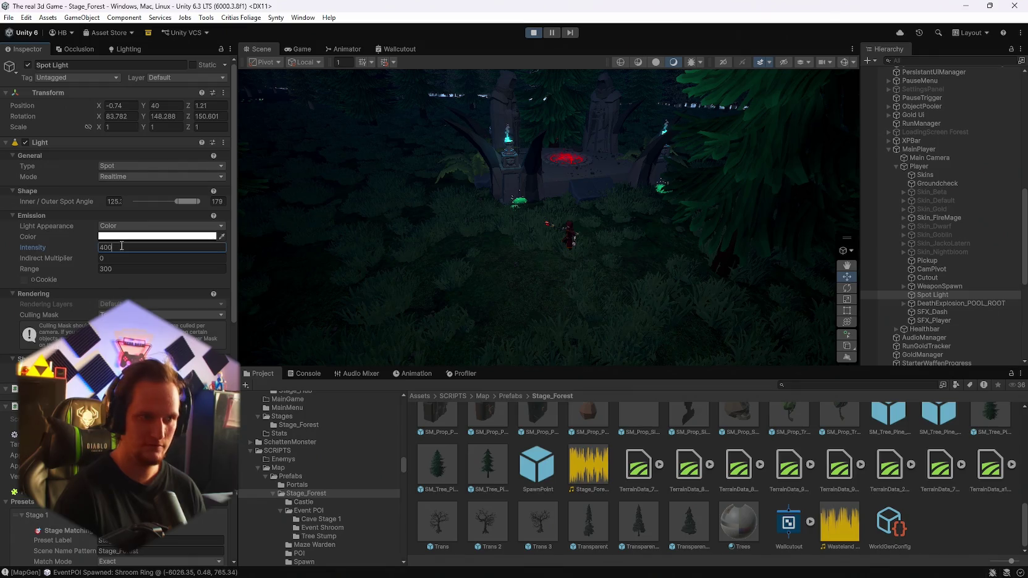
mouse_move(514, 245)
mouse_down()
mouse_move(466, 317)
mouse_move(484, 287)
mouse_up()
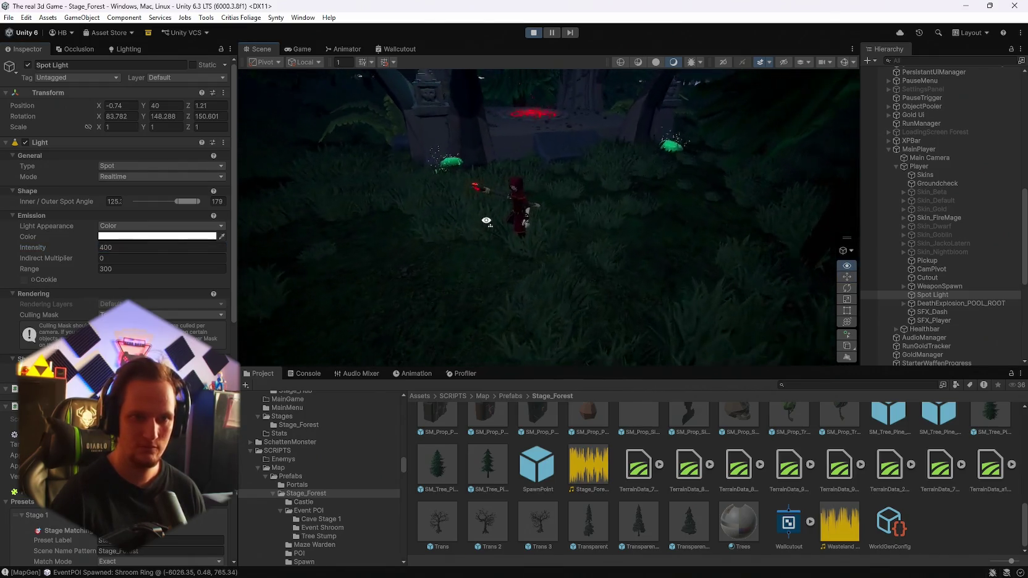
mouse_move(494, 186)
mouse_down()
mouse_move(996, 181)
mouse_move(991, 190)
mouse_move(835, 192)
mouse_move(562, 311)
mouse_move(543, 293)
mouse_up()
mouse_move(490, 220)
mouse_down()
mouse_move(524, 223)
mouse_move(585, 179)
mouse_move(536, 169)
mouse_move(473, 202)
mouse_move(356, 177)
mouse_move(298, 202)
mouse_move(270, 189)
mouse_move(37, 174)
mouse_move(161, 192)
mouse_move(126, 209)
mouse_move(115, 207)
mouse_move(984, 166)
mouse_move(714, 173)
mouse_move(615, 206)
mouse_move(437, 211)
mouse_move(219, 249)
mouse_move(356, 229)
mouse_move(432, 247)
mouse_move(404, 195)
mouse_move(477, 246)
mouse_move(606, 261)
mouse_move(578, 285)
mouse_up()
mouse_move(646, 177)
mouse_down()
mouse_move(632, 150)
mouse_move(663, 362)
mouse_move(409, 253)
mouse_move(247, 234)
mouse_move(255, 229)
mouse_move(236, 215)
mouse_move(773, 235)
mouse_move(556, 260)
mouse_move(351, 245)
mouse_move(162, 226)
mouse_move(98, 169)
mouse_move(154, 158)
mouse_move(485, 206)
mouse_move(609, 208)
mouse_up()
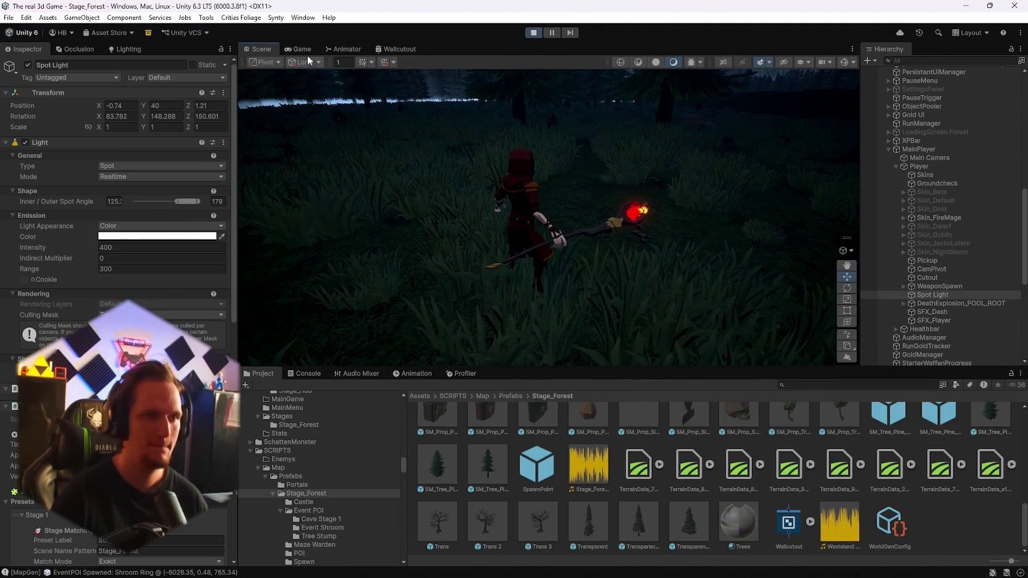
click(307, 49)
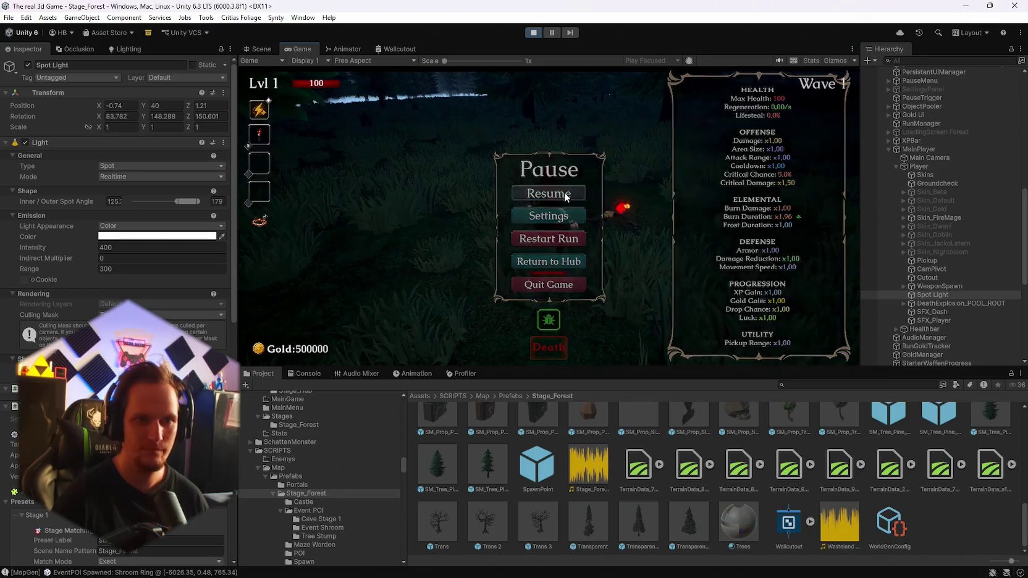
Step: Resume the forest playtest, then pause it again
click(571, 195)
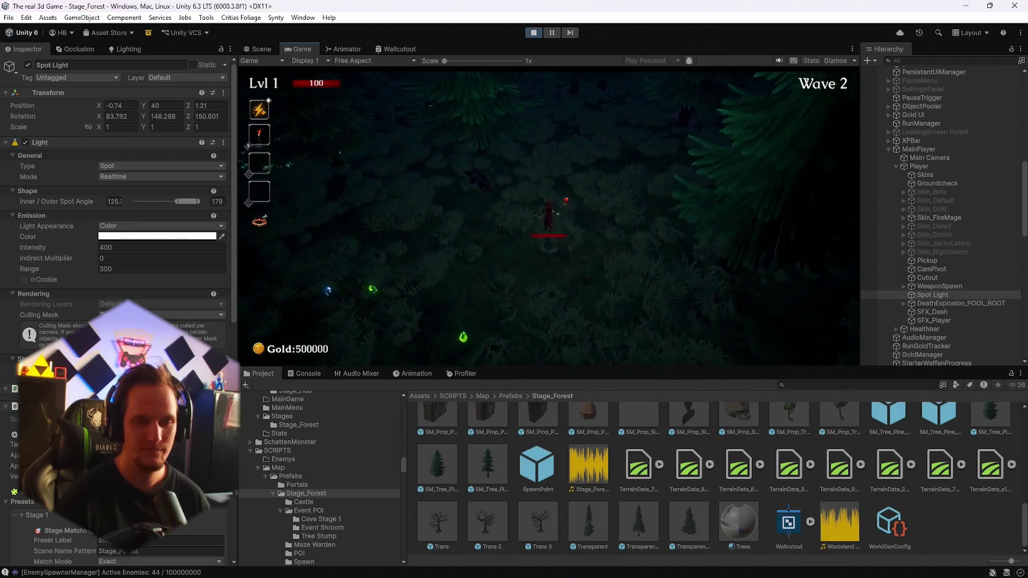
key(Escape)
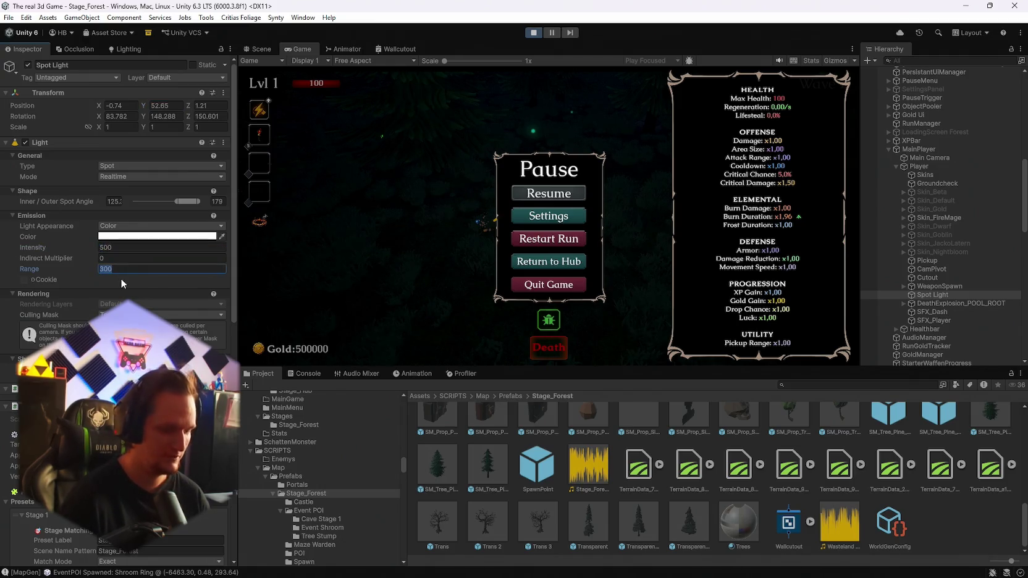
text(500)
Step: Commit the Spot Light range of 500 and resume the forest run until level-up cards appear
click(543, 193)
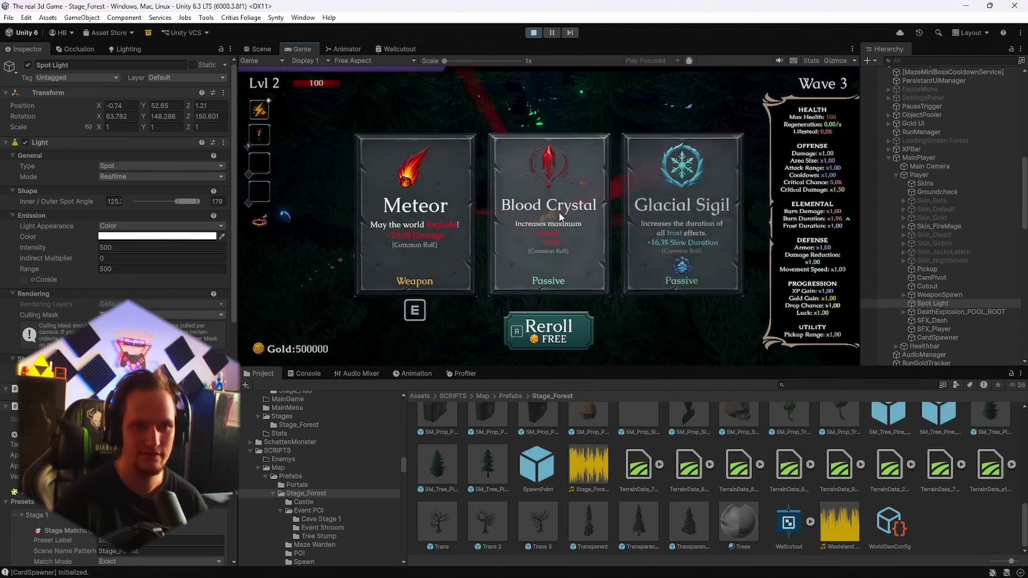
Step: Take Blood Crystal, Dark Orb, another card and Glacial Sigil up to level 5, then pause
click(578, 235)
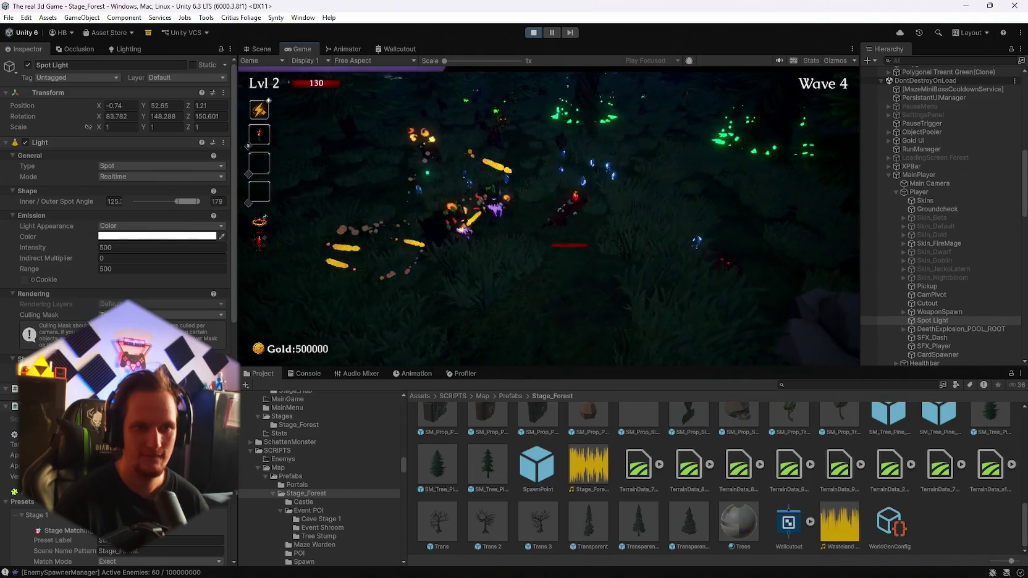
key(Return)
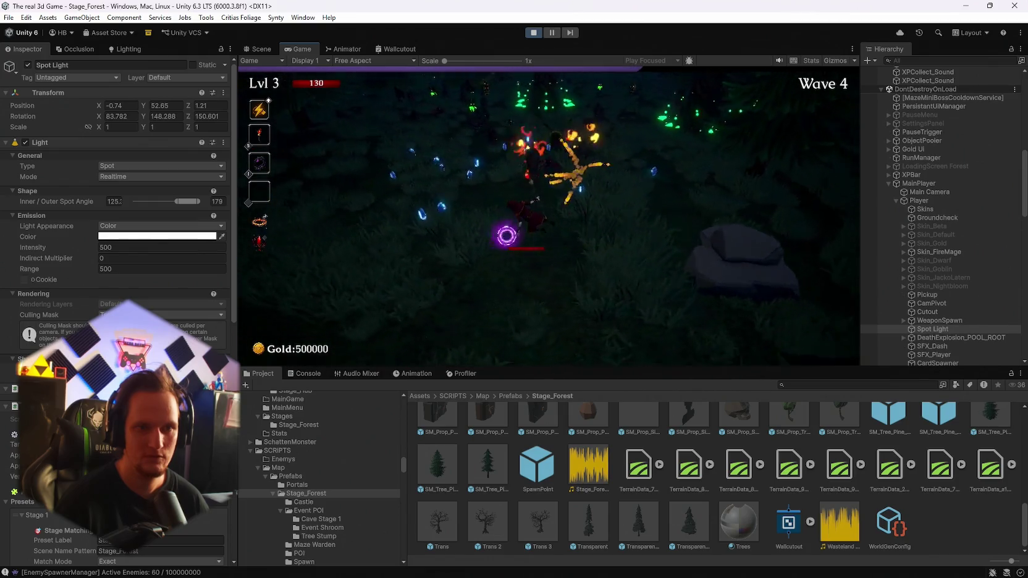
click(568, 222)
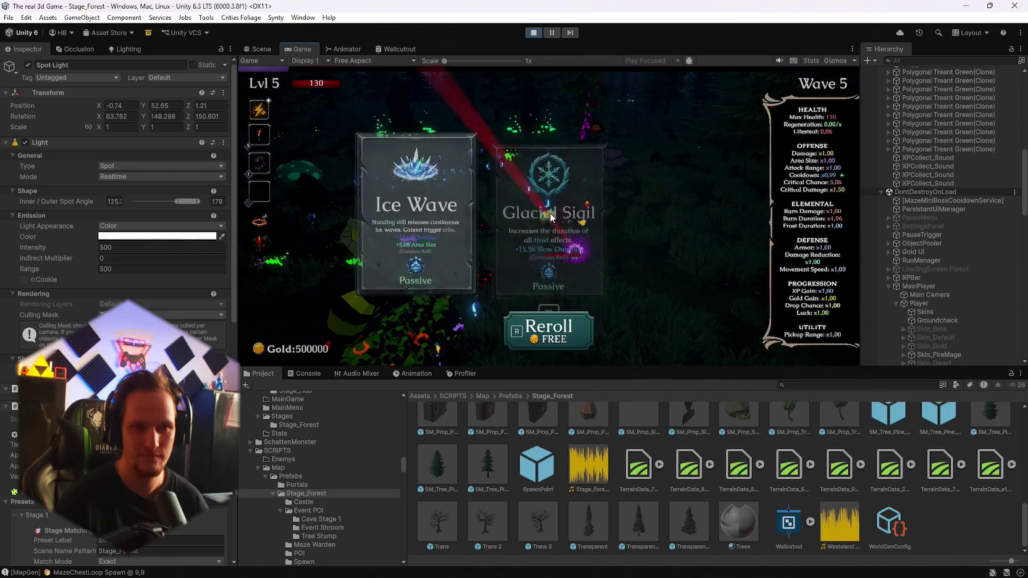
click(559, 259)
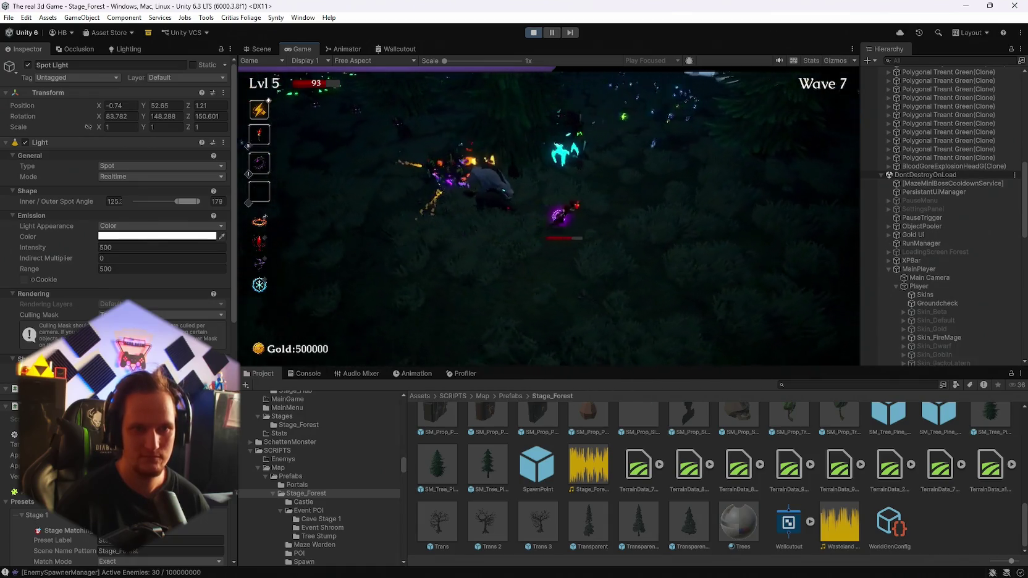
key(Escape)
text(10)
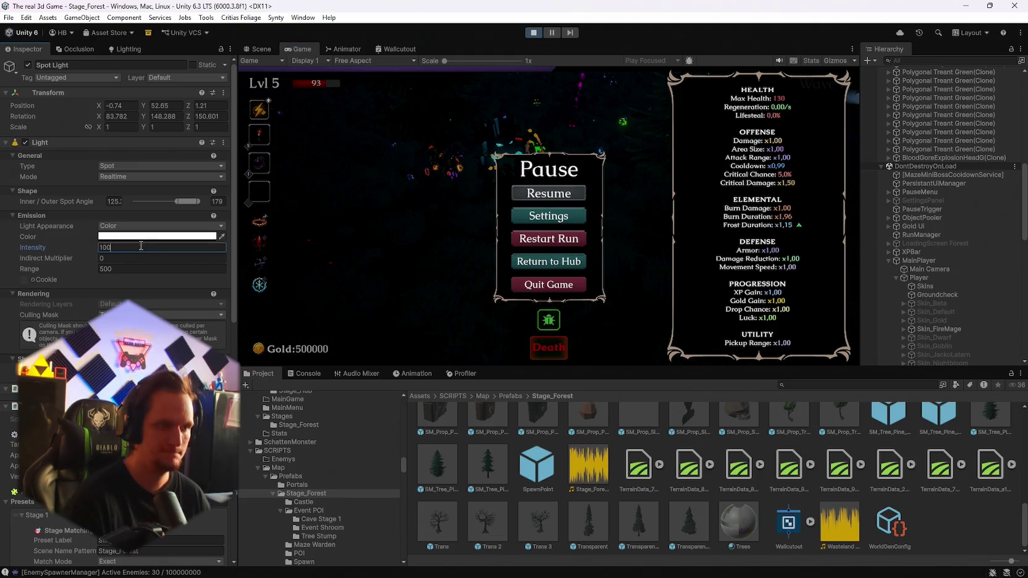
Step: Try Spot Light intensity 1000 in play, settle on 700, and take the Flamethrower upgrade
text(0)
click(572, 195)
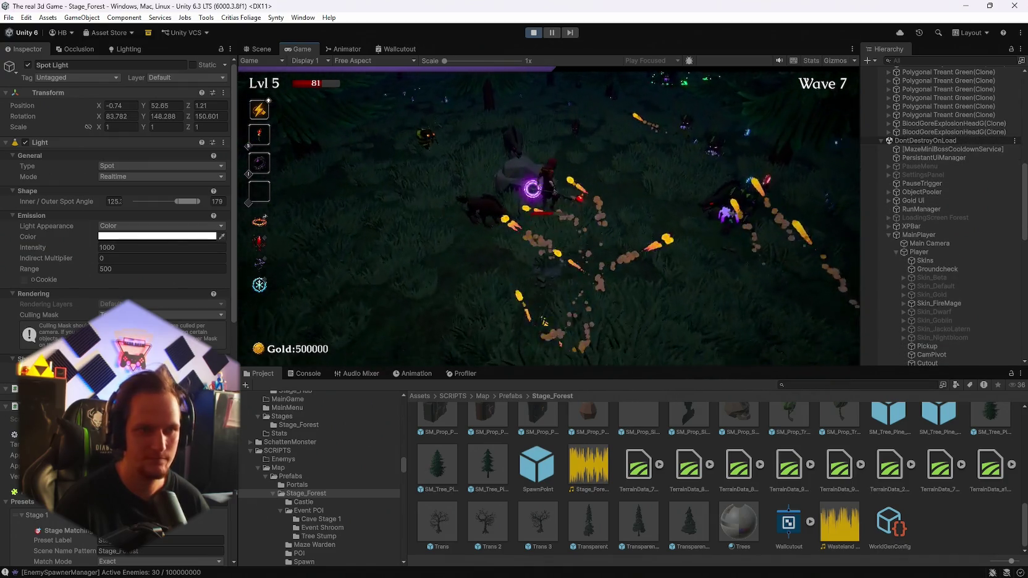
key(Escape)
text(70)
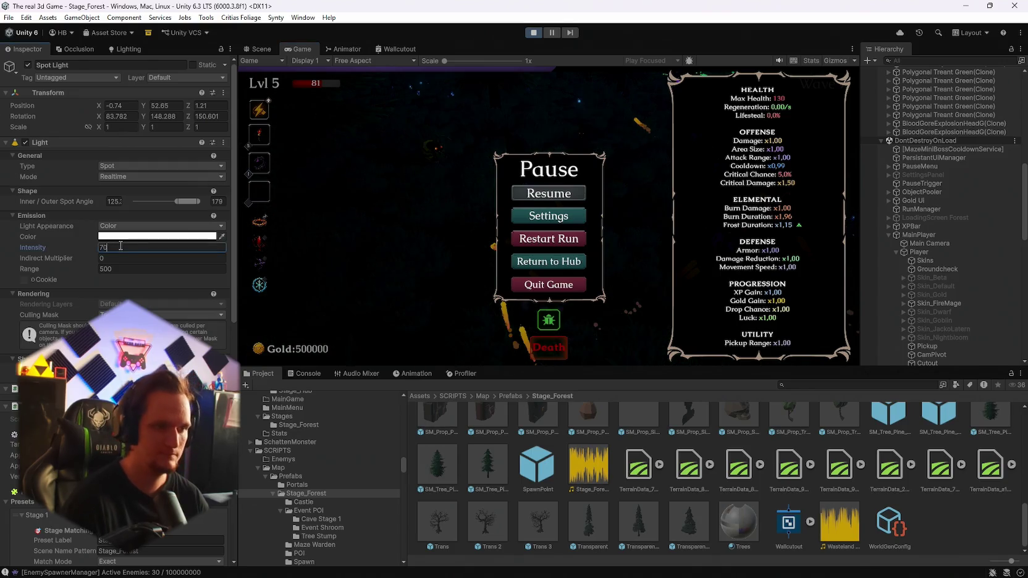
click(561, 196)
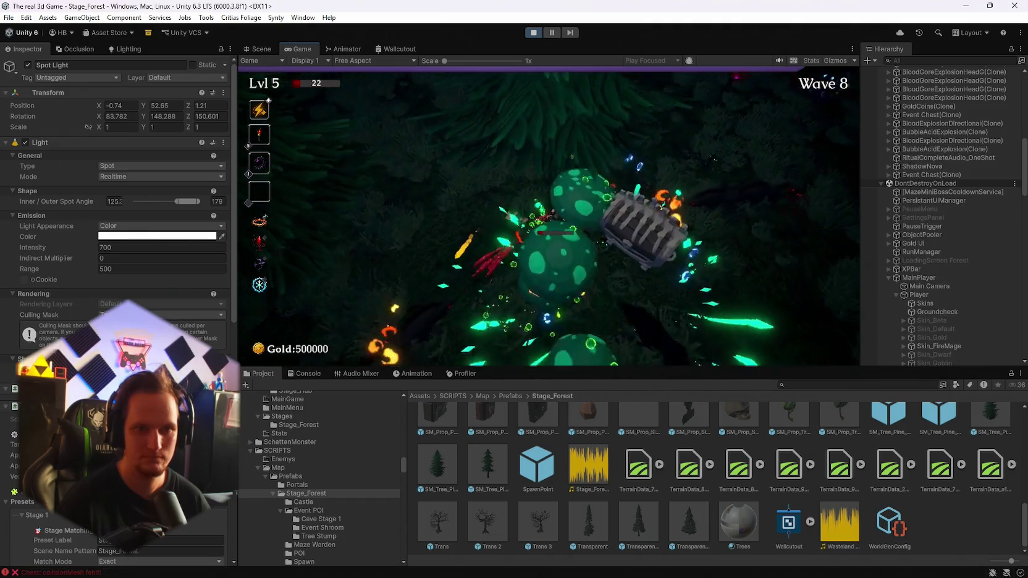
click(569, 224)
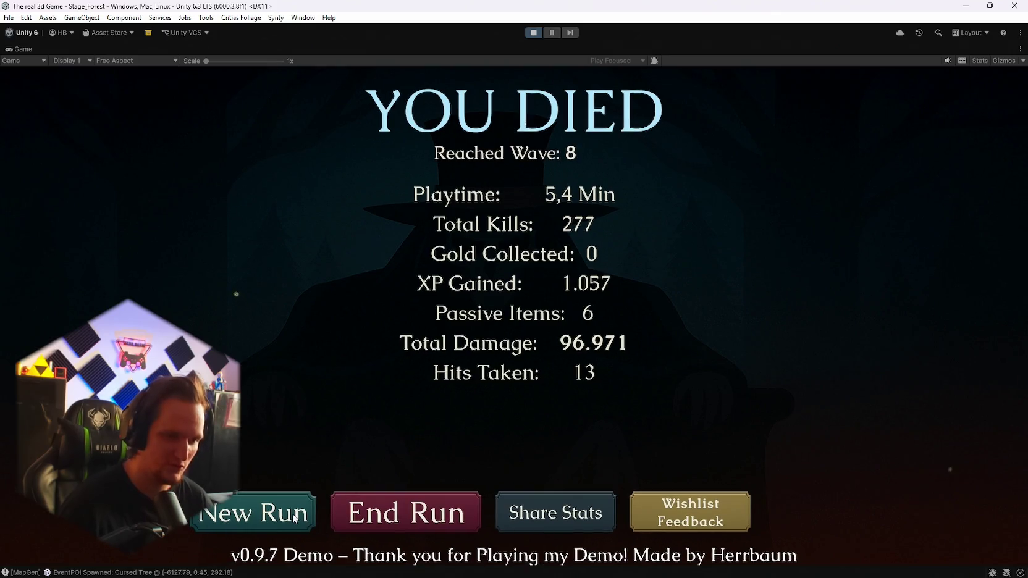
Step: End the run from the death screen and continue past The Courtyard title card
click(385, 520)
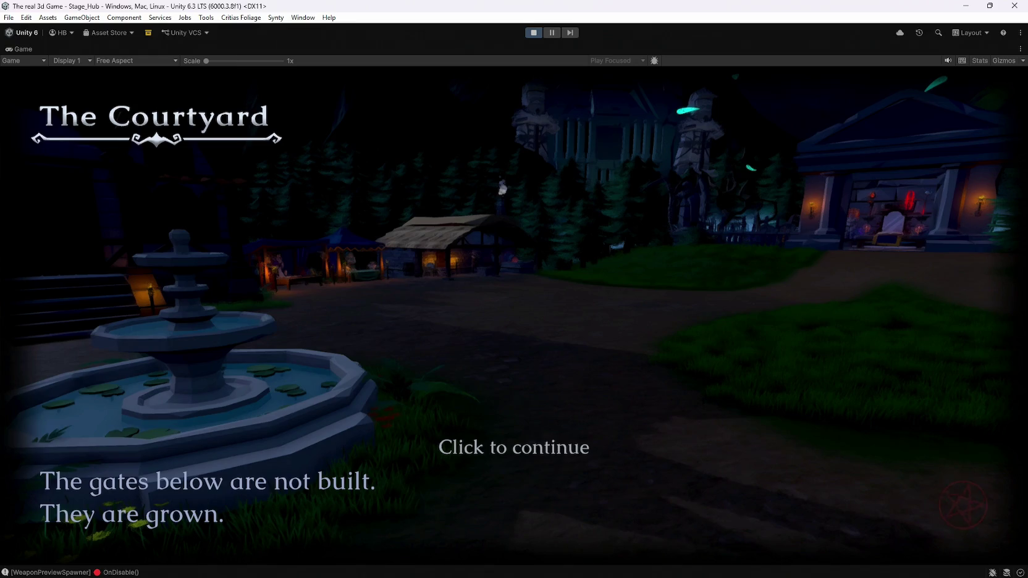
click(514, 447)
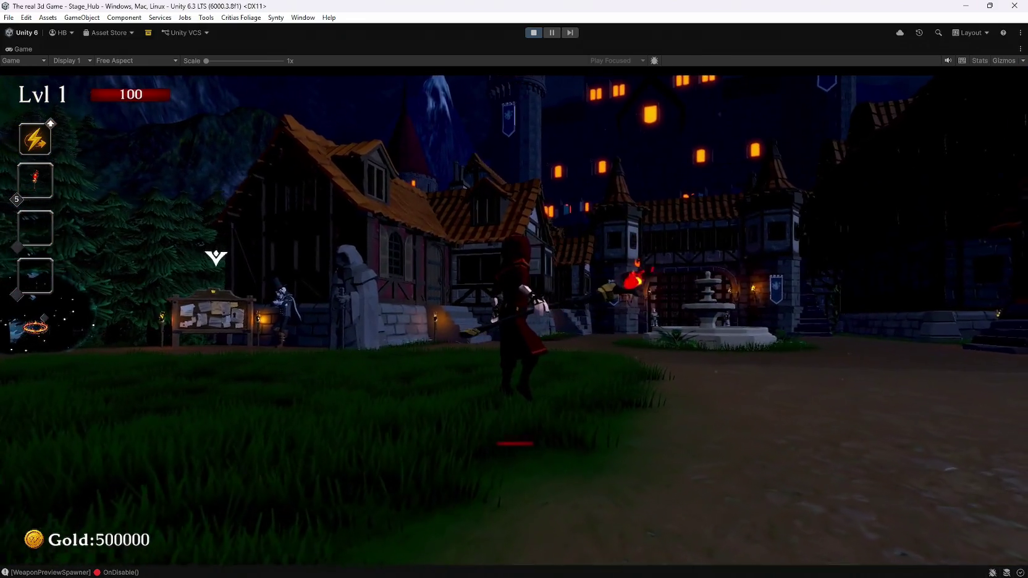
Step: Pause the game in the hub and exit play mode back to editing
key(Escape)
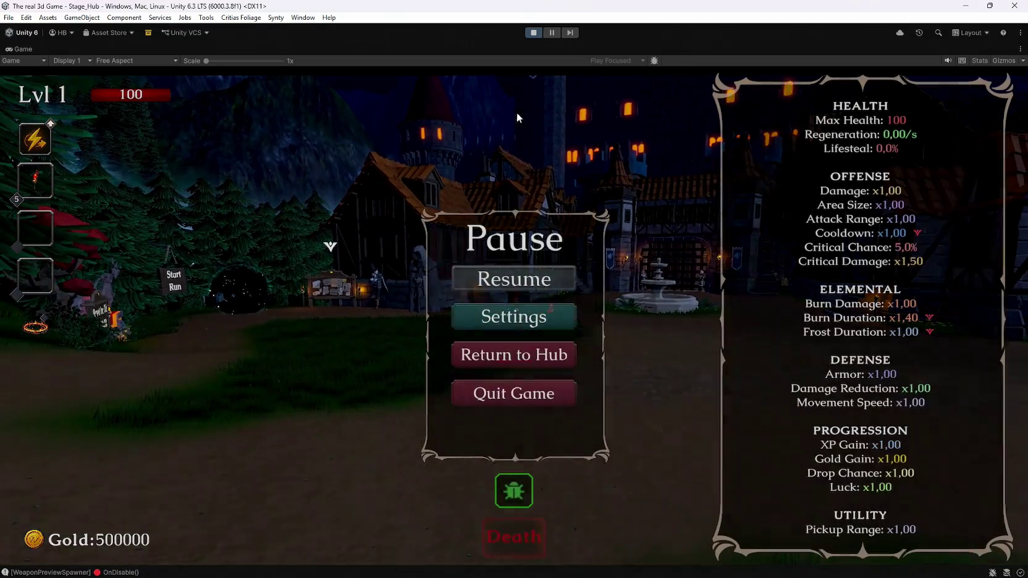
click(534, 33)
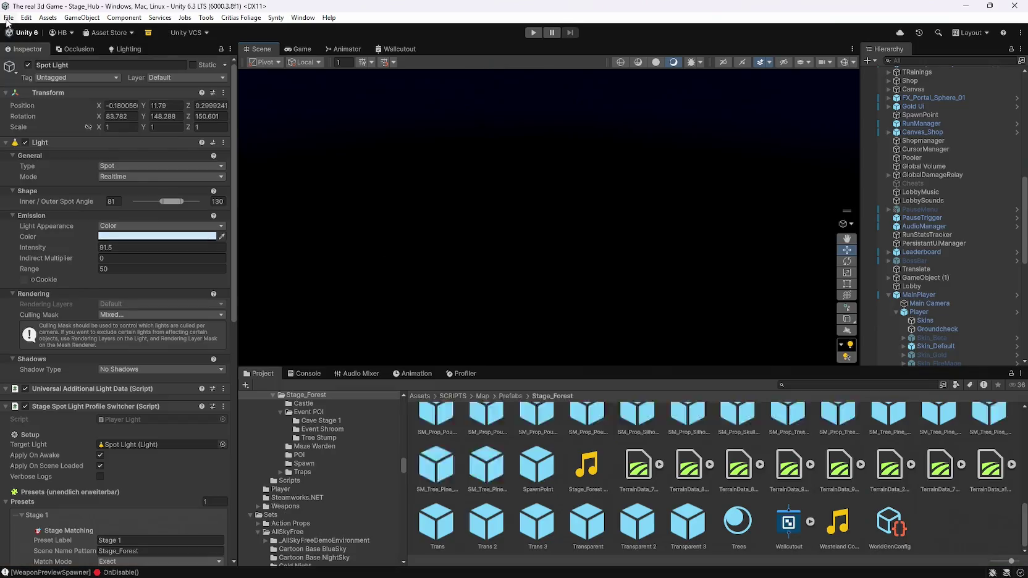
click(8, 17)
mouse_move(59, 54)
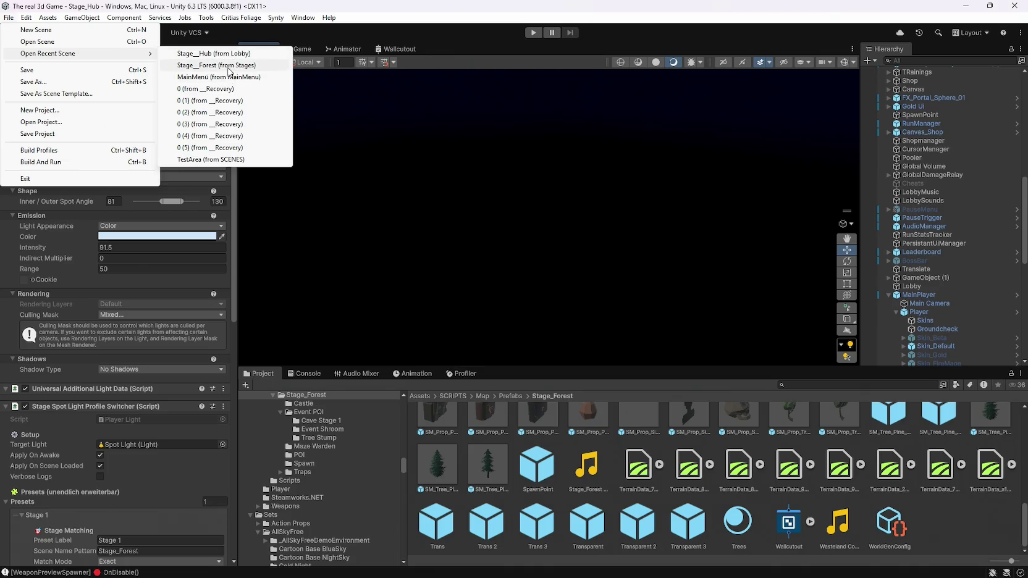
Step: Load Stage_Forest from the recent scenes list and look over the scene
click(227, 65)
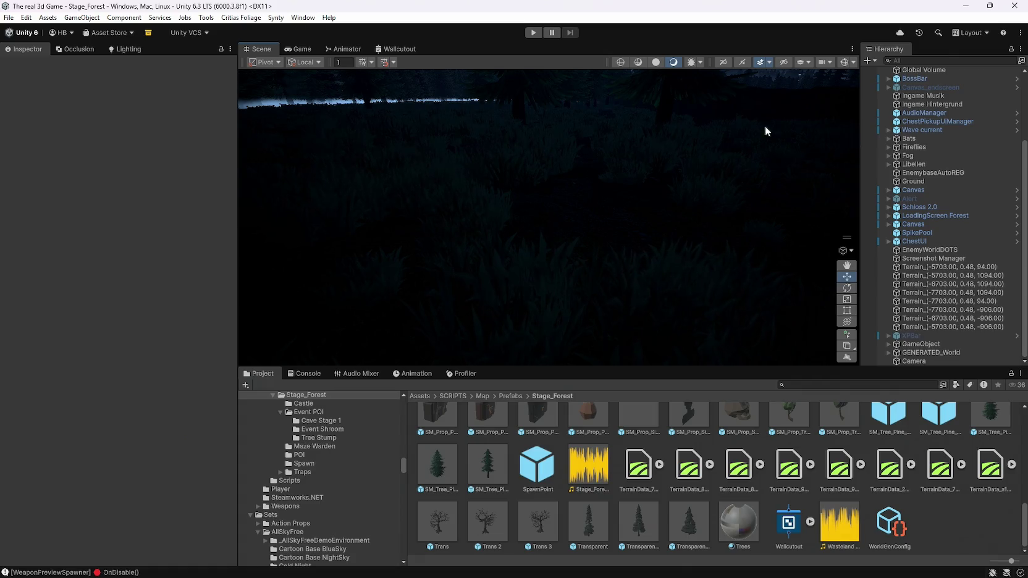
scroll(951, 205, up, 4)
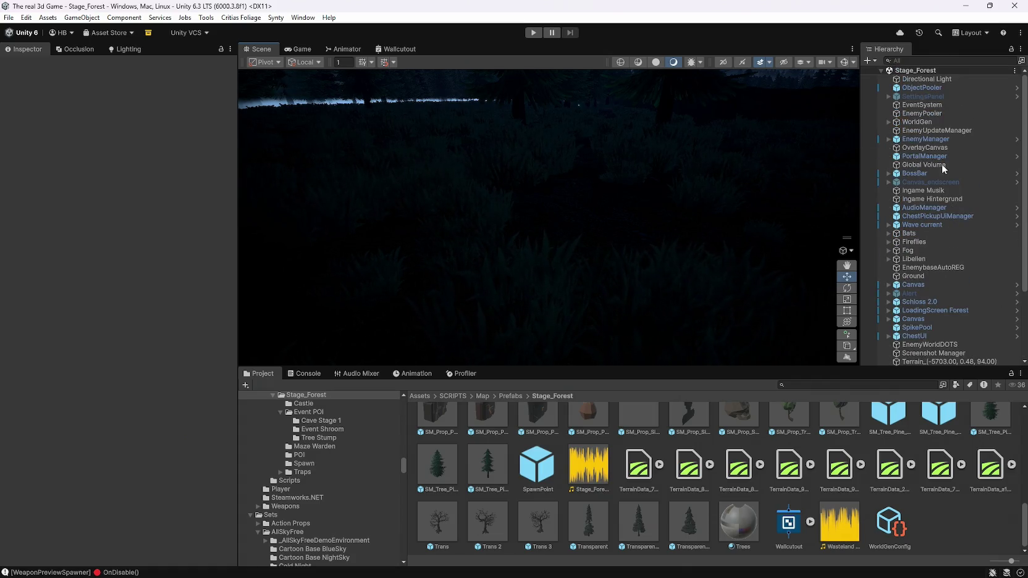
scroll(928, 262, down, 5)
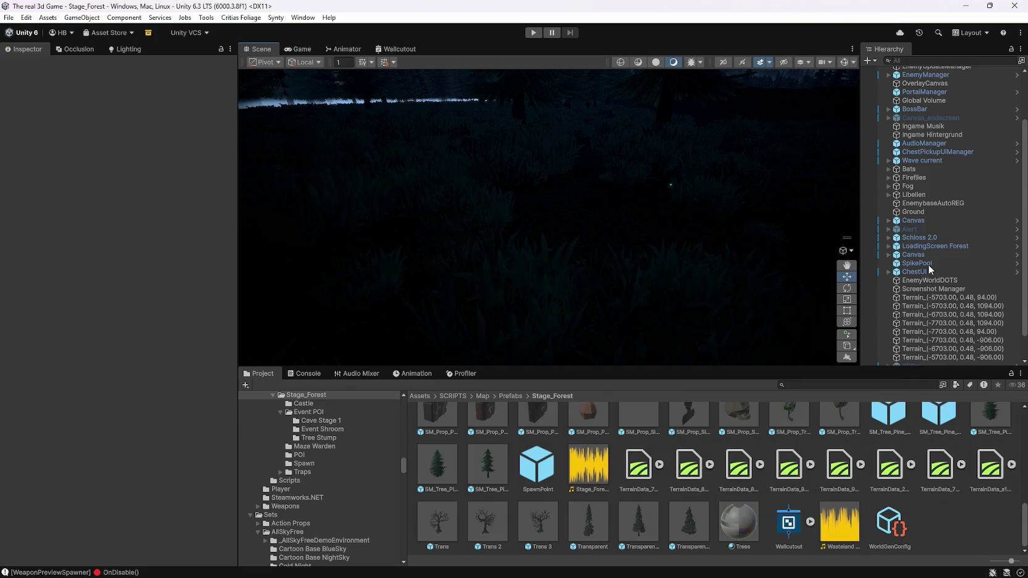
scroll(929, 265, up, 5)
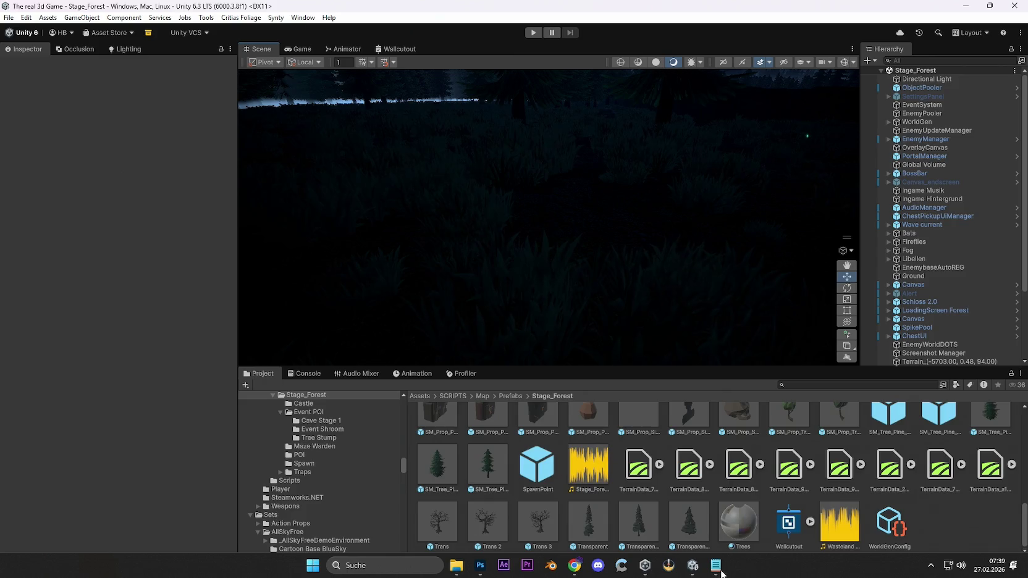
click(715, 566)
scroll(396, 307, down, 8)
scroll(396, 307, down, 15)
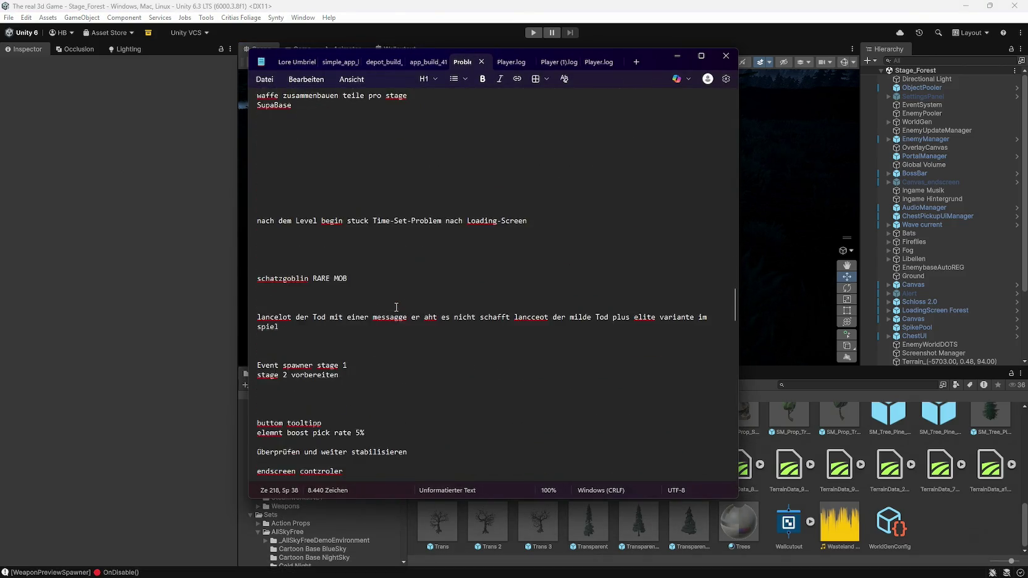
scroll(396, 307, up, 20)
scroll(396, 308, up, 15)
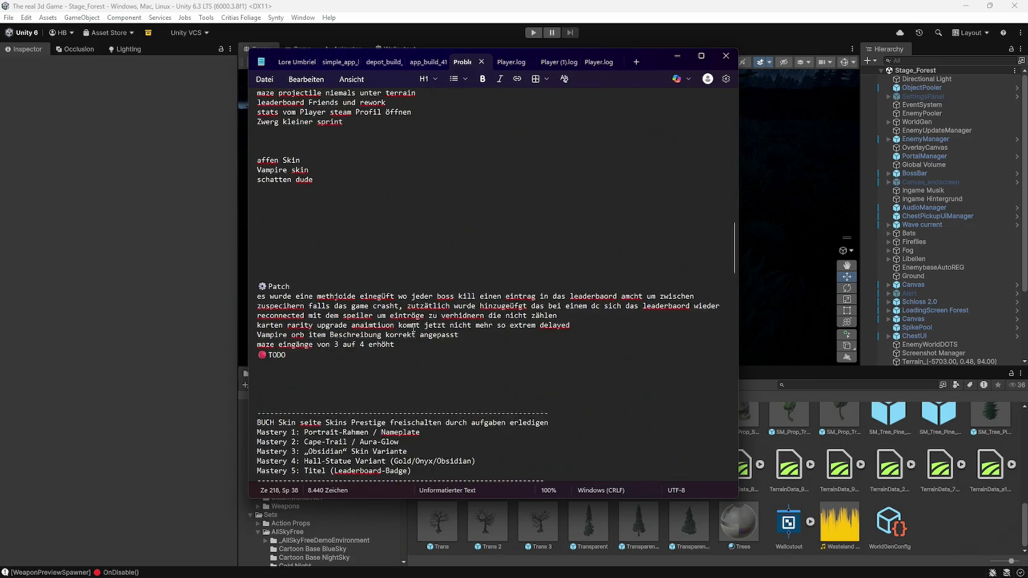
click(398, 345)
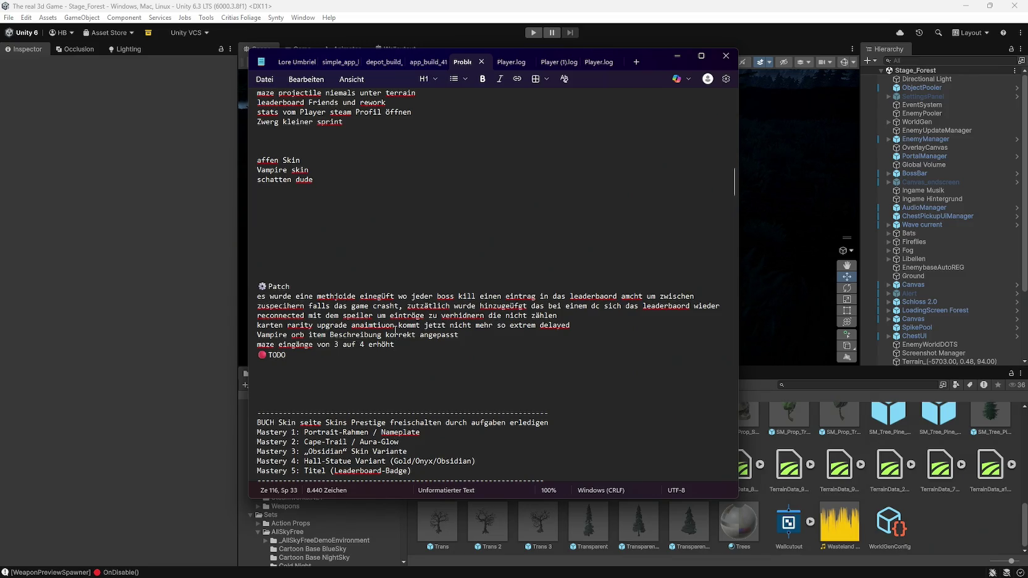
click(555, 316)
drag(574, 325, 580, 332)
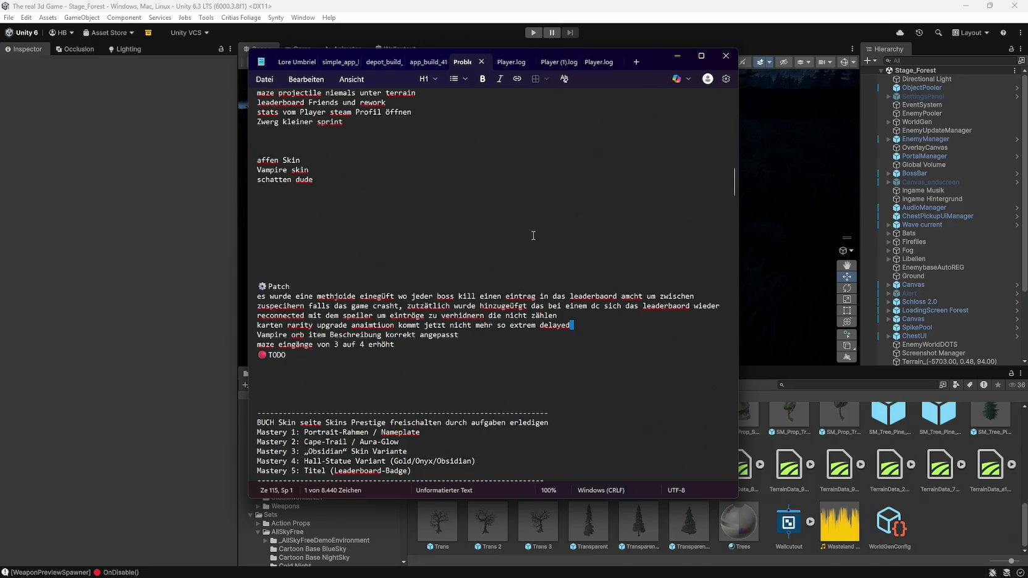
click(677, 56)
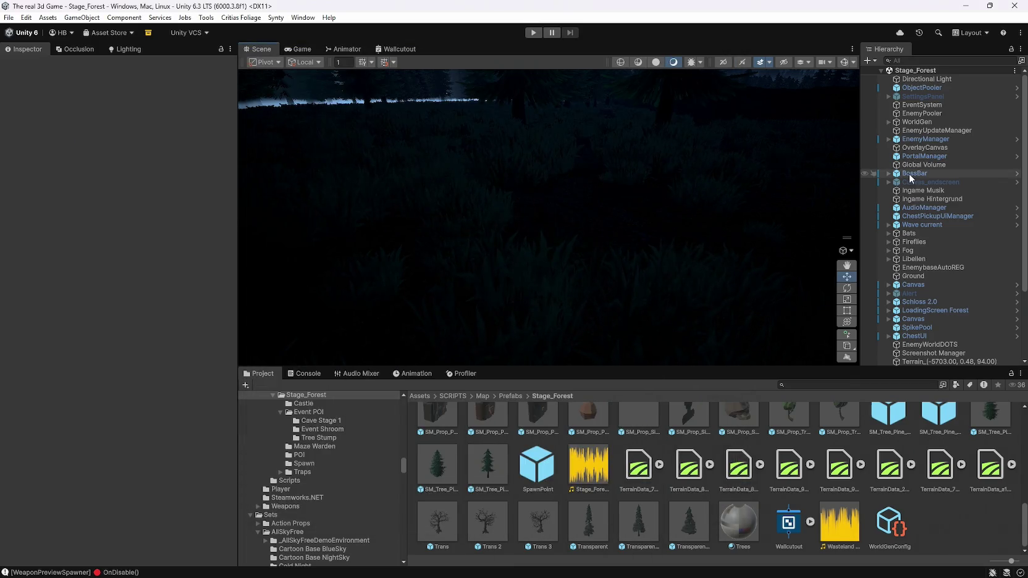
Step: Find the stray Camera object in the Hierarchy and delete it
scroll(922, 246, down, 3)
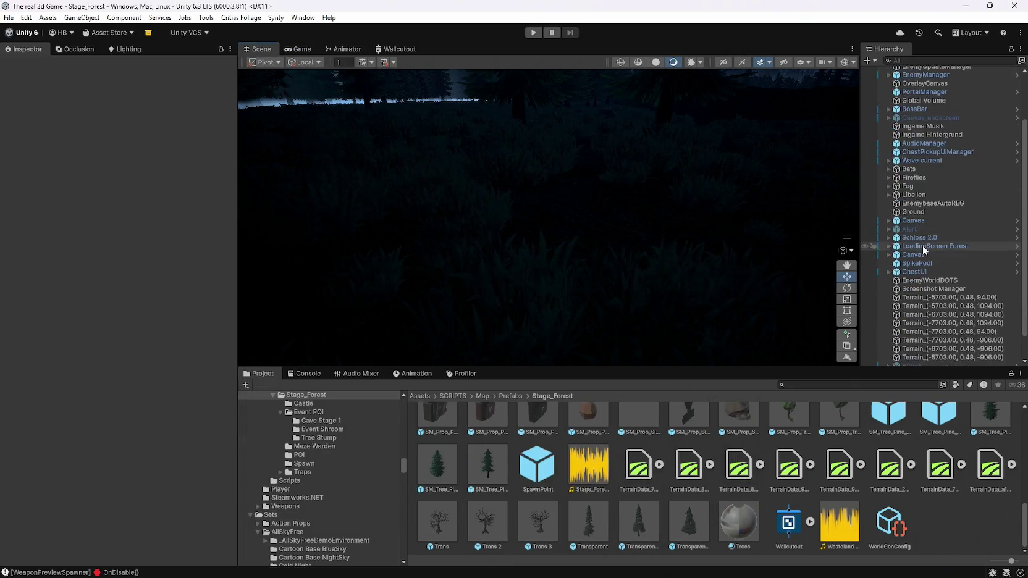
scroll(922, 249, up, 1)
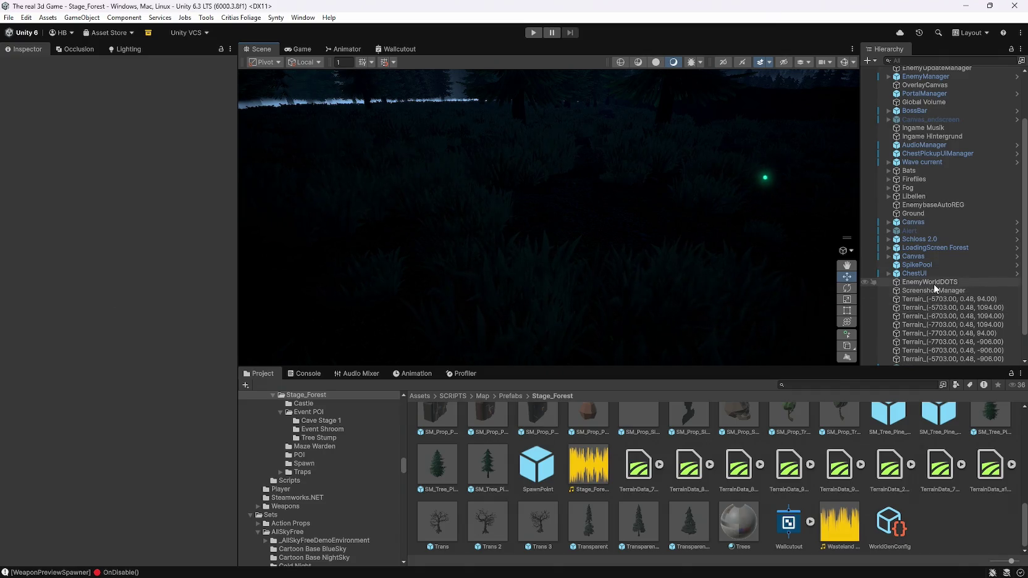
scroll(933, 286, up, 2)
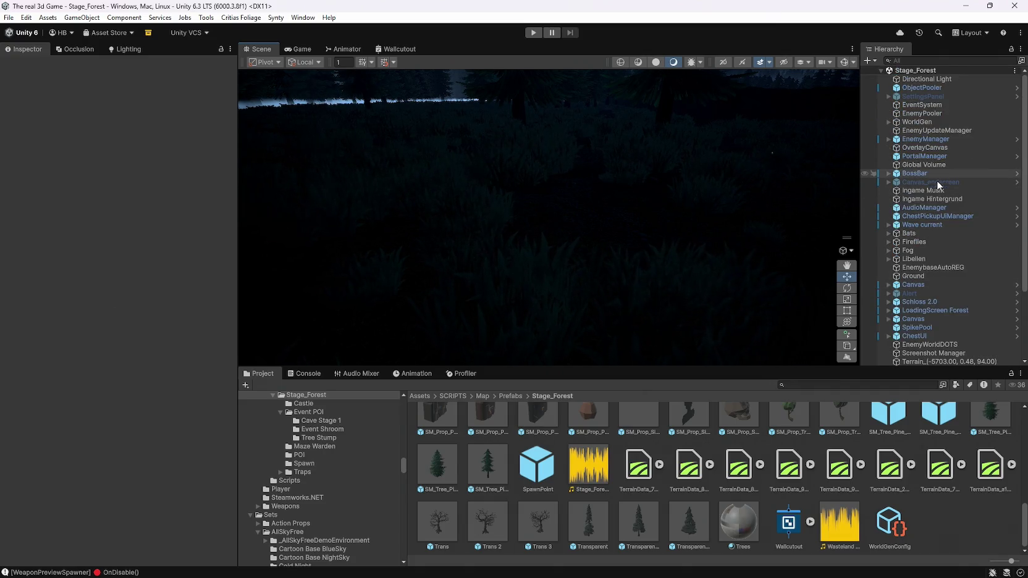
scroll(949, 223, down, 2)
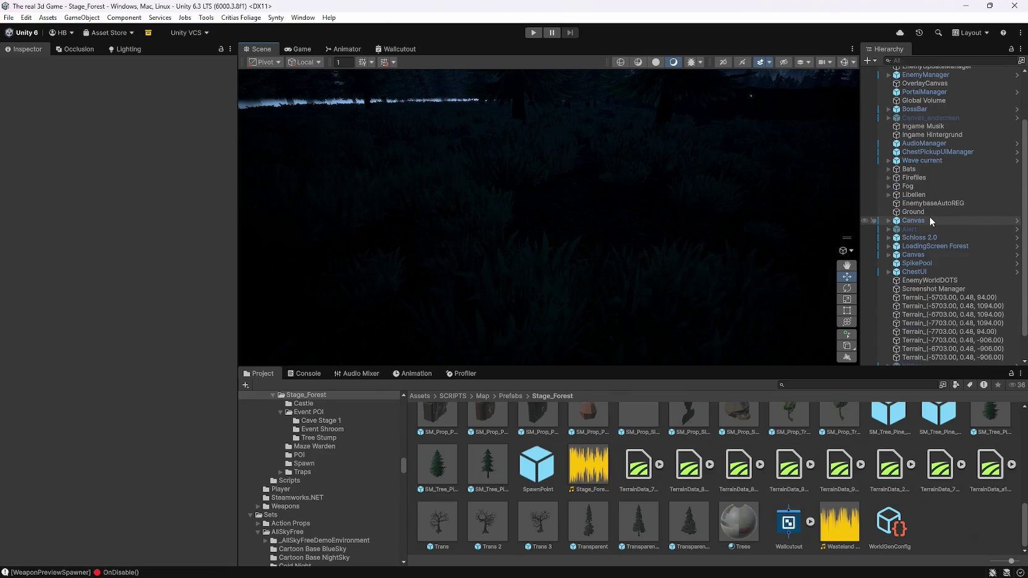
scroll(936, 197, up, 2)
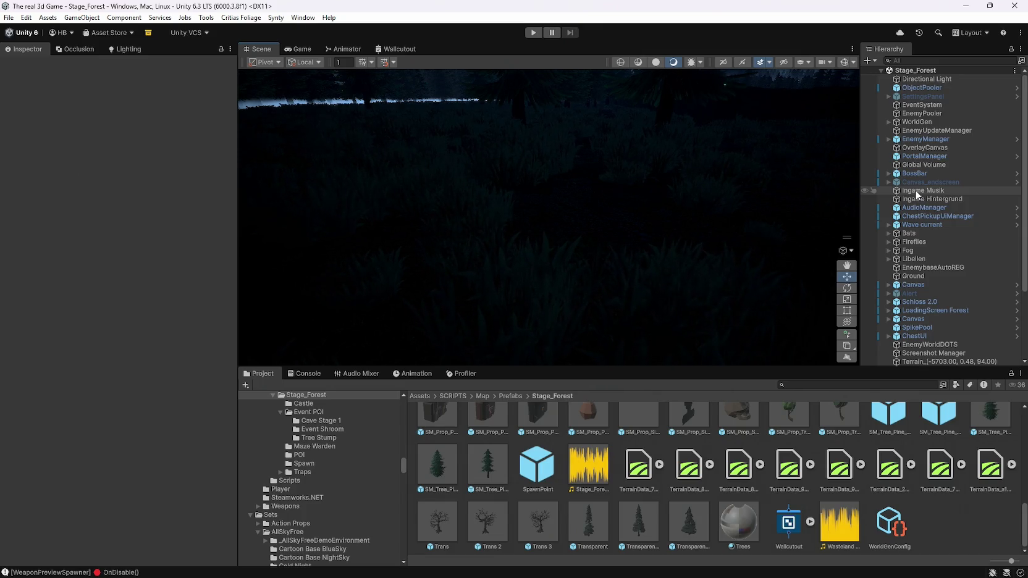
scroll(917, 193, down, 3)
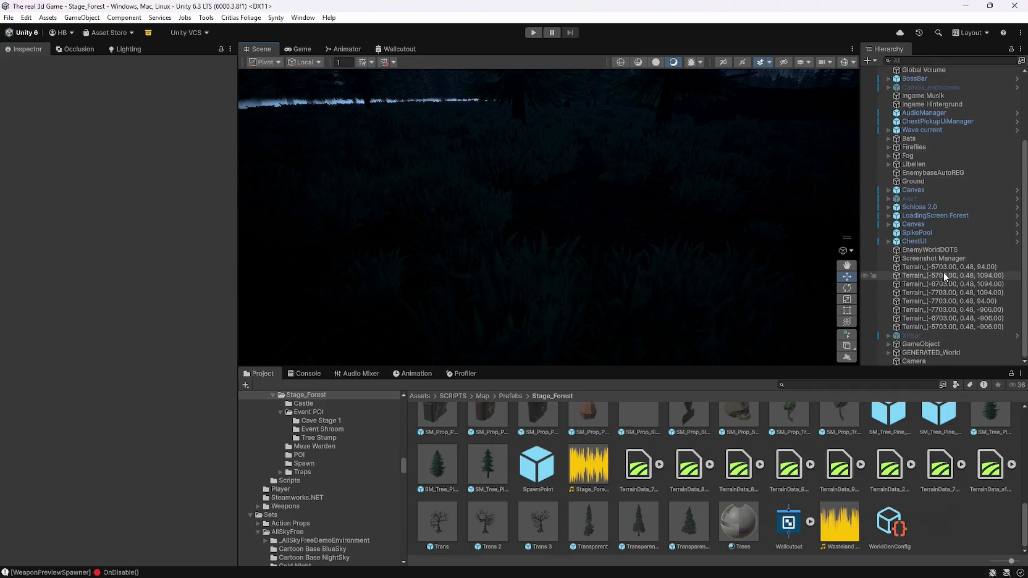
scroll(939, 238, up, 3)
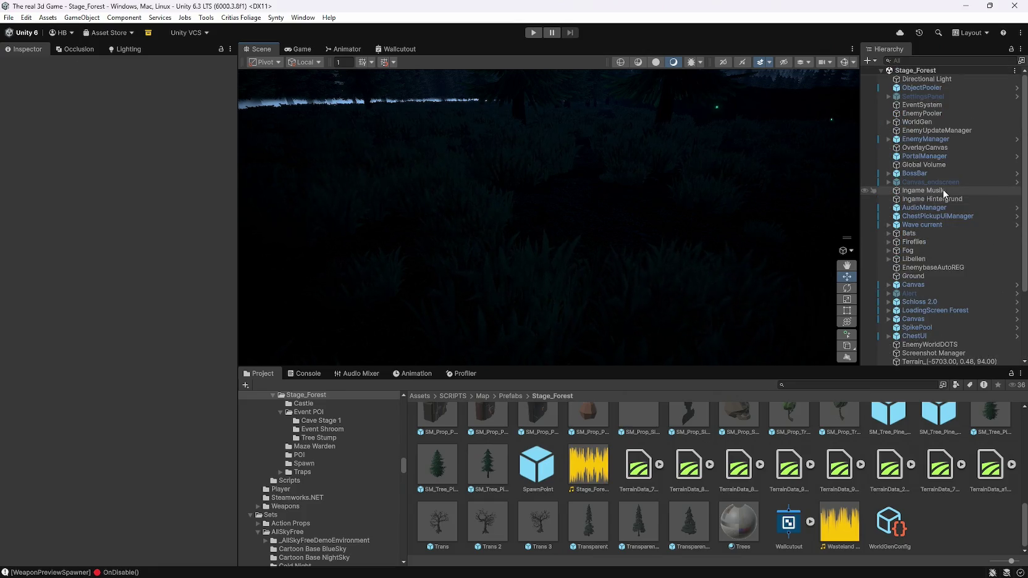
scroll(933, 207, down, 3)
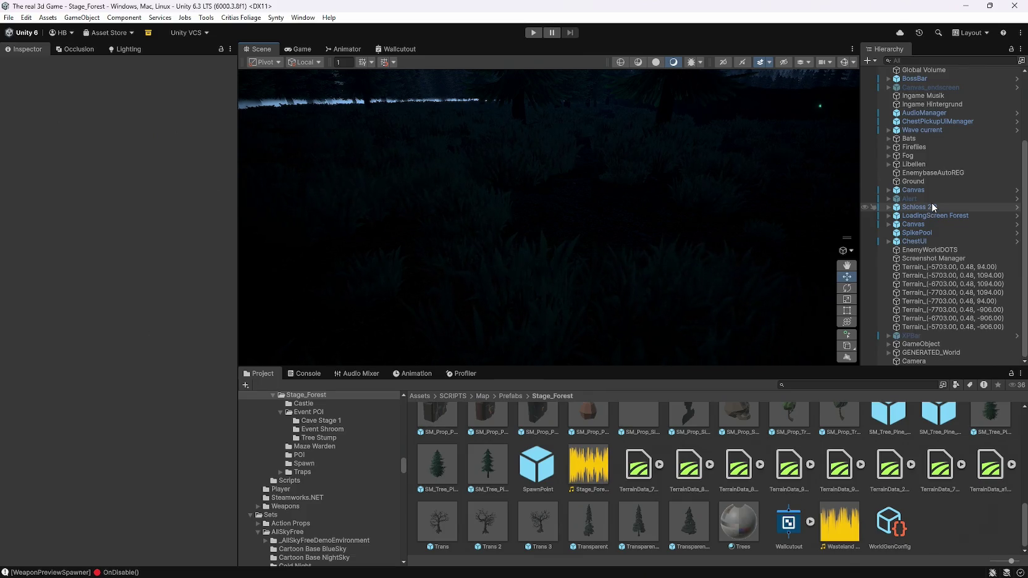
click(915, 362)
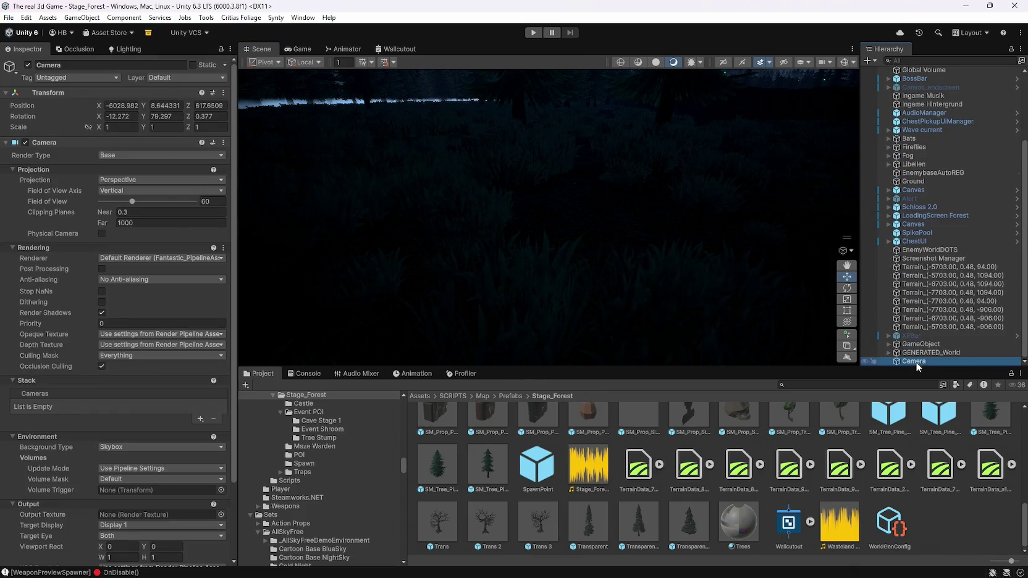
key(Delete)
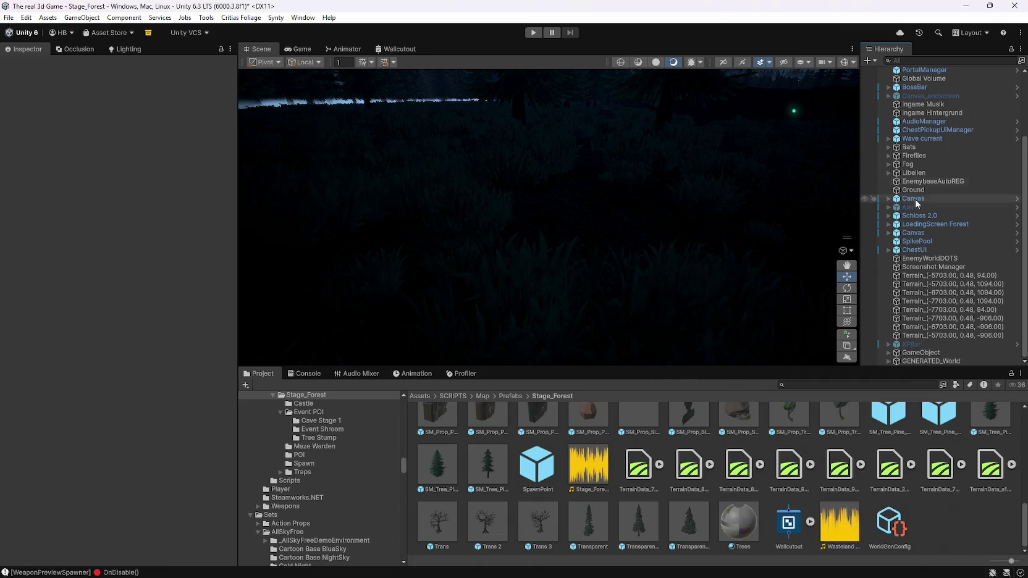
click(9, 18)
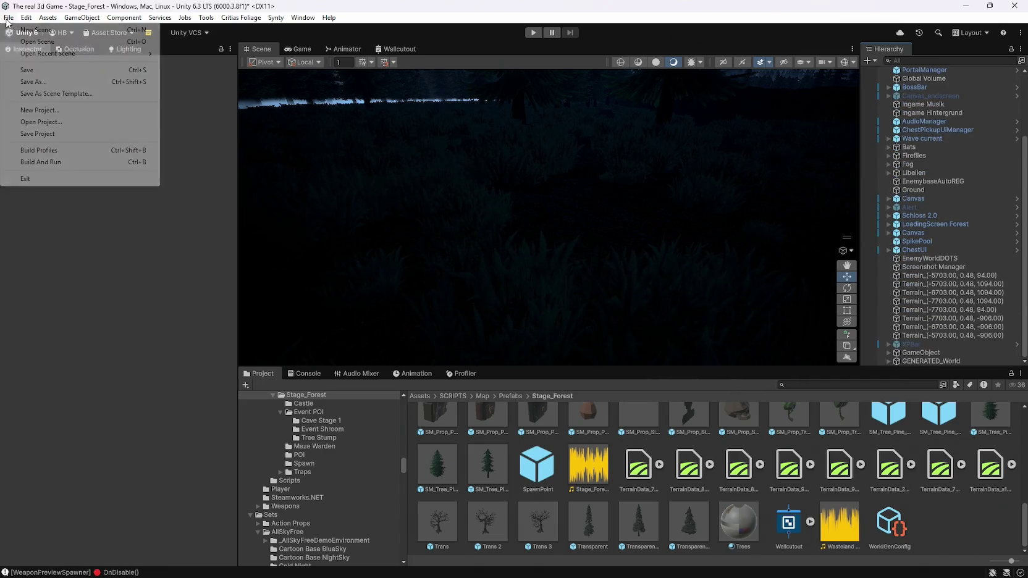
Step: Open the StageHub scene from recent scenes, answering the Stage_Forest unsaved-changes prompt
mouse_move(47, 54)
click(250, 68)
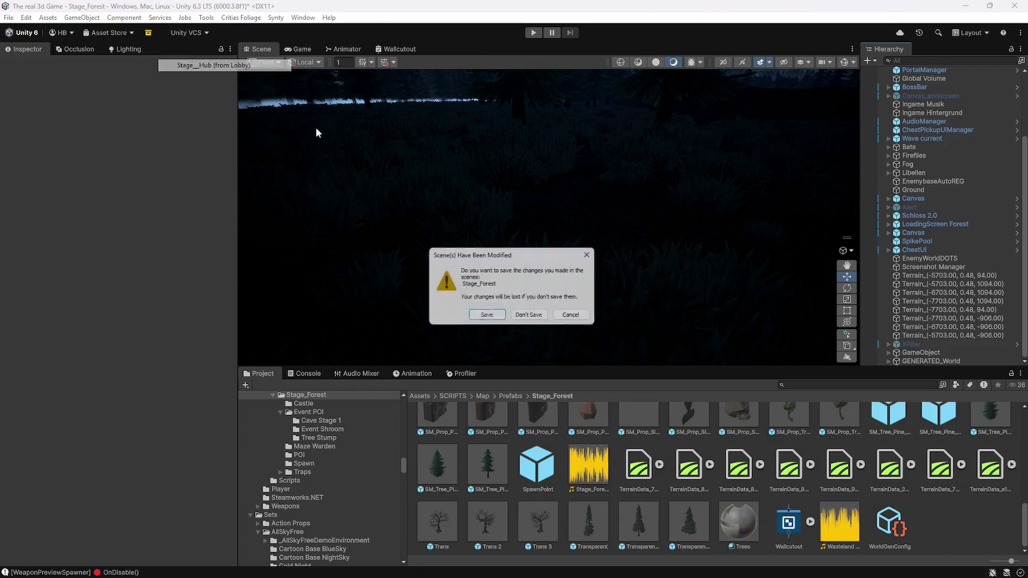
click(494, 321)
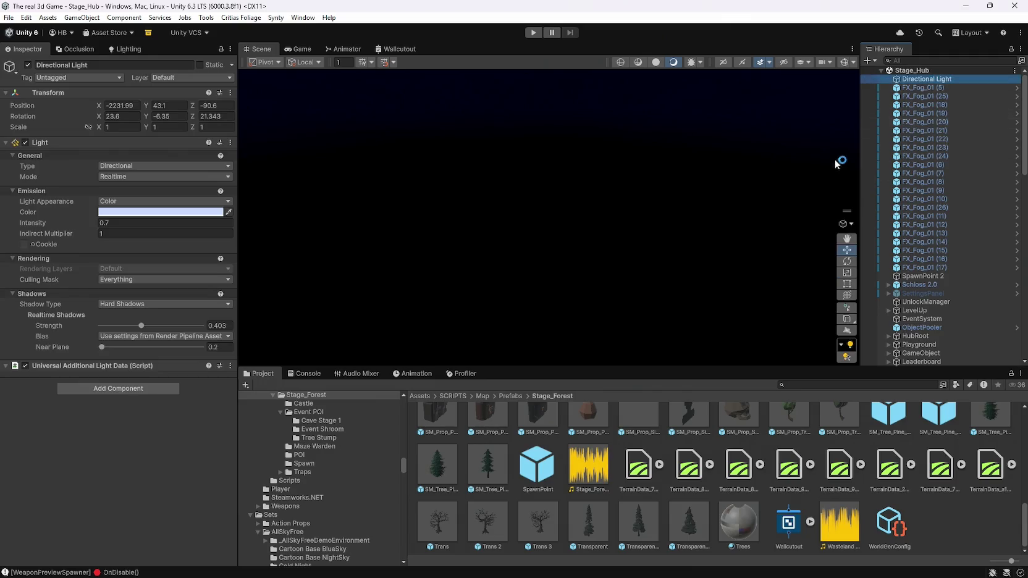
drag(826, 165, 591, 188)
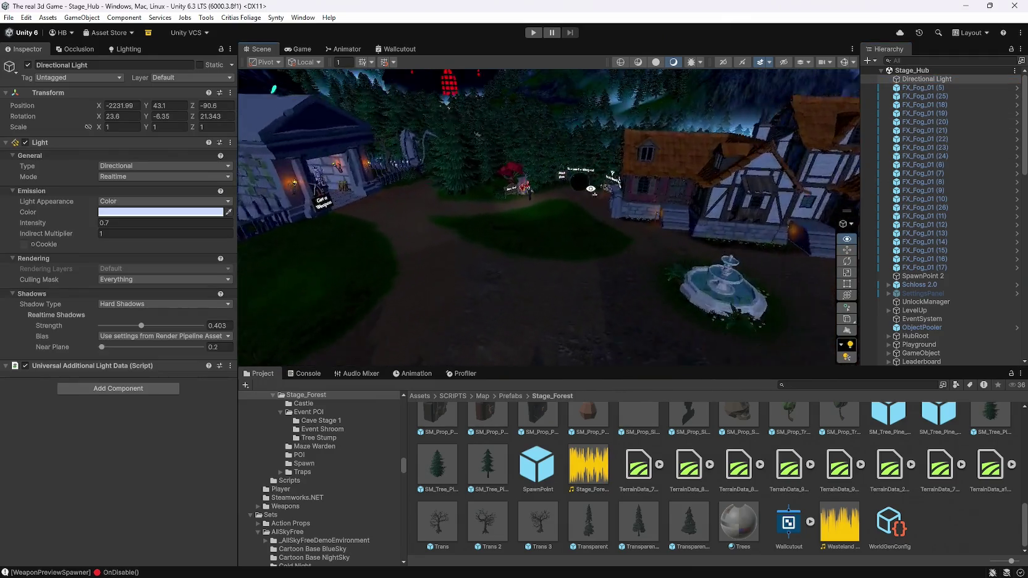
scroll(572, 168, up, 10)
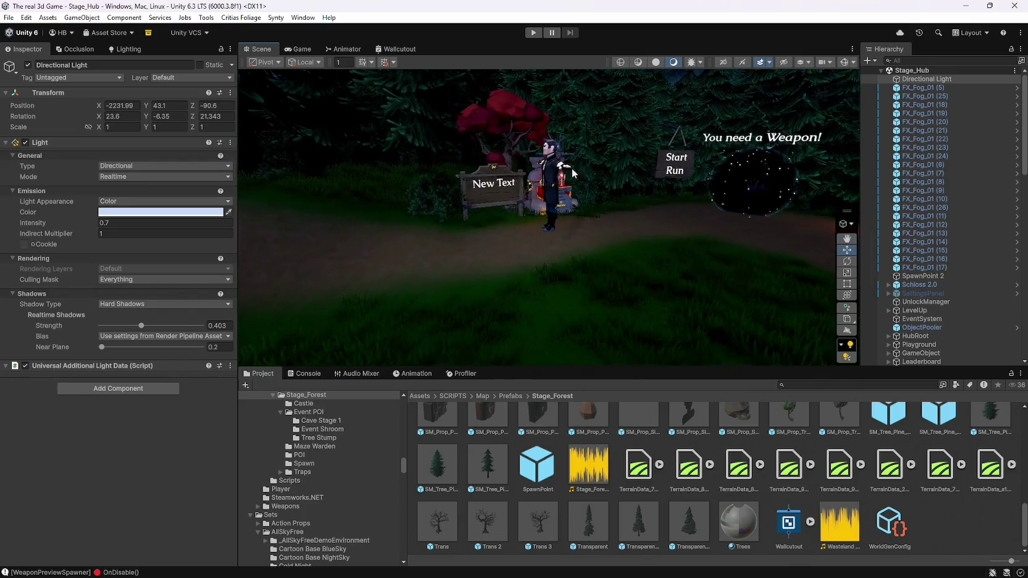
scroll(966, 293, down, 10)
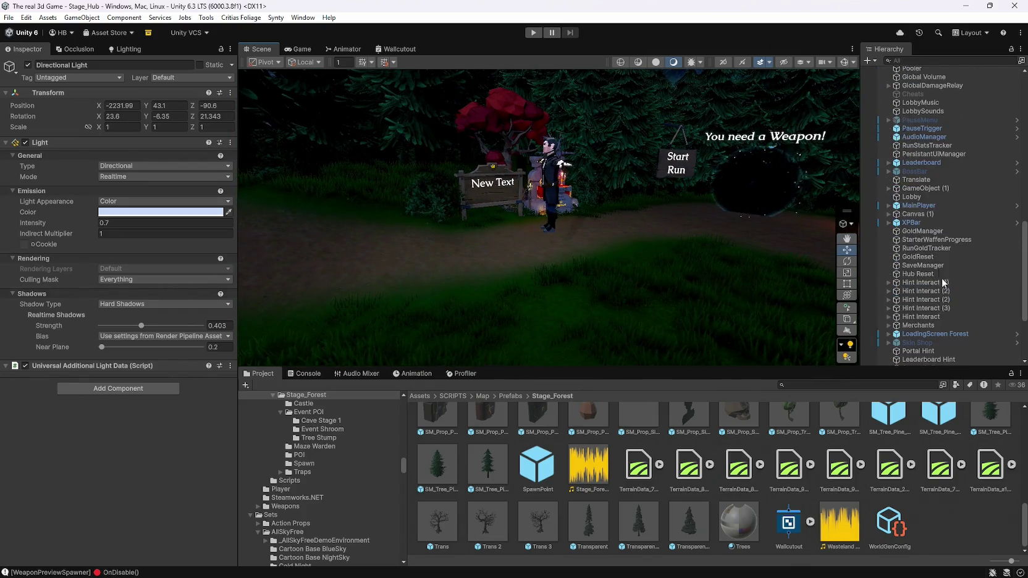
Step: Expand MainPlayer and Player in the Hierarchy to reveal Player's children
click(889, 205)
click(919, 222)
click(897, 222)
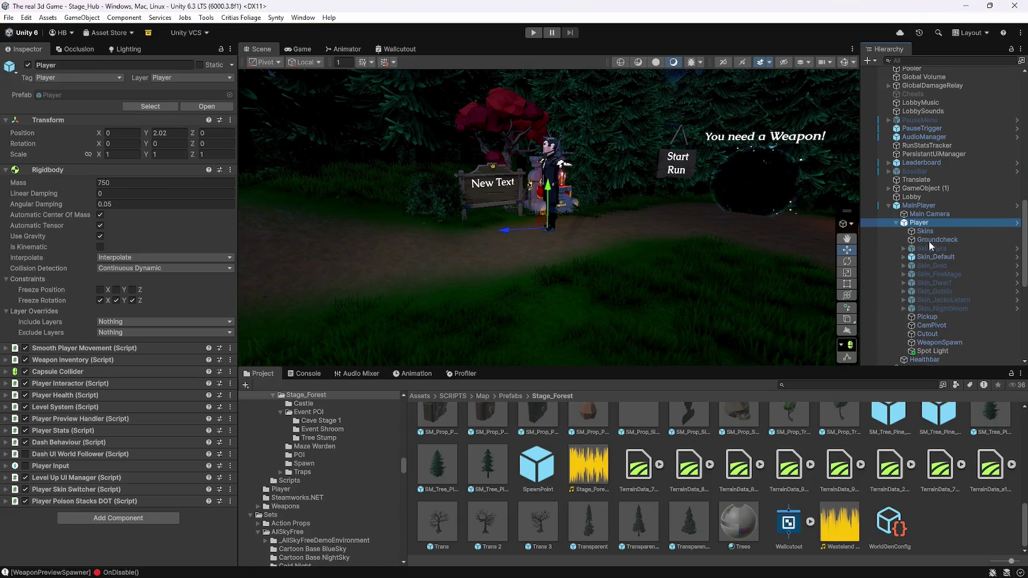
Step: Select the player's Spot Light and set its Stage 1 preset intensity to 700
click(934, 352)
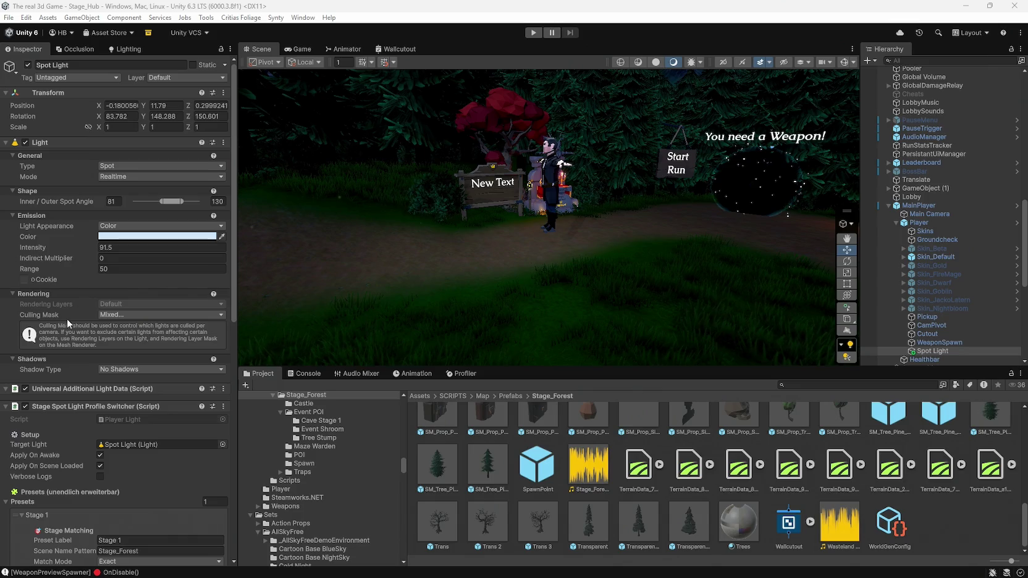
scroll(66, 319, down, 10)
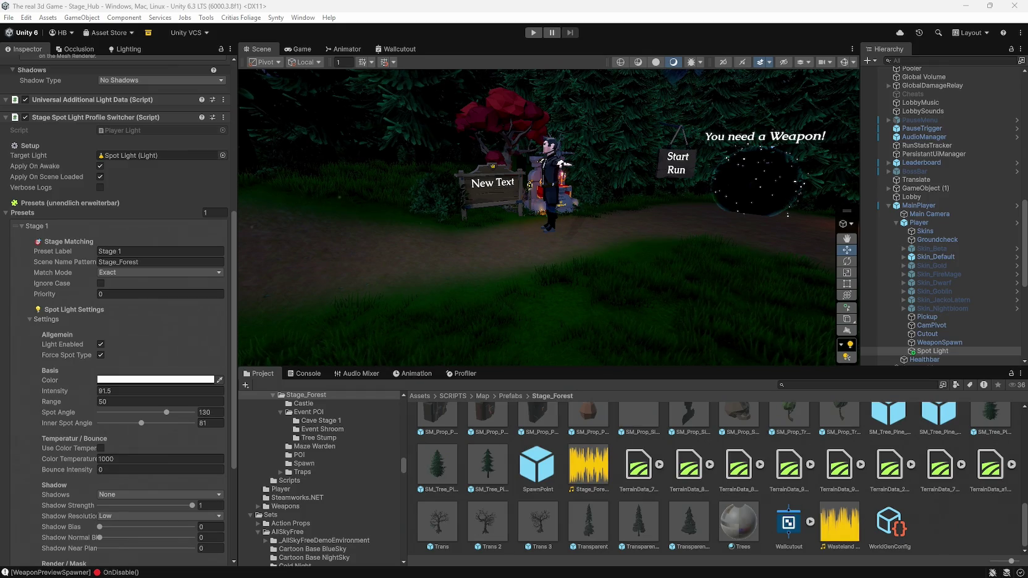
scroll(124, 346, down, 2)
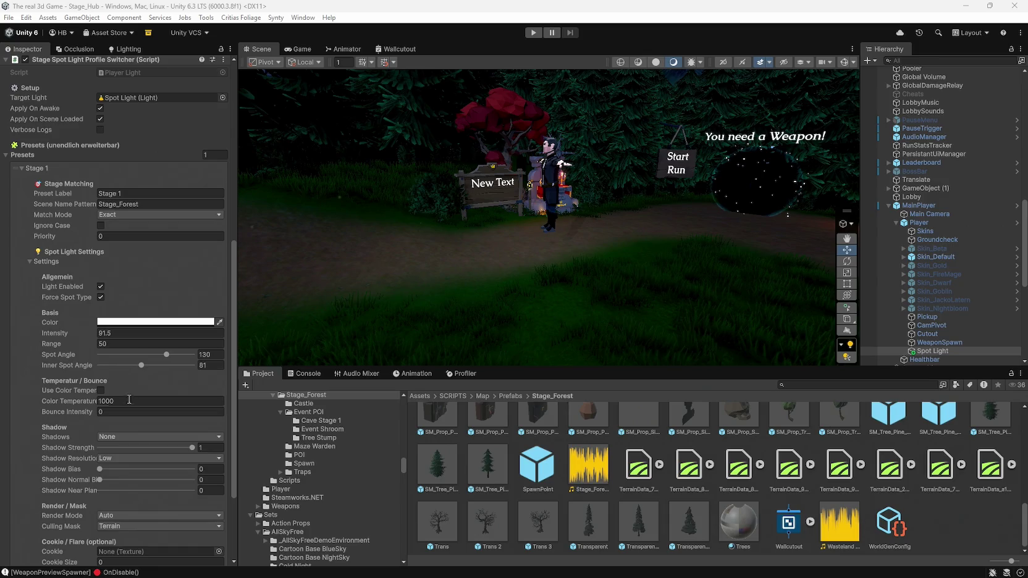
click(118, 332)
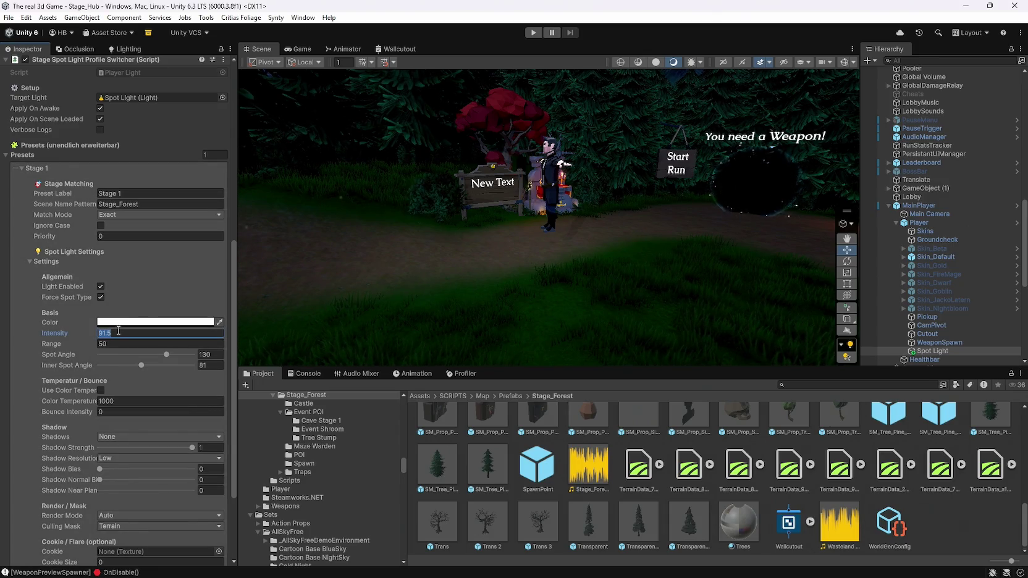
text(700)
Step: Keep the profile switcher's stage match mode at Exact
scroll(194, 174, up, 9)
scroll(194, 231, up, 3)
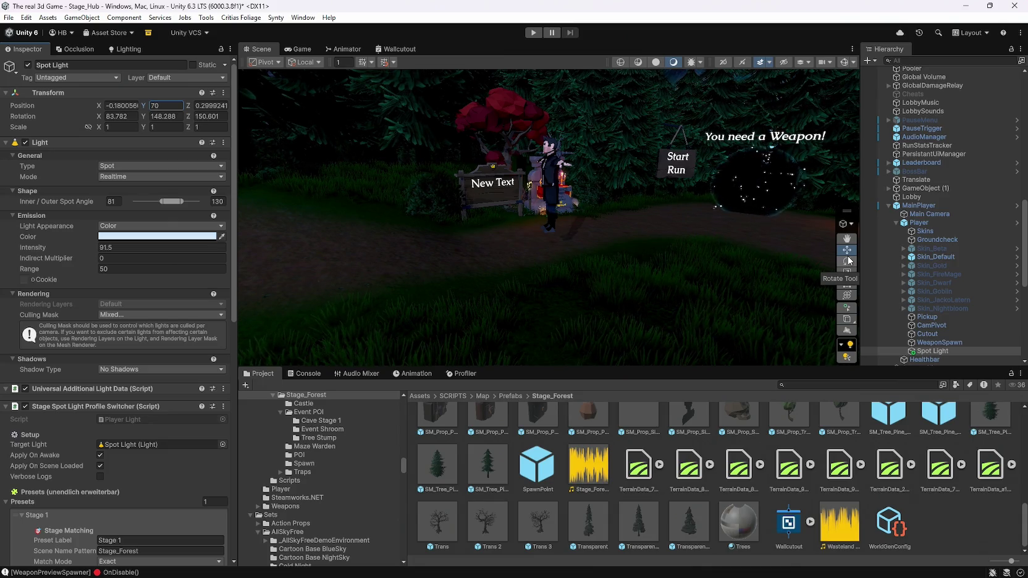
scroll(928, 254, down, 3)
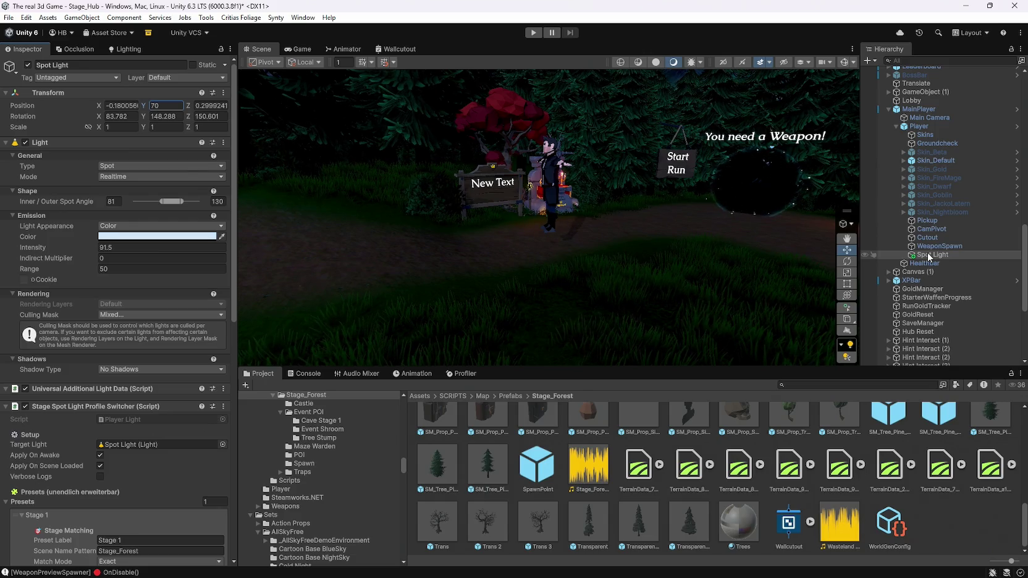
scroll(934, 239, up, 3)
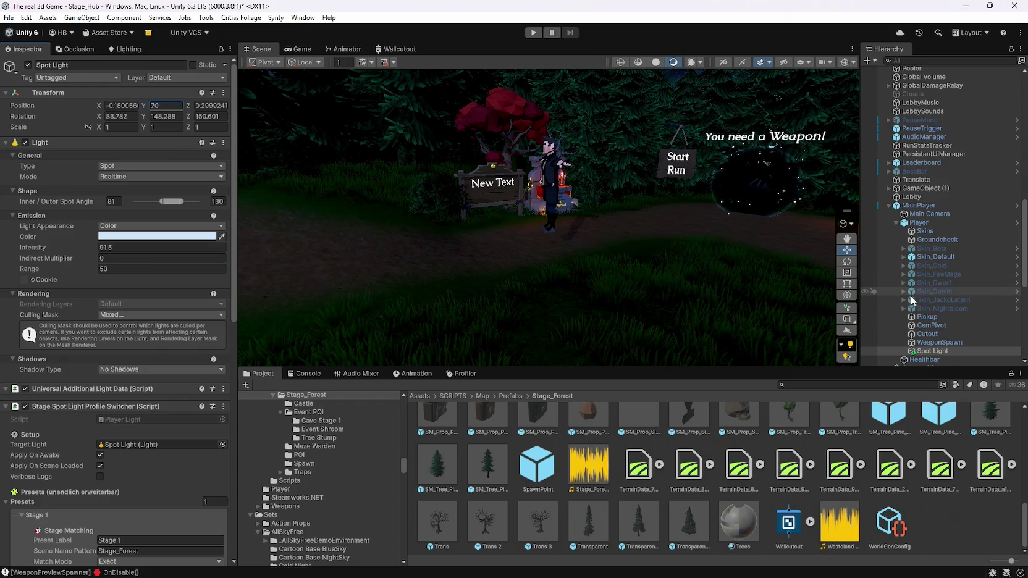
scroll(162, 396, down, 10)
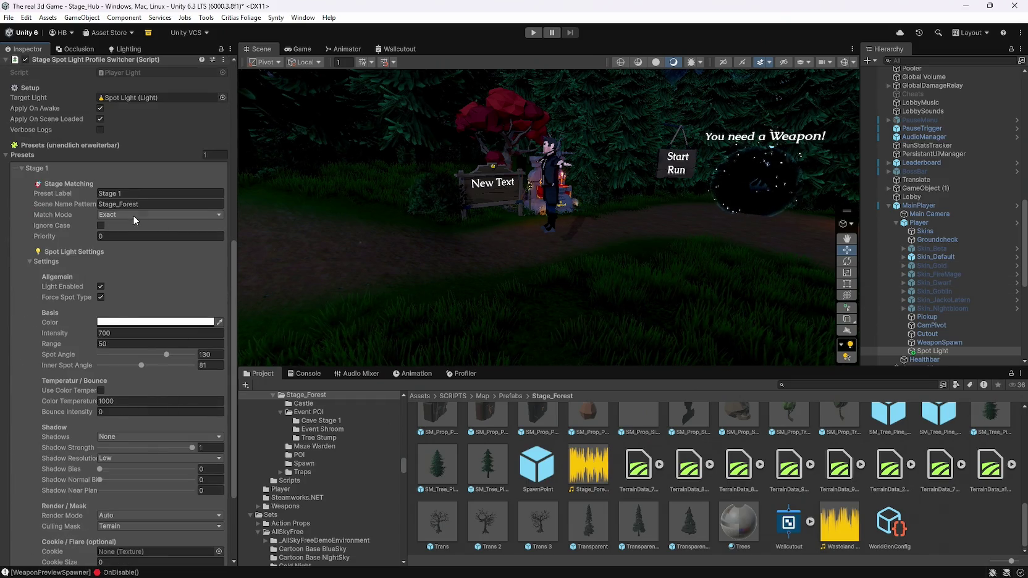
click(132, 215)
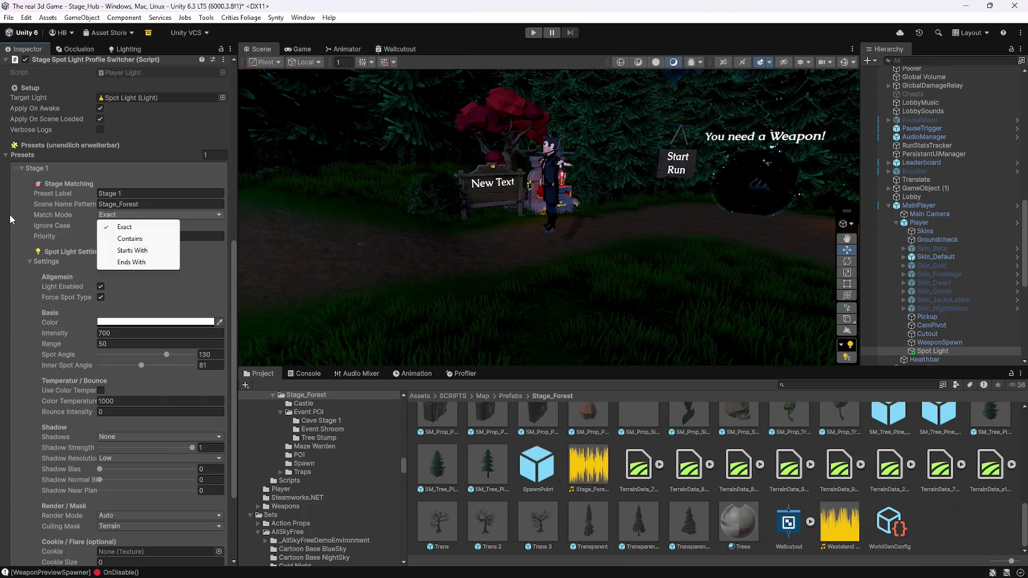
click(133, 213)
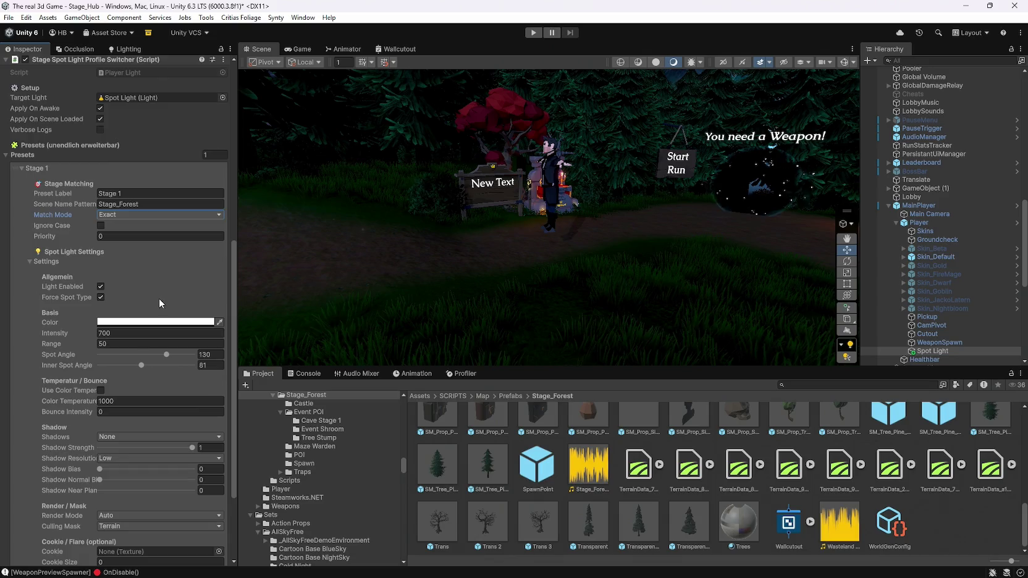
Step: Set the Stage 1 preset range to 500 and commit it
scroll(157, 296, down, 2)
click(119, 285)
text(500)
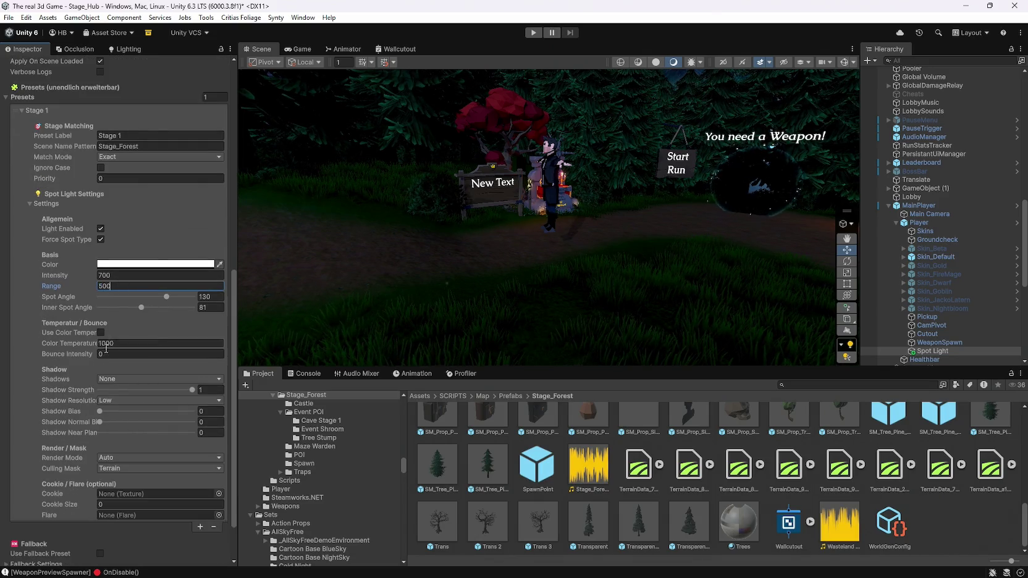
key(Return)
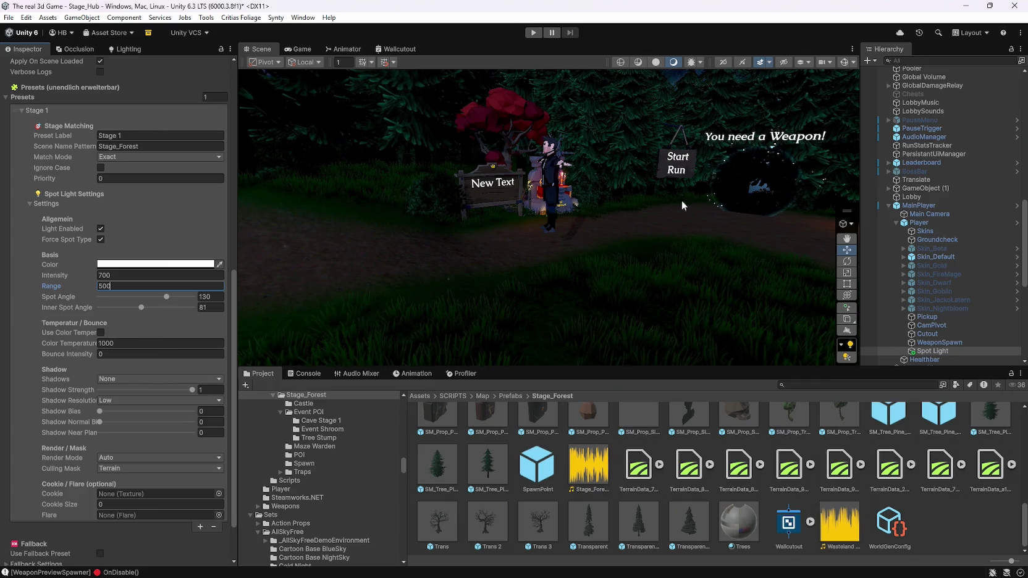
scroll(597, 190, down, 3)
scroll(597, 190, down, 2)
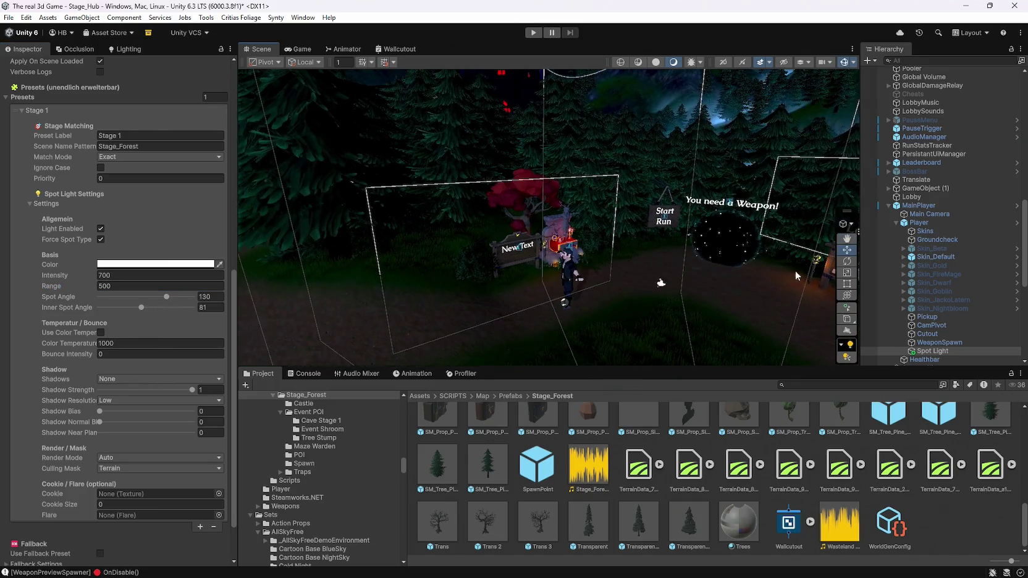
Step: Orbit the Scene view to inspect the Spot Light's cone above the player
scroll(106, 400, up, 3)
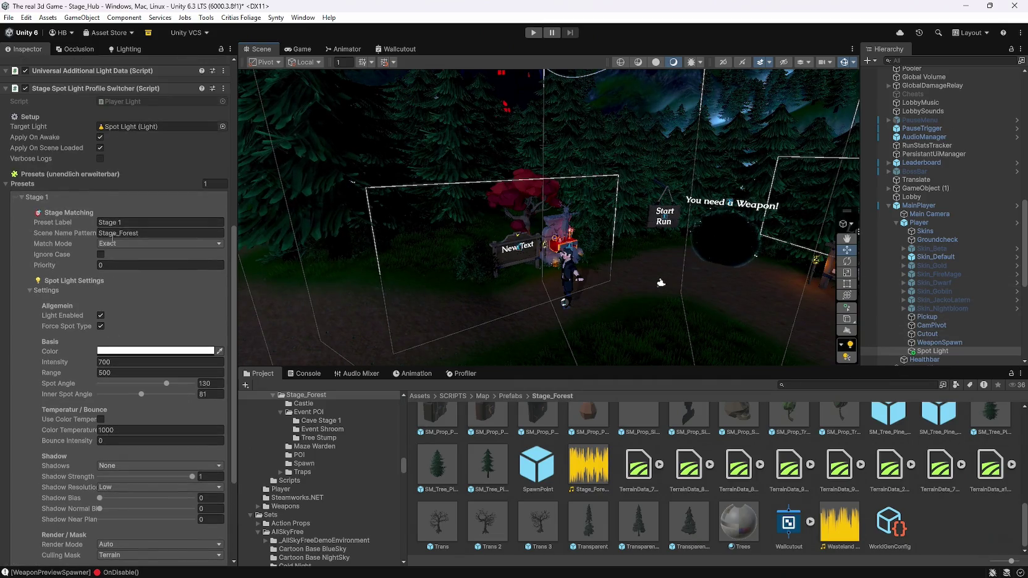
scroll(113, 215, down, 5)
mouse_move(393, 346)
mouse_down()
mouse_move(519, 126)
mouse_move(505, 200)
mouse_move(435, 240)
mouse_move(374, 184)
mouse_move(418, 228)
mouse_move(430, 195)
mouse_up()
scroll(155, 187, up, 3)
scroll(155, 188, up, 4)
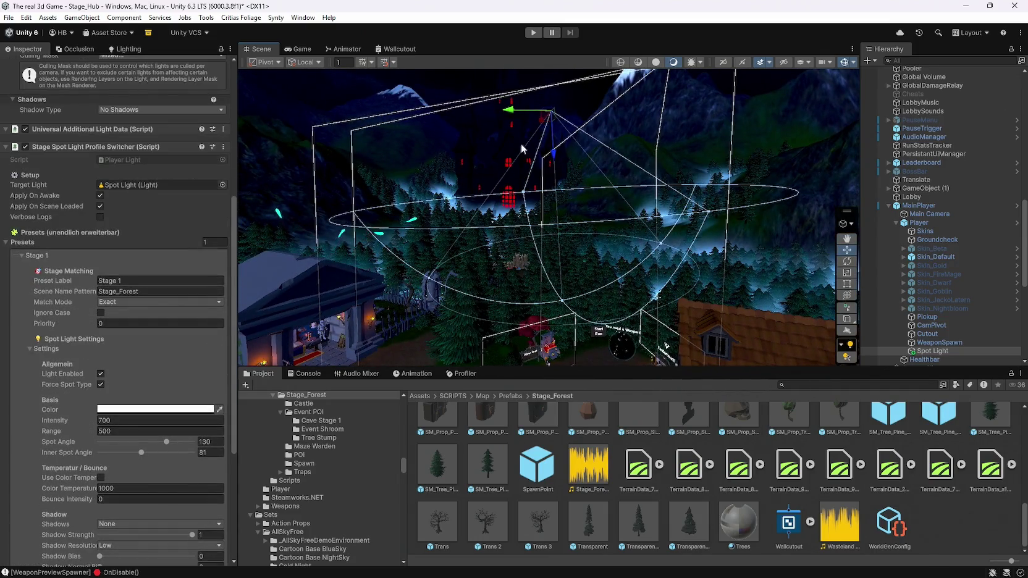
mouse_move(559, 244)
mouse_down()
mouse_move(579, 272)
mouse_move(568, 111)
mouse_up()
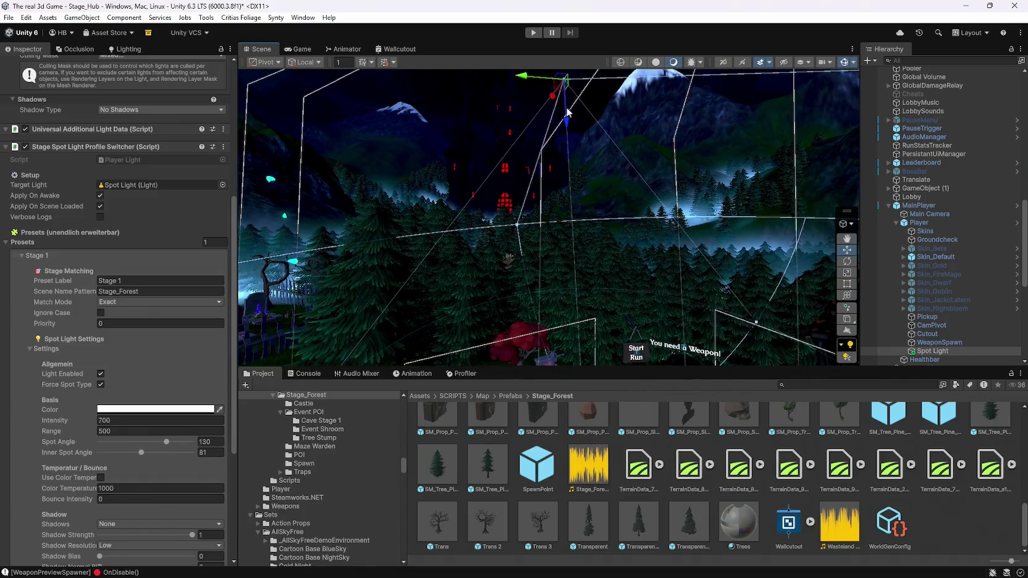
drag(584, 266, 561, 75)
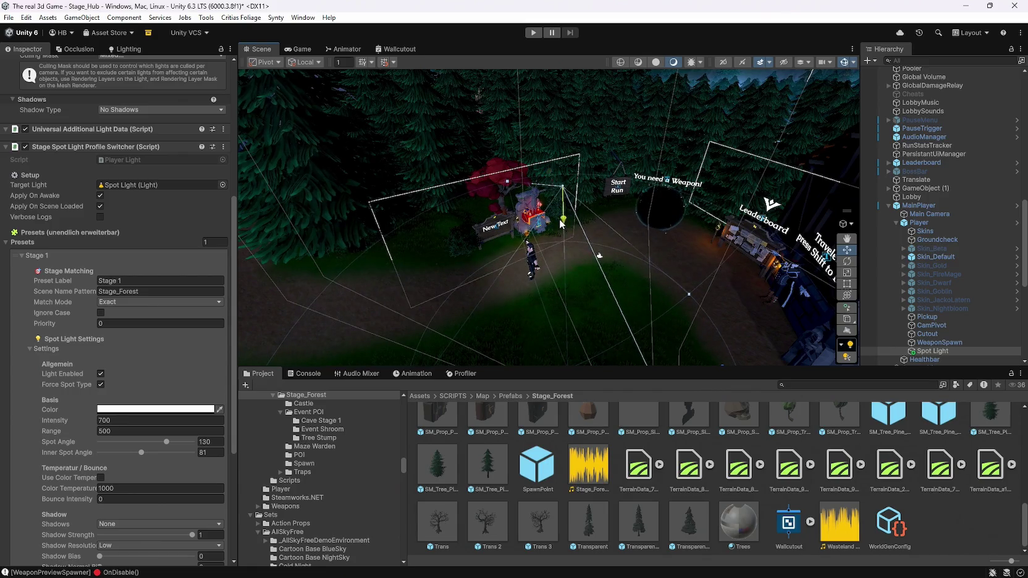
scroll(170, 172, up, 5)
Step: Set the Spot Light's Position X and Z to 0
click(121, 106)
text(0)
click(211, 106)
text(0)
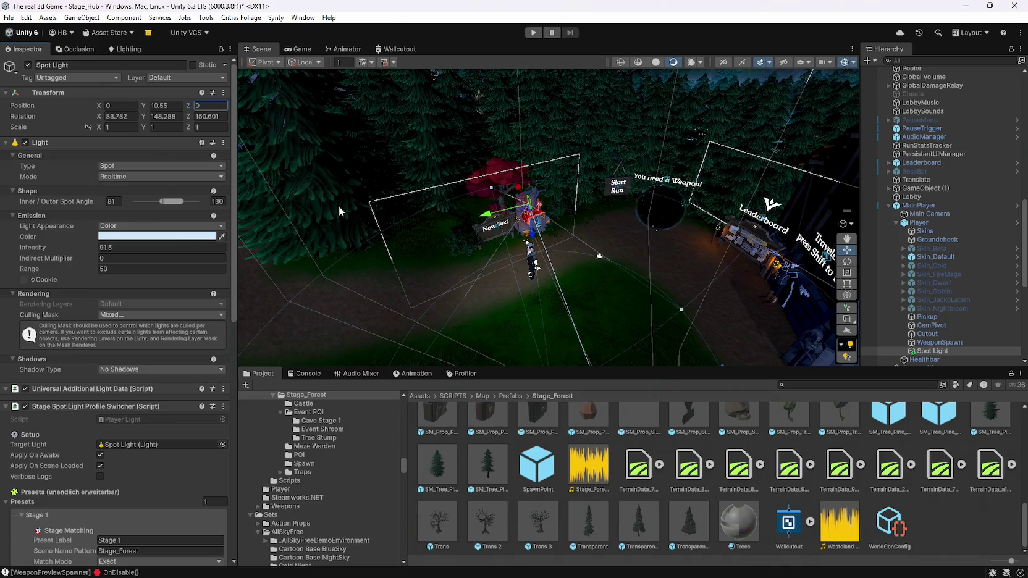
Step: Raise the Spot Light gizmo well above the player in the Scene view
right_click(592, 241)
key(w)
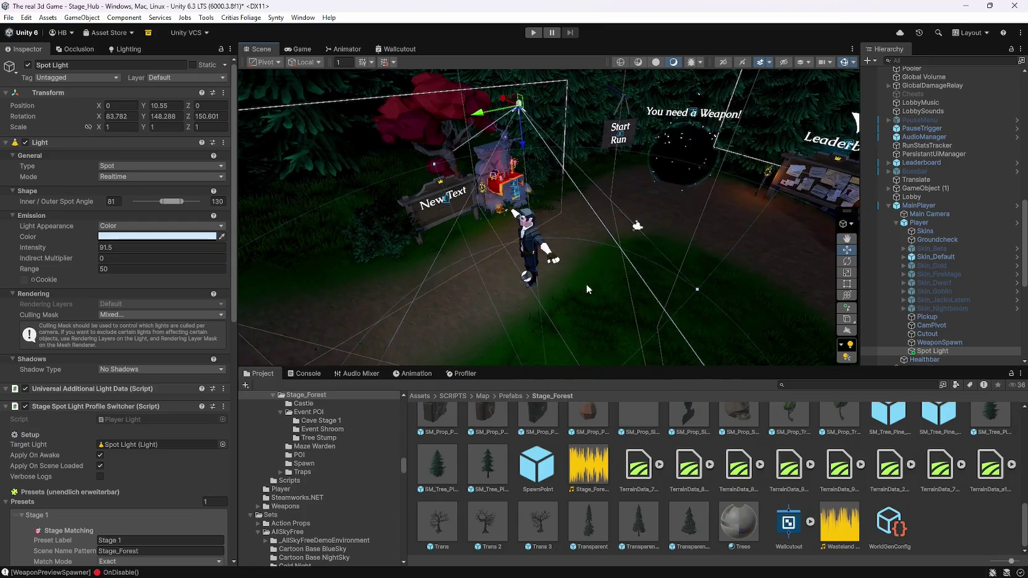
scroll(127, 418, down, 5)
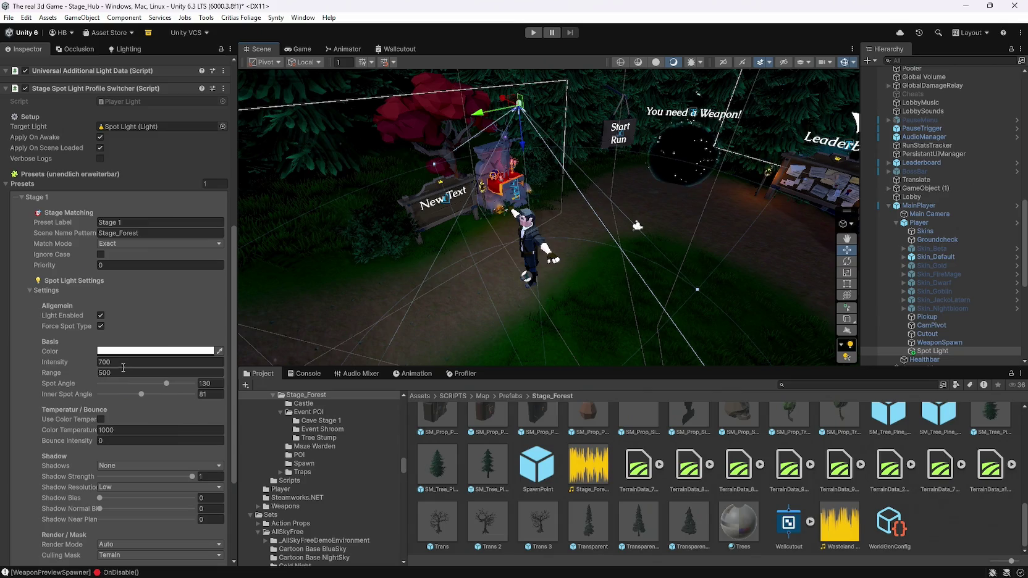
scroll(126, 358, down, 2)
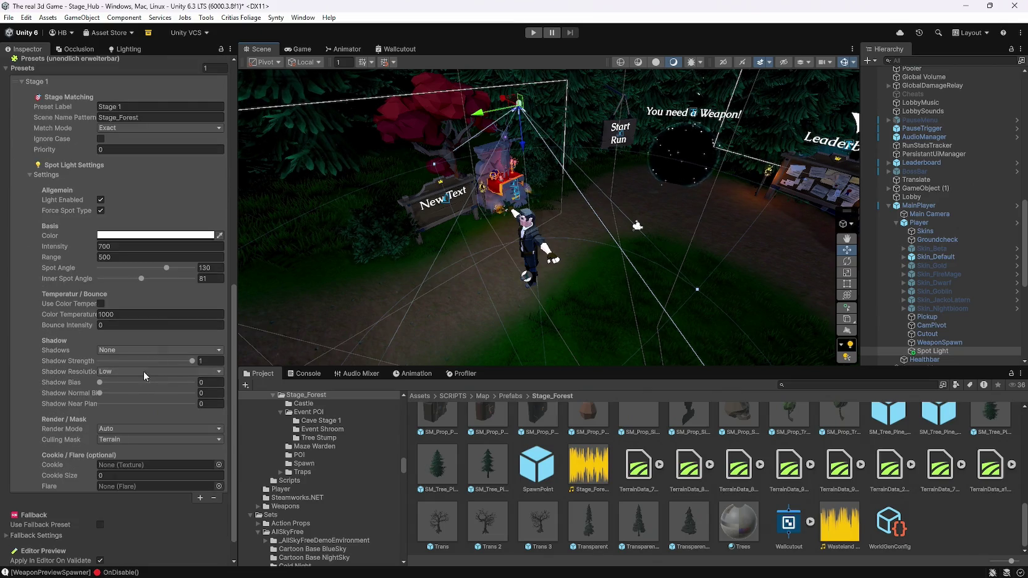
scroll(152, 434, down, 1)
scroll(576, 295, down, 5)
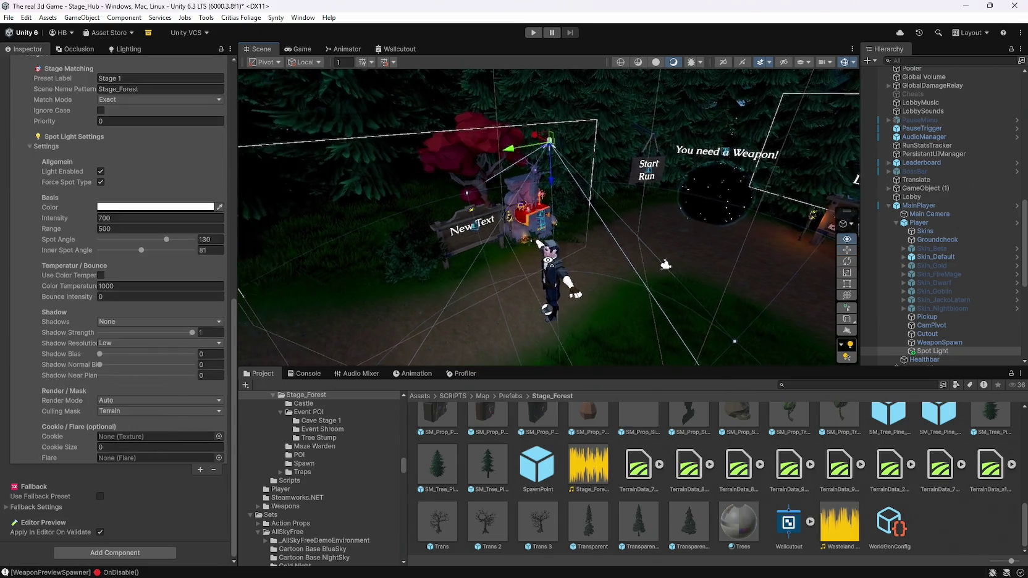
drag(545, 247, 539, 136)
scroll(141, 344, up, 7)
scroll(141, 341, up, 2)
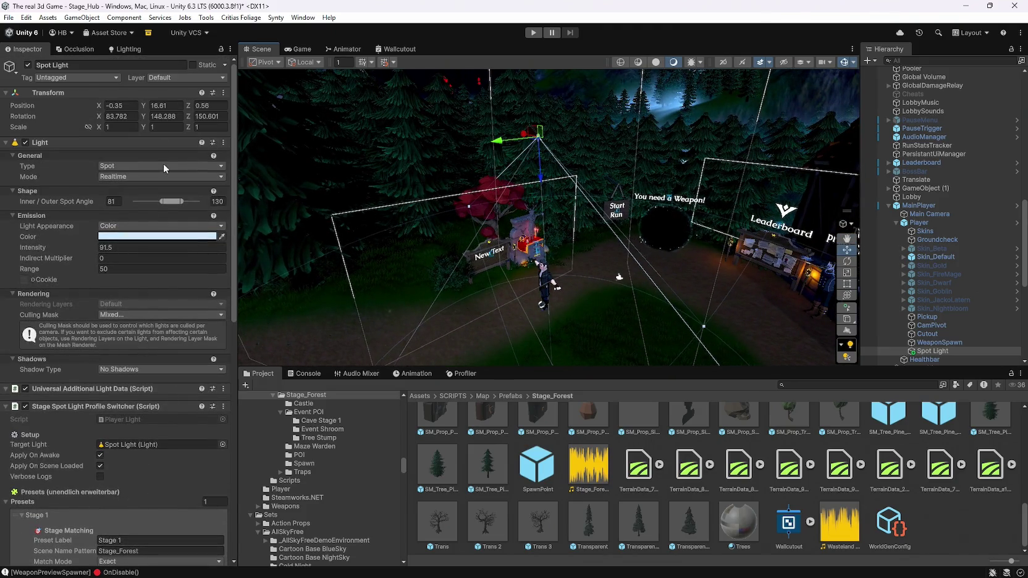
drag(539, 188, 536, 63)
Step: Narrow the Stage 1 preset's spot angle to 81 with inner angle 49
scroll(143, 359, down, 15)
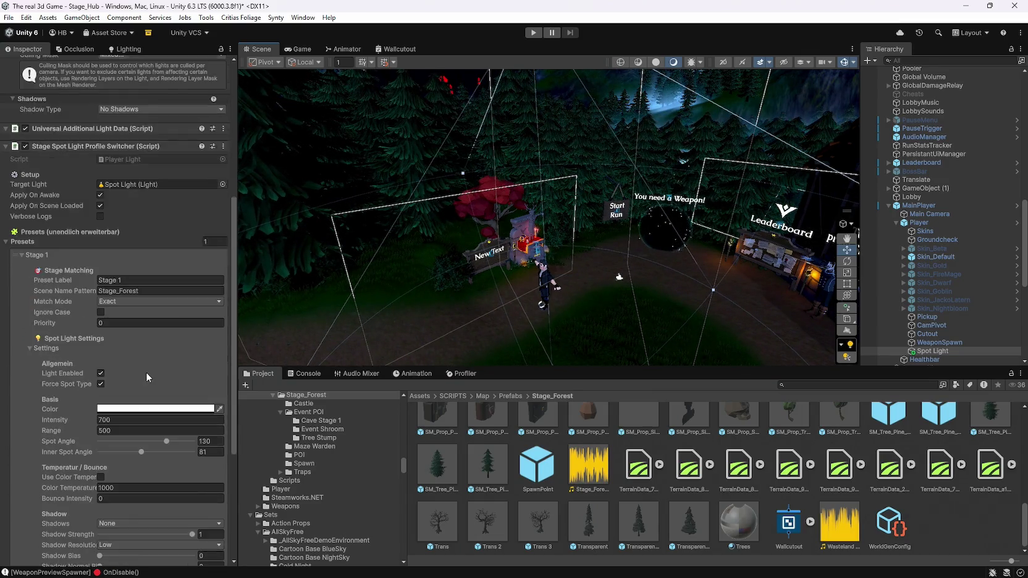
scroll(121, 274, up, 1)
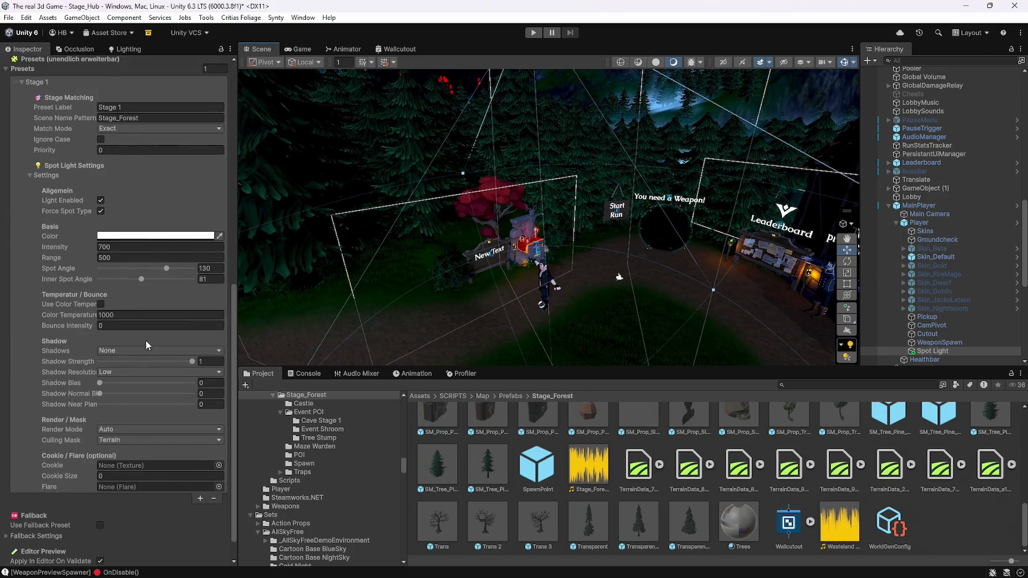
scroll(145, 343, down, 1)
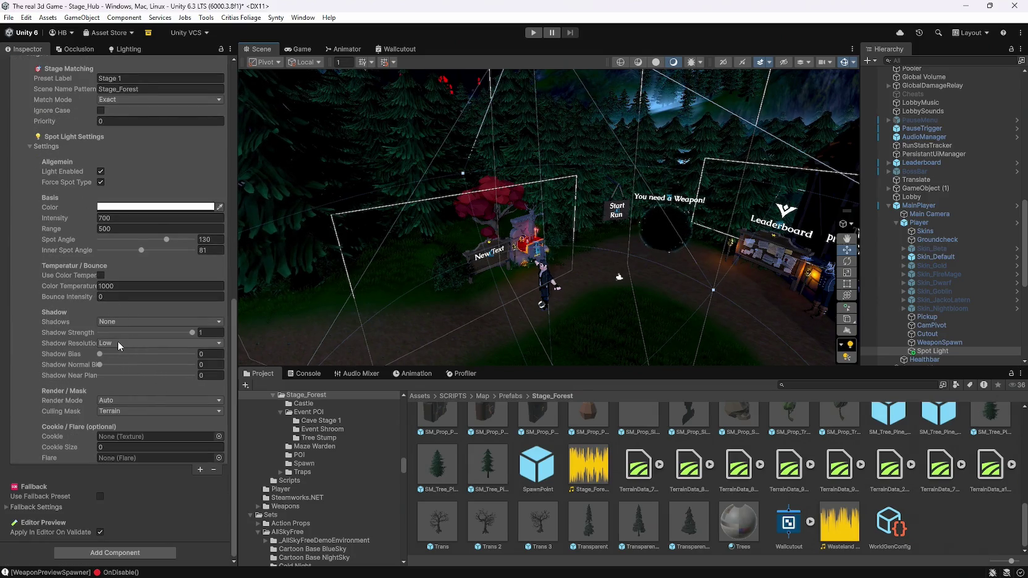
drag(167, 240, 182, 251)
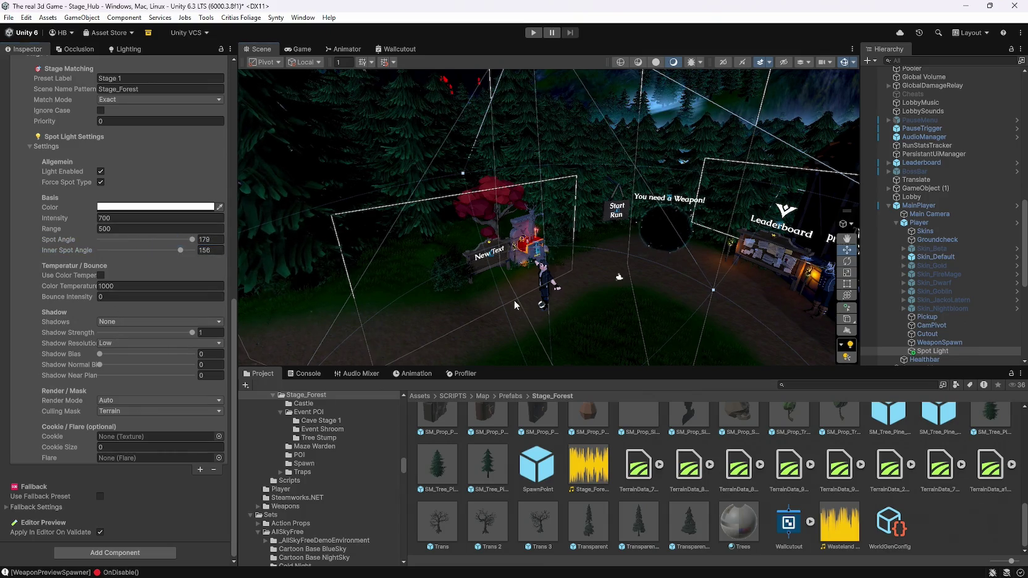
drag(514, 300, 538, 217)
drag(537, 109, 575, 263)
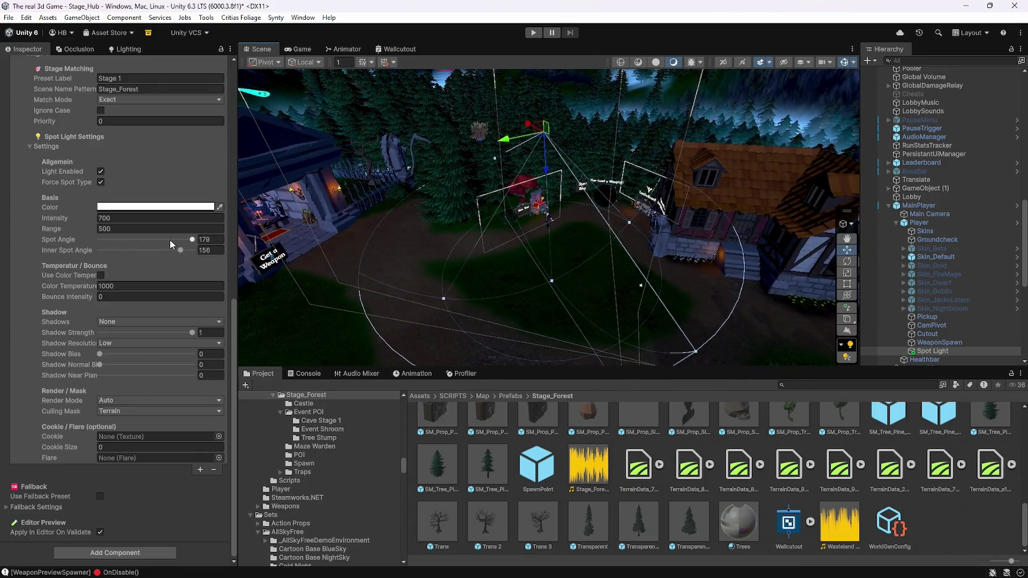
drag(166, 239, 143, 240)
scroll(152, 271, up, 3)
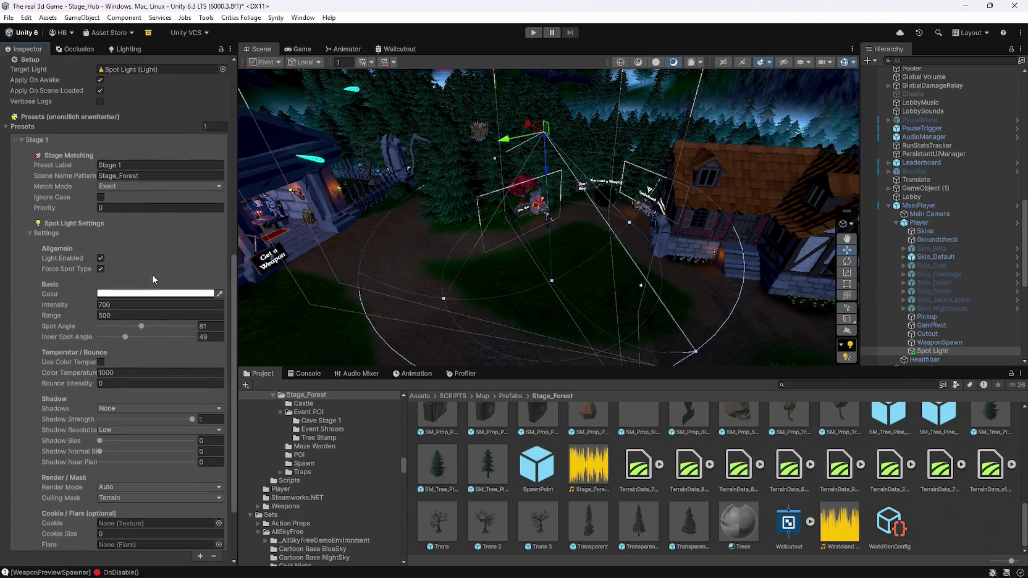
click(152, 178)
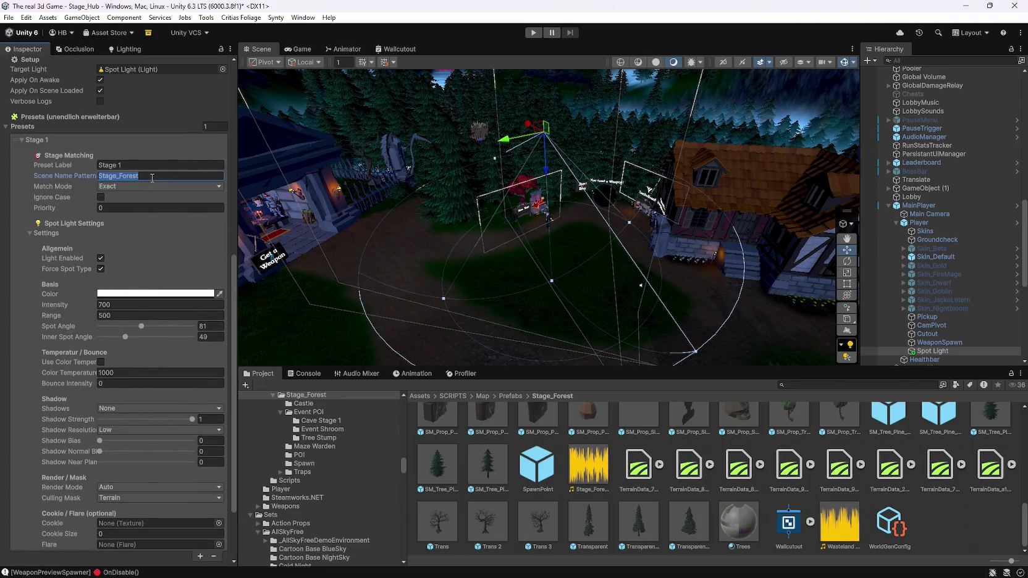
Step: Change the Stage 1 scene name pattern from Stage_Forest to Stage_Hub
text(Hub)
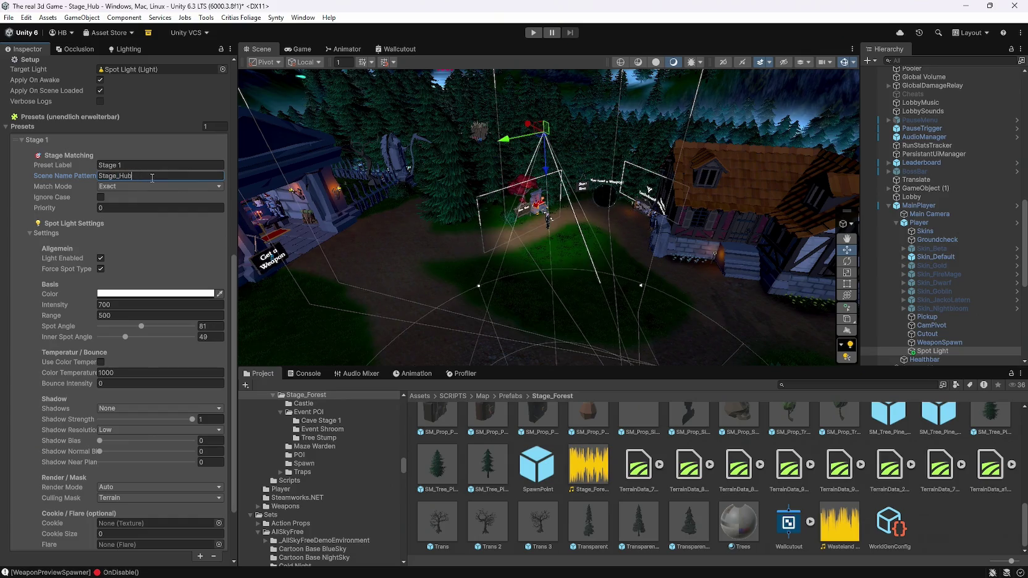
scroll(566, 177, up, 5)
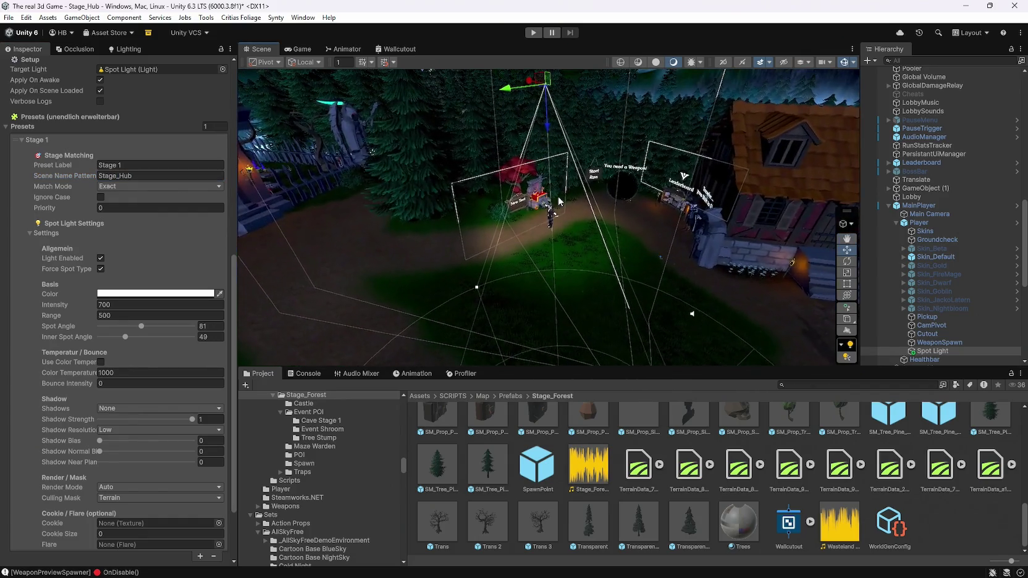
scroll(567, 177, down, 5)
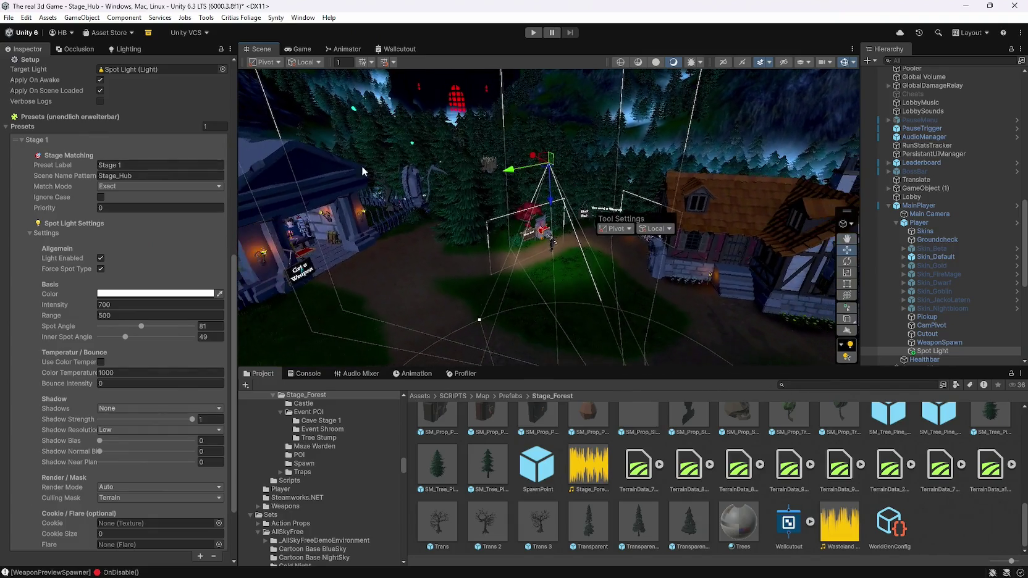
scroll(120, 243, up, 4)
scroll(121, 238, up, 5)
Step: Set the Spot Light's Y position to 50 after first trying 70
click(172, 106)
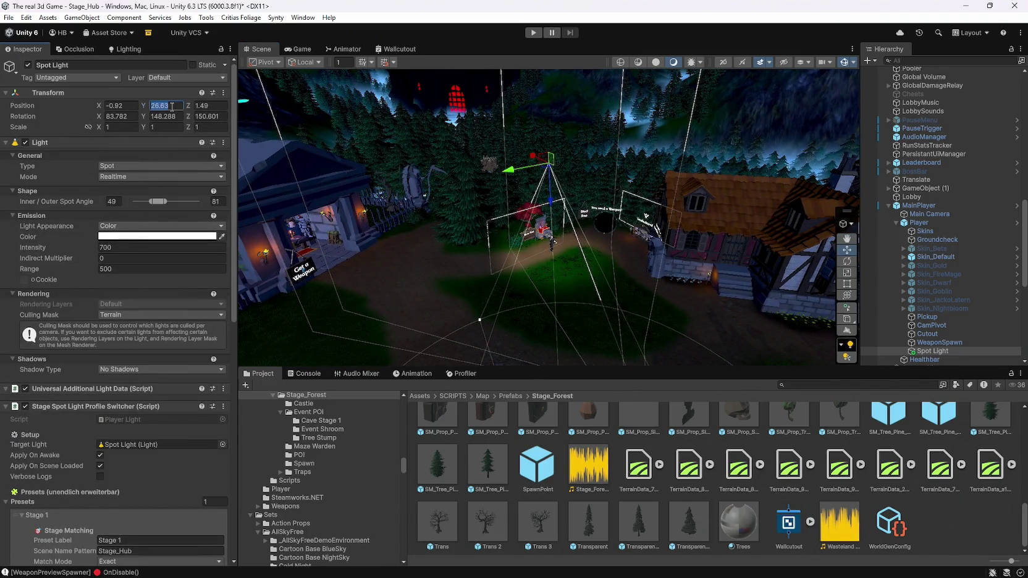
text(70)
key(Return)
mouse_move(489, 173)
mouse_down()
mouse_move(488, 222)
mouse_move(486, 168)
mouse_move(566, 87)
mouse_move(301, 102)
mouse_up()
click(162, 107)
text(50)
key(Return)
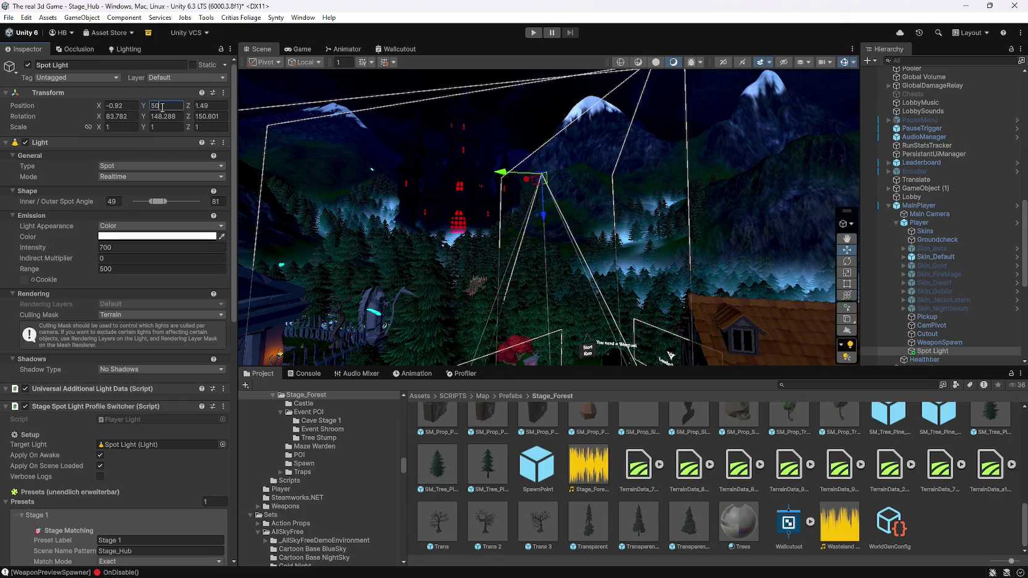
mouse_move(292, 205)
mouse_down()
mouse_move(571, 301)
mouse_move(569, 337)
mouse_up()
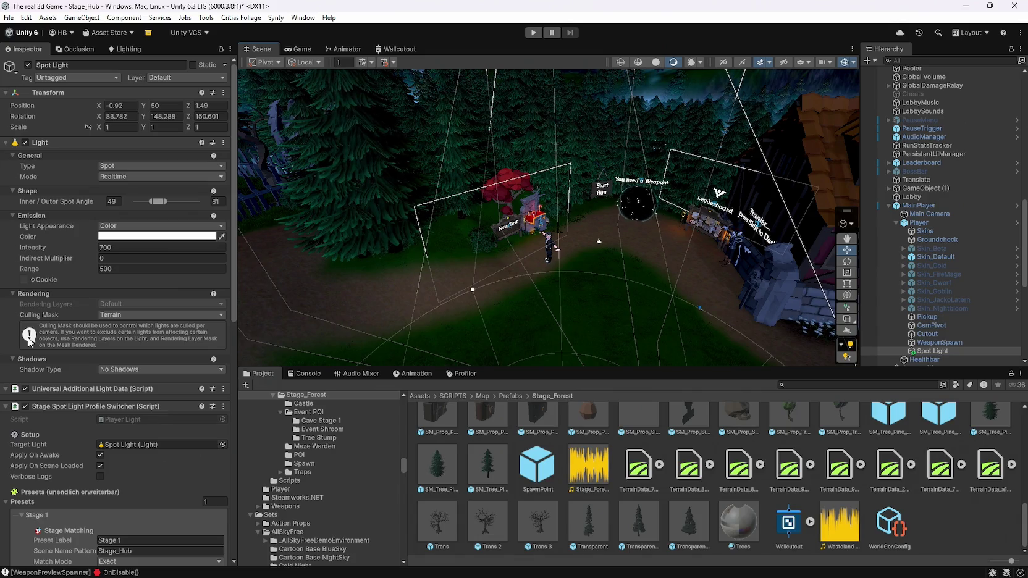
Step: Set the Spot Light's X and Z positions to 0
mouse_move(373, 262)
mouse_down()
mouse_move(533, 227)
mouse_move(515, 271)
mouse_up()
click(118, 106)
text(0)
key(Return)
click(220, 108)
text(0)
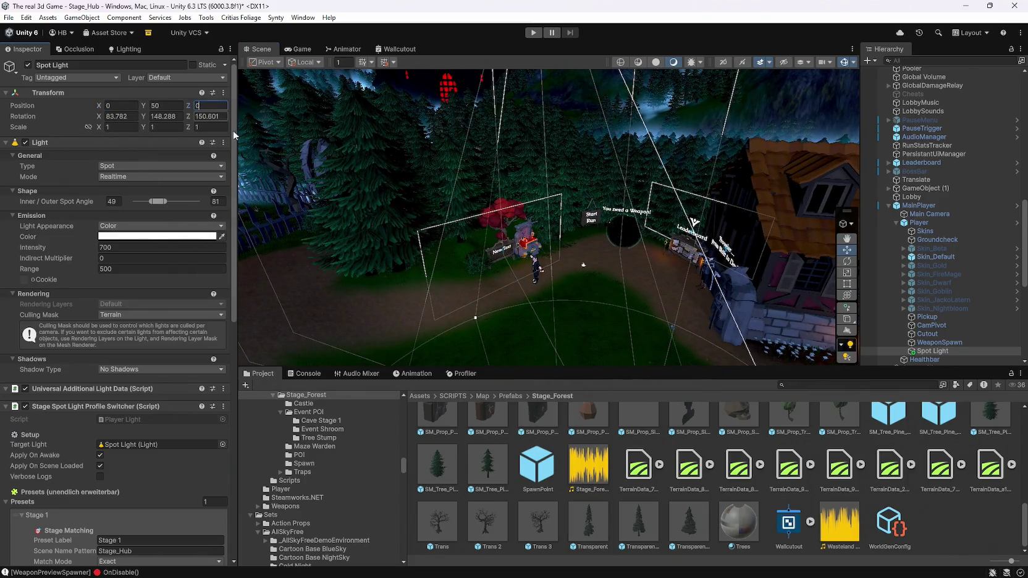
scroll(95, 292, down, 10)
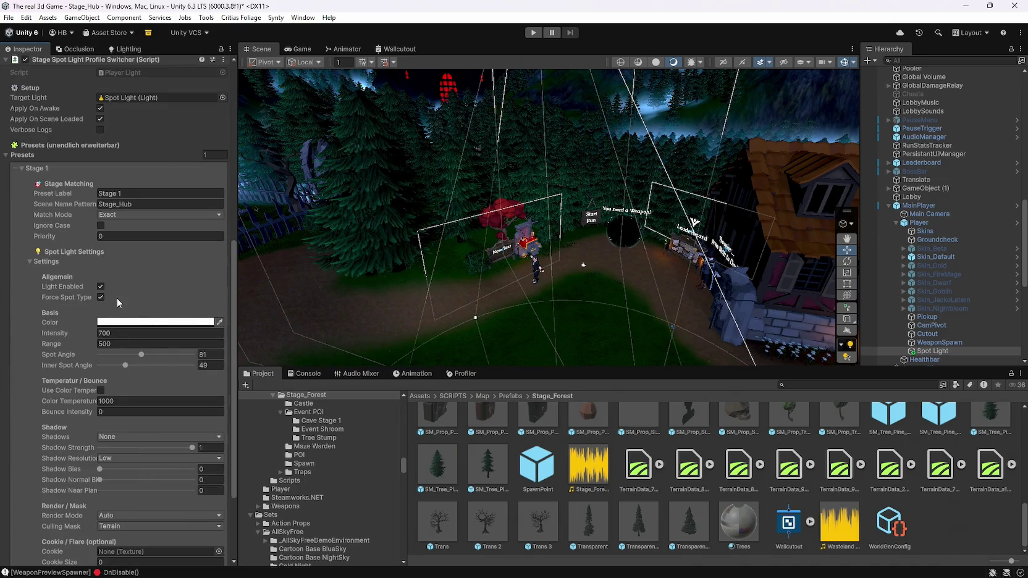
Step: Expand and collapse the Stage 1 preset's fallback settings to inspect them
scroll(189, 318, down, 2)
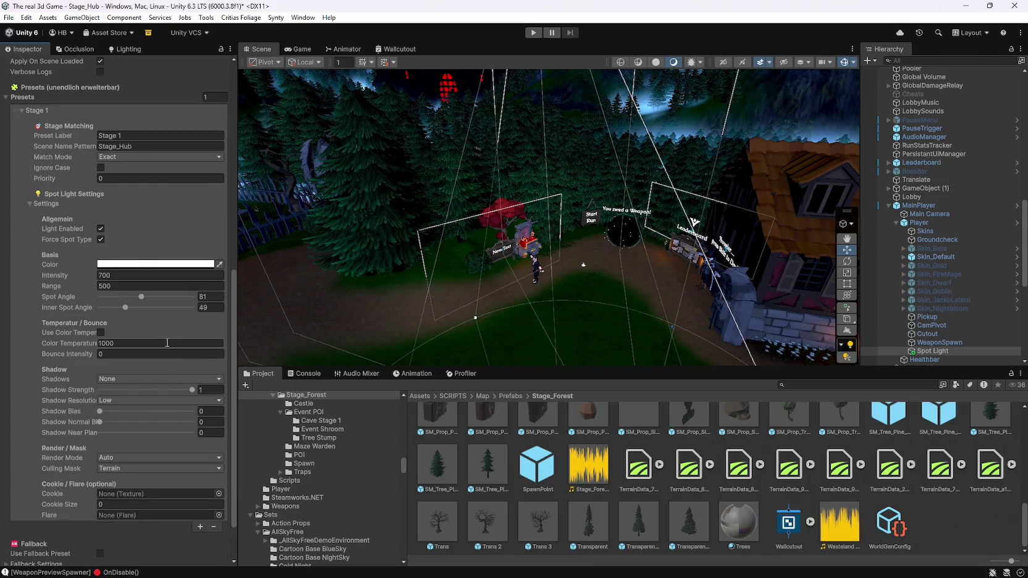
mouse_move(531, 266)
mouse_down()
mouse_move(512, 289)
mouse_move(538, 277)
mouse_move(525, 276)
mouse_up()
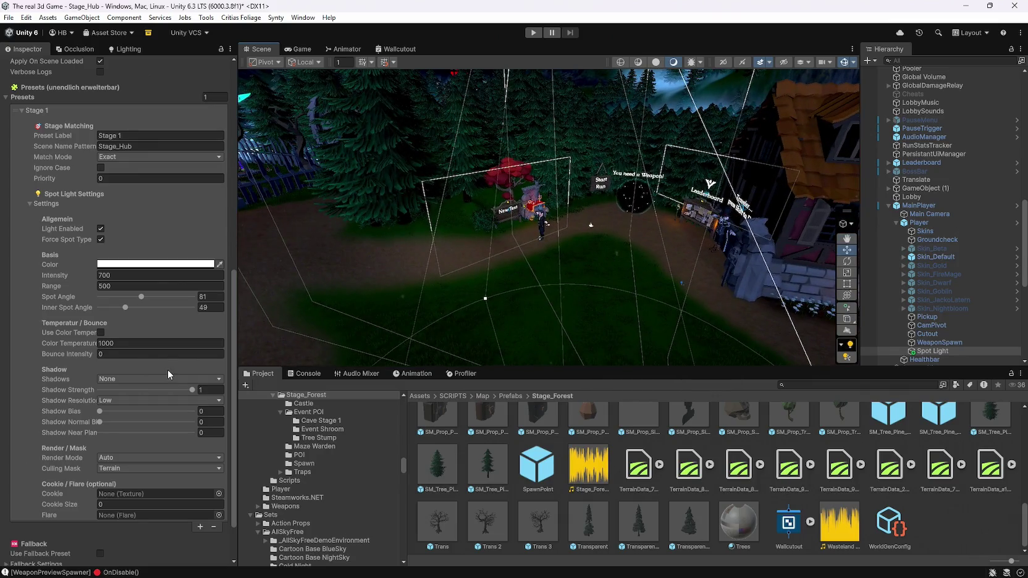
scroll(148, 376, down, 3)
click(7, 507)
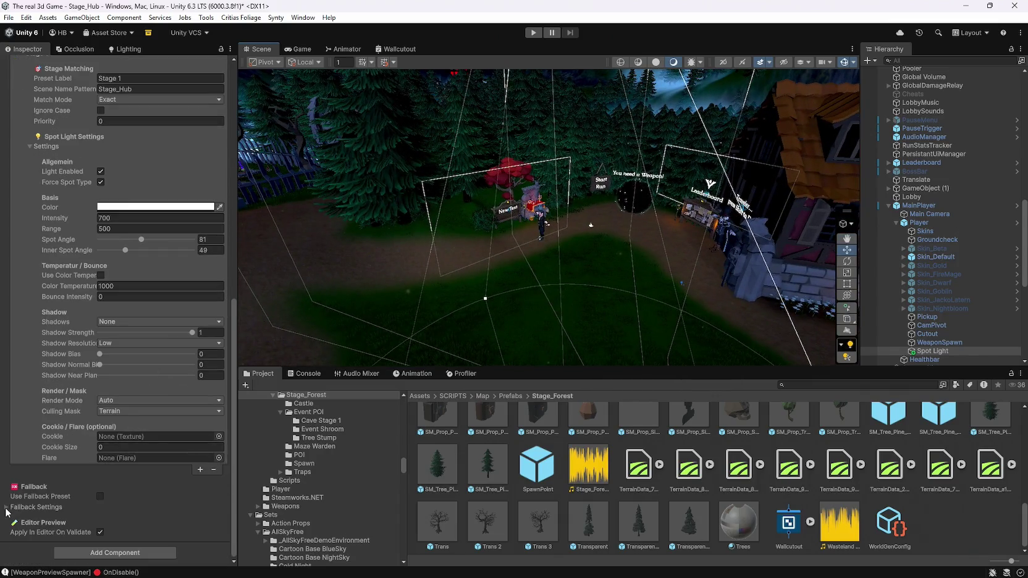
scroll(9, 427, down, 5)
click(7, 420)
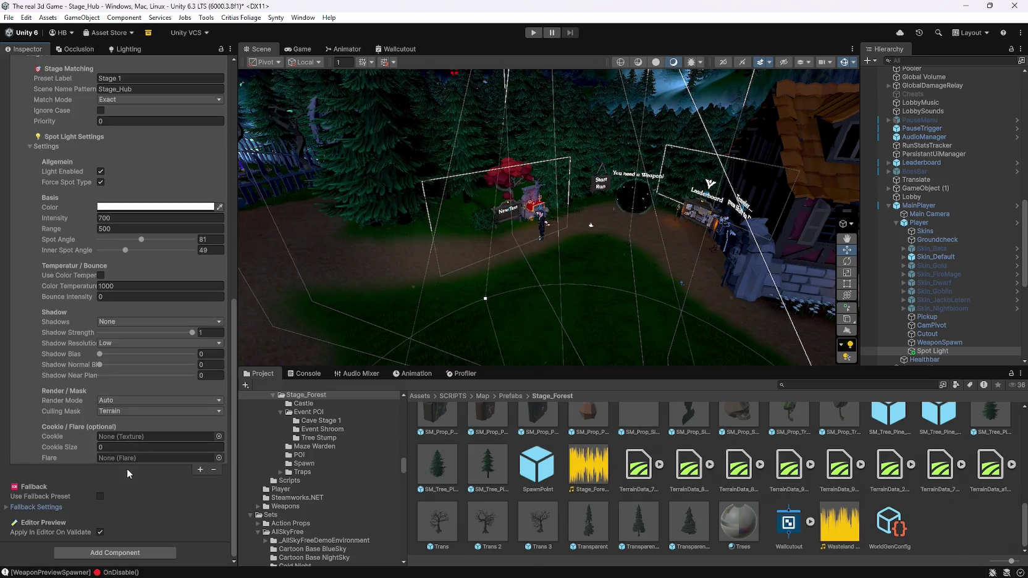
scroll(150, 492, up, 3)
drag(379, 324, 369, 323)
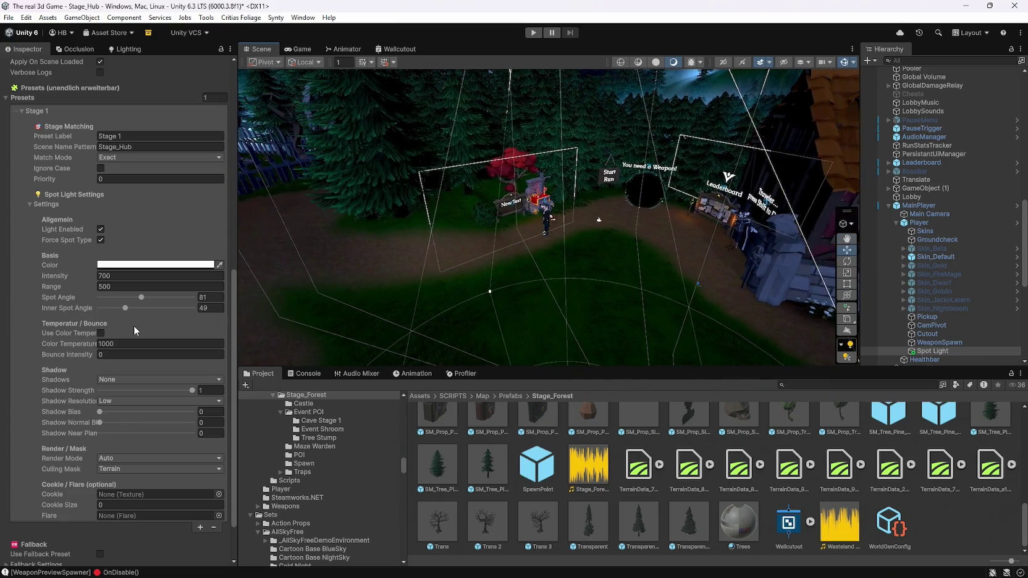
scroll(141, 322, up, 4)
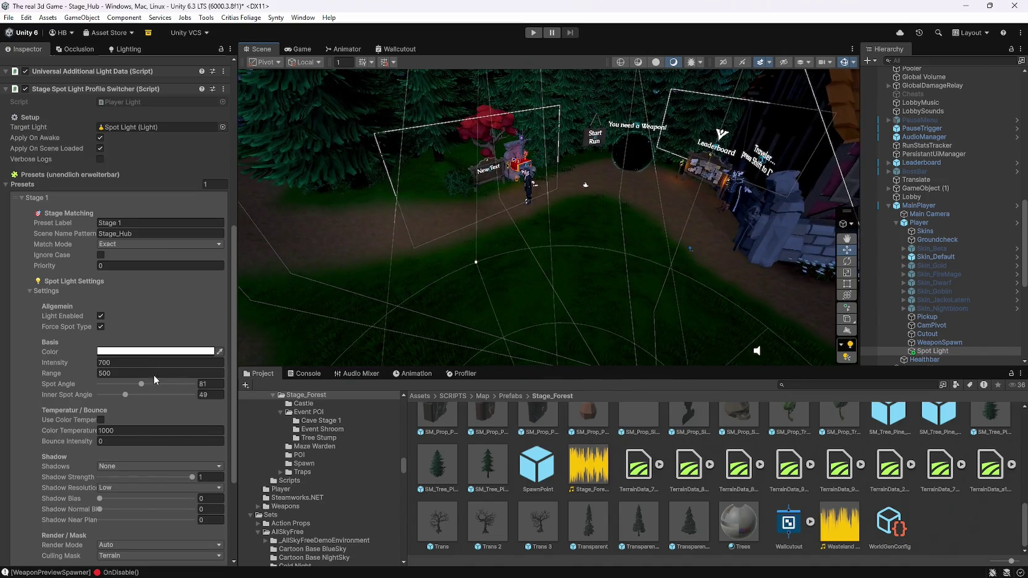
Step: Widen the Stage 1 spot angle to 119 with inner angle 72
mouse_move(126, 396)
mouse_down()
mouse_move(160, 388)
mouse_move(138, 392)
mouse_up()
mouse_move(698, 309)
mouse_down()
mouse_move(405, 285)
mouse_move(711, 304)
mouse_up()
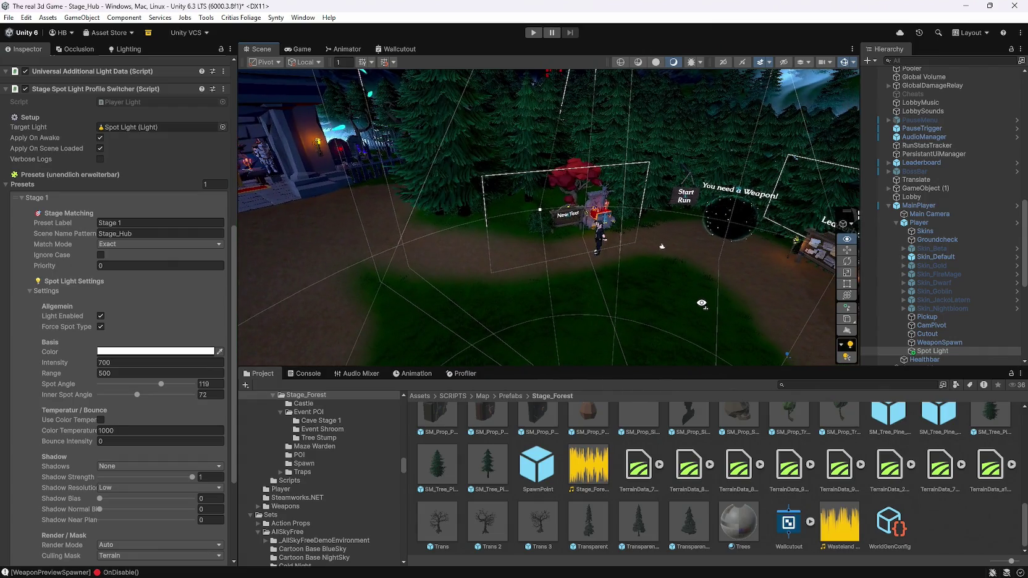
drag(276, 295, 346, 297)
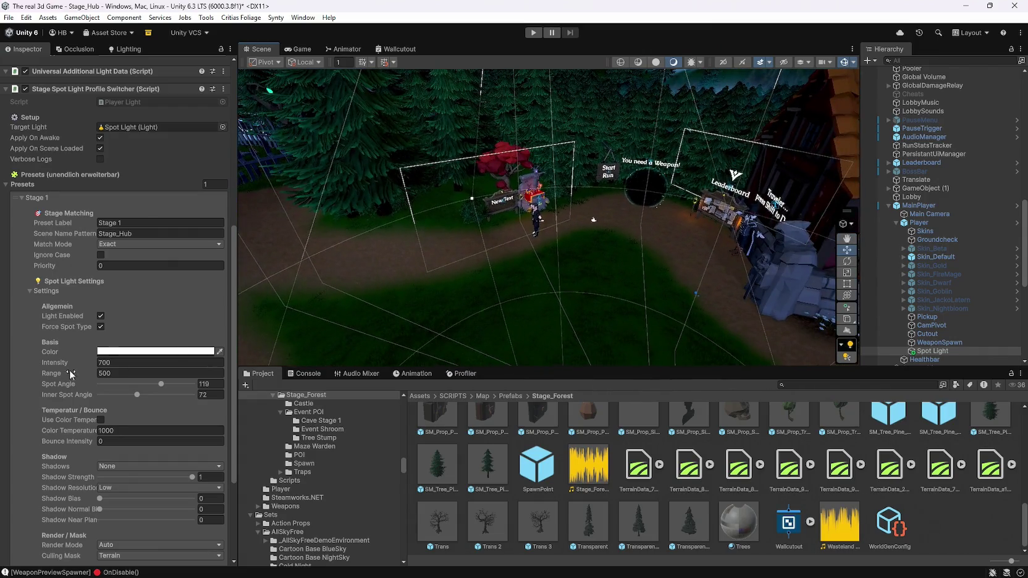
scroll(61, 369, down, 3)
scroll(61, 367, down, 1)
Step: Change the Stage 1 scene name pattern back to Stage_Forest
drag(544, 278, 544, 251)
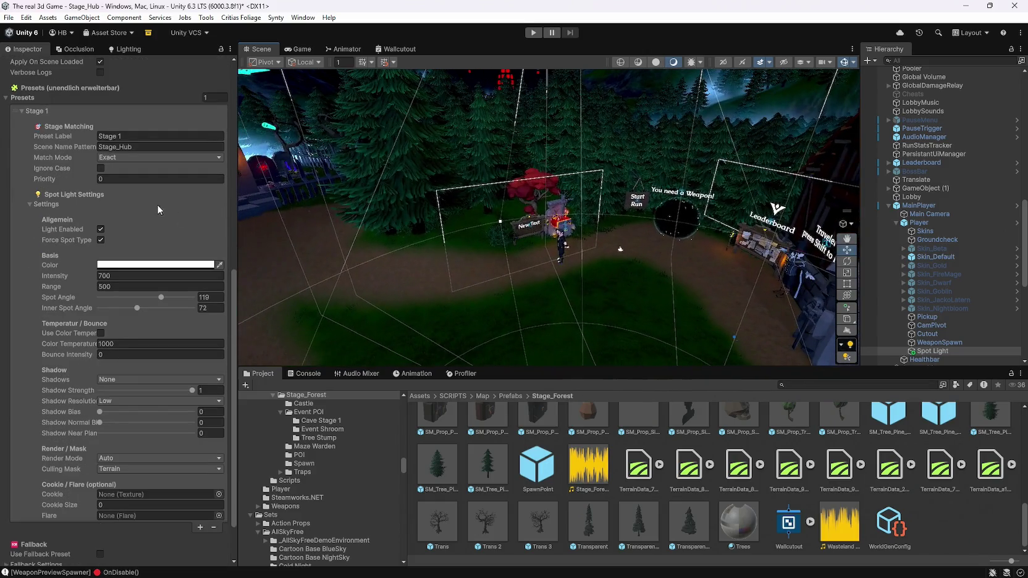
scroll(158, 205, up, 2)
click(146, 203)
double_click(148, 202)
text(Forest)
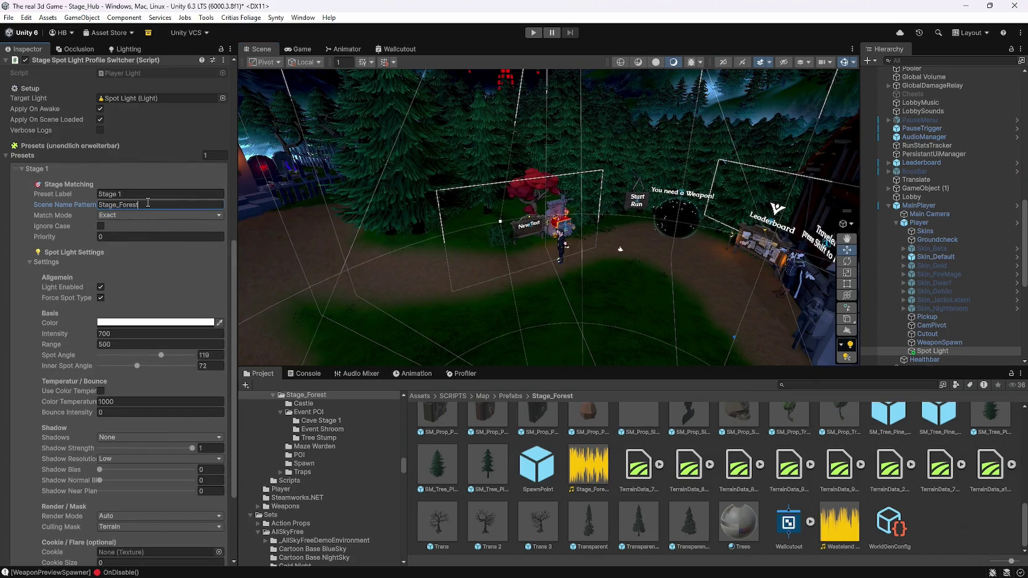
click(18, 174)
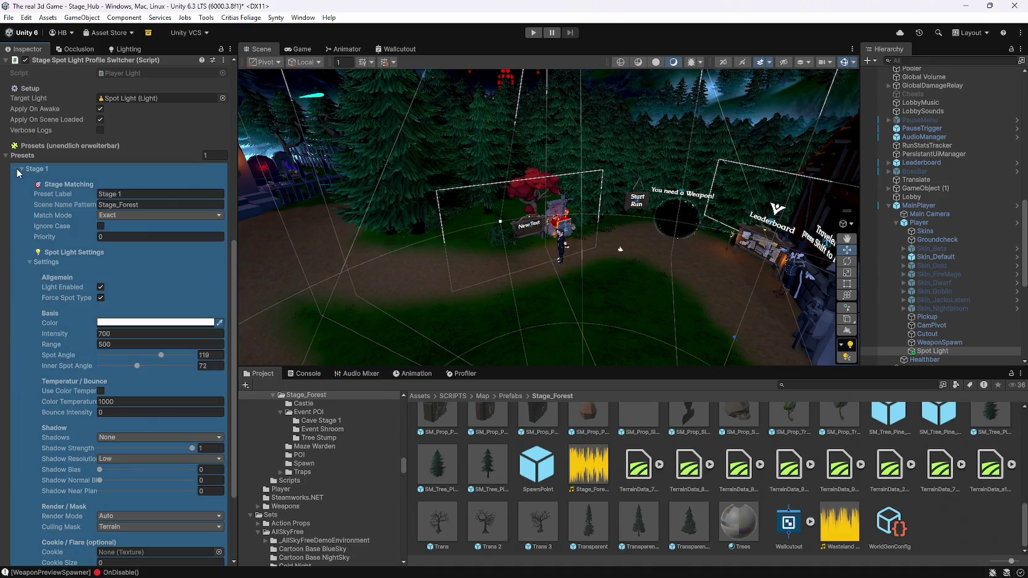
Step: Collapse Stage 1 and add a second preset with scene pattern Stage_Hub and label Hub
click(23, 170)
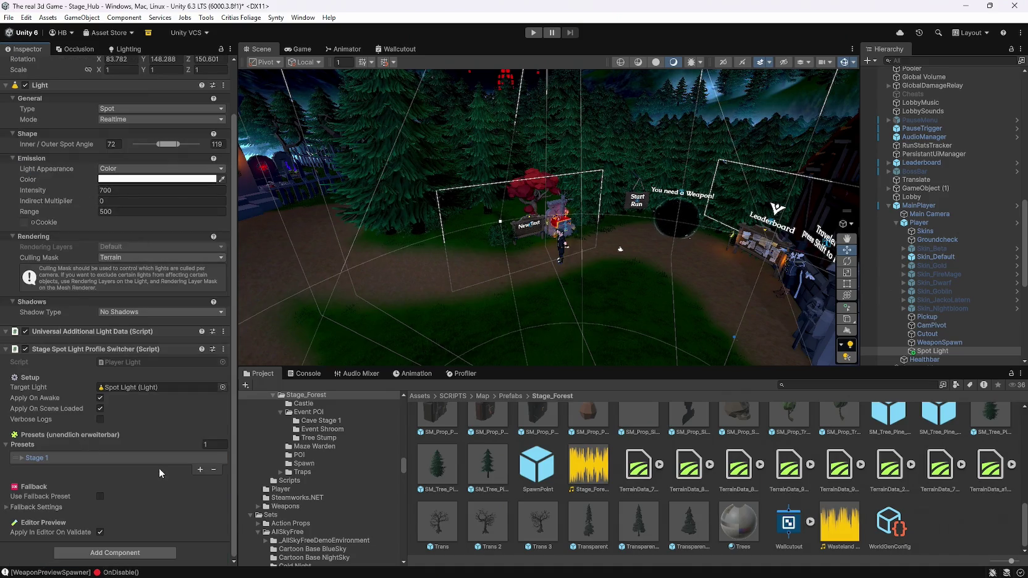
click(200, 470)
click(23, 469)
scroll(37, 432, down, 3)
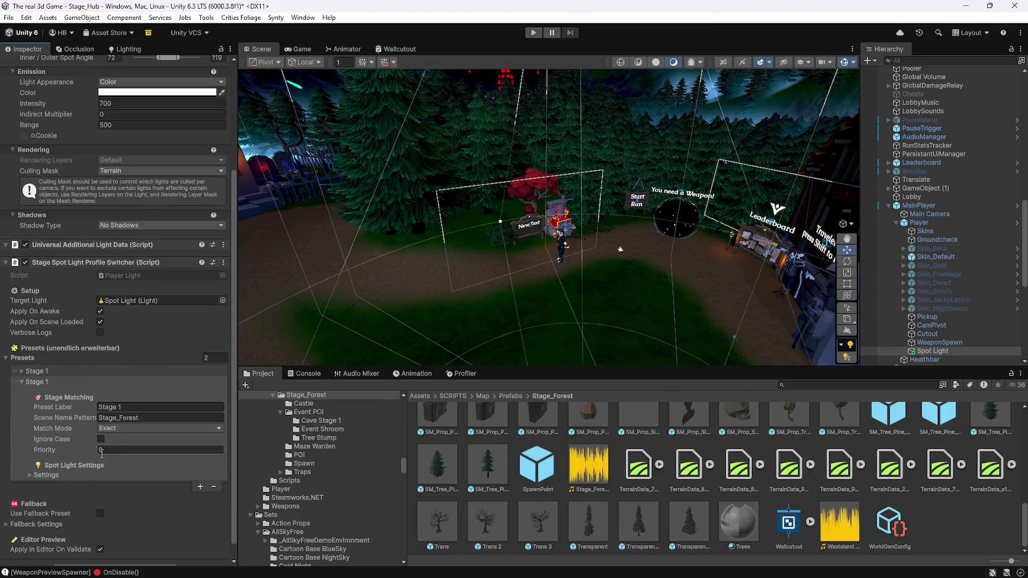
double_click(152, 418)
text(Hub)
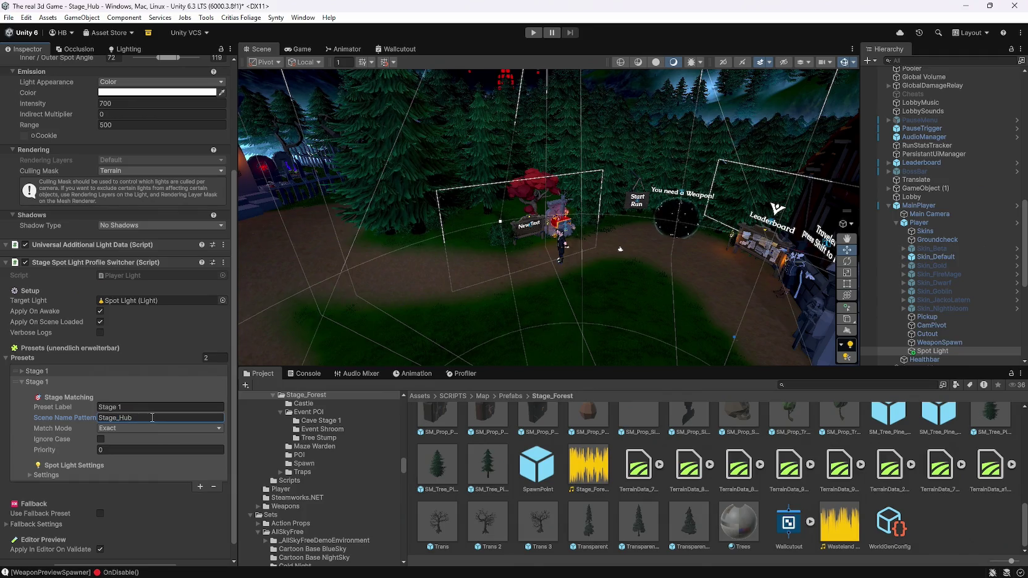
click(29, 475)
click(116, 404)
text(Hub)
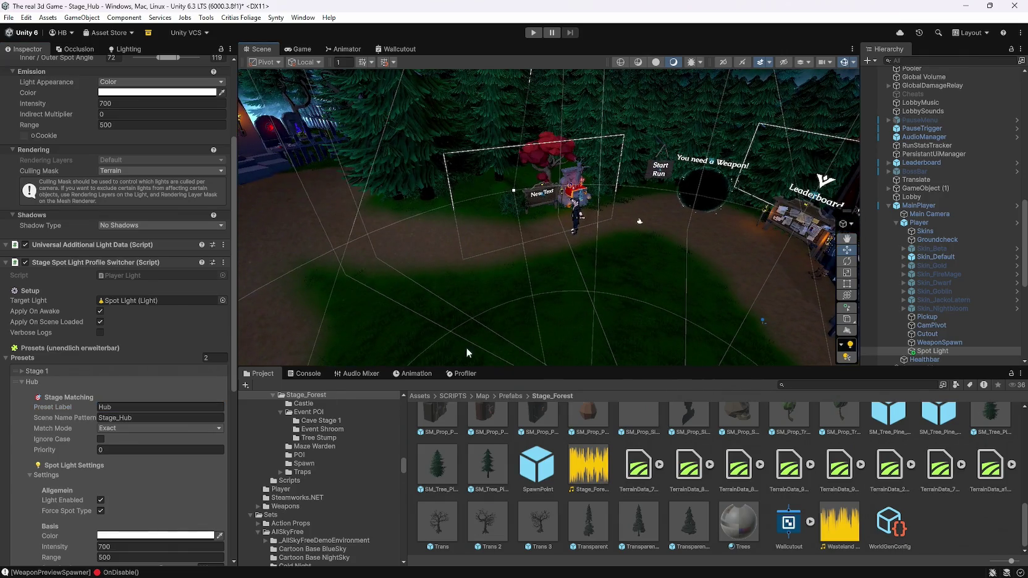
Step: Set the Hub preset to spot angle 28°, inner angle 17° and intensity 2261.9
scroll(70, 480, down, 3)
scroll(70, 480, down, 4)
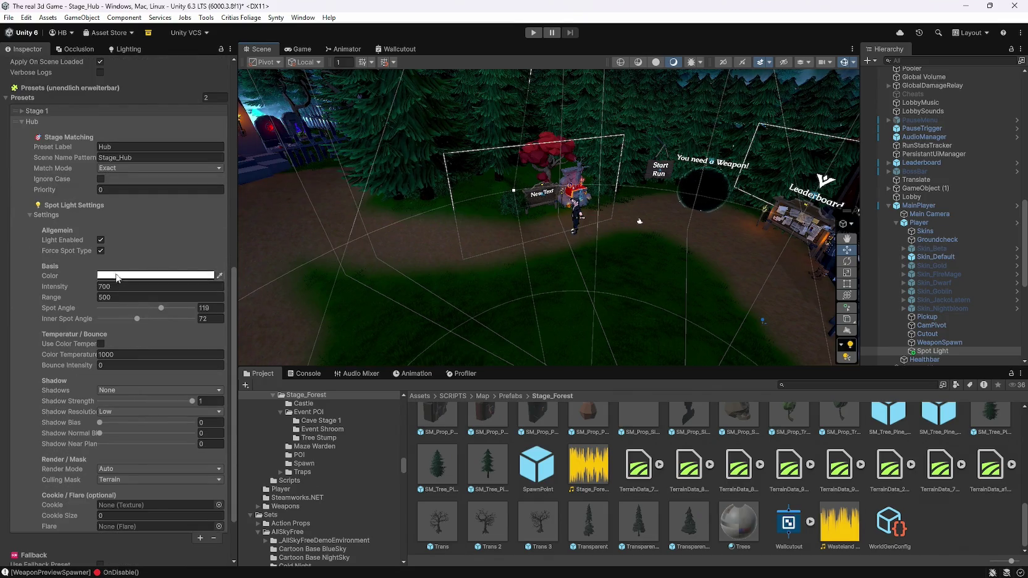
drag(160, 308, 113, 320)
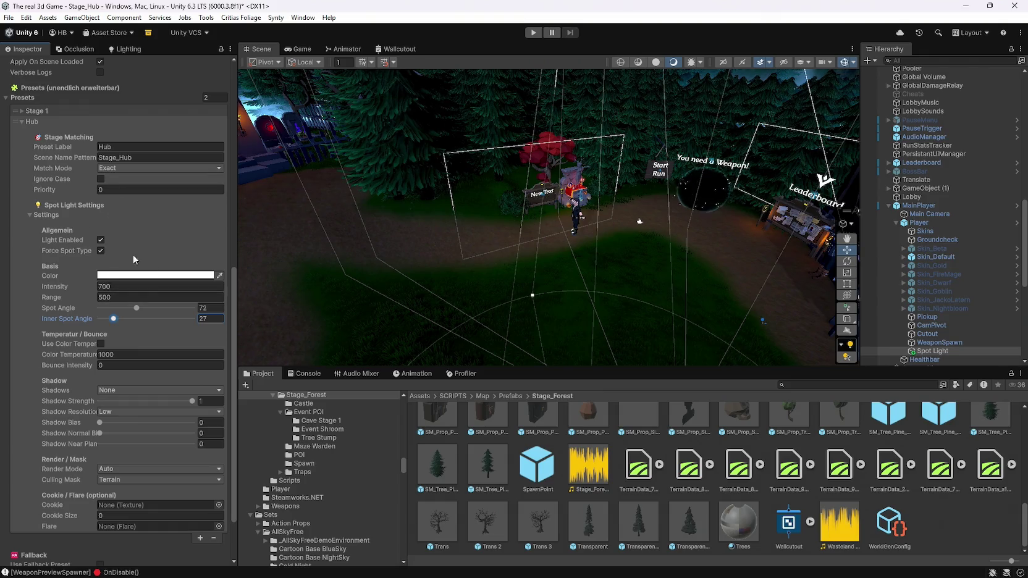
click(113, 289)
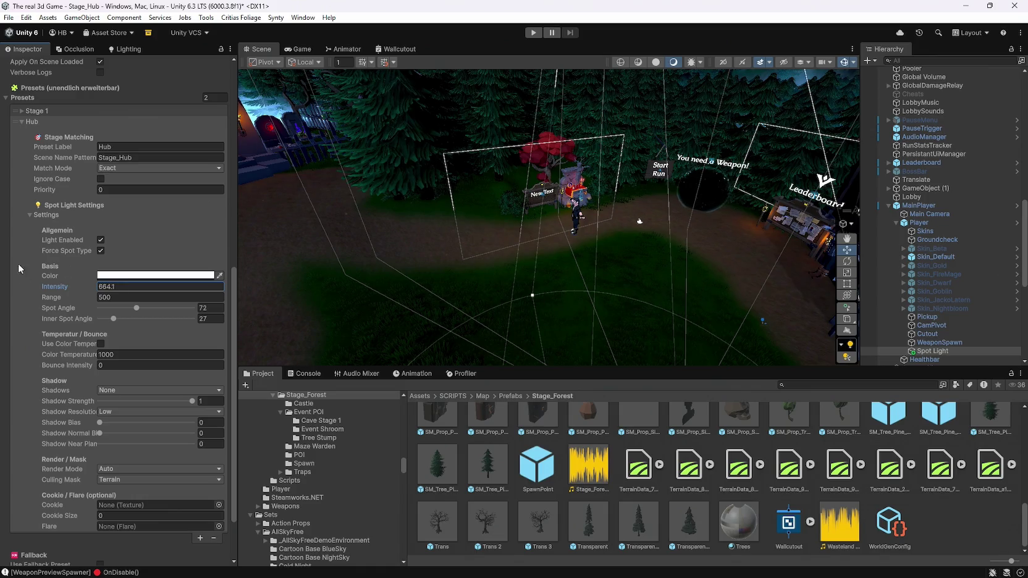
mouse_move(803, 274)
mouse_down()
mouse_move(791, 268)
mouse_move(922, 259)
mouse_move(884, 272)
mouse_up()
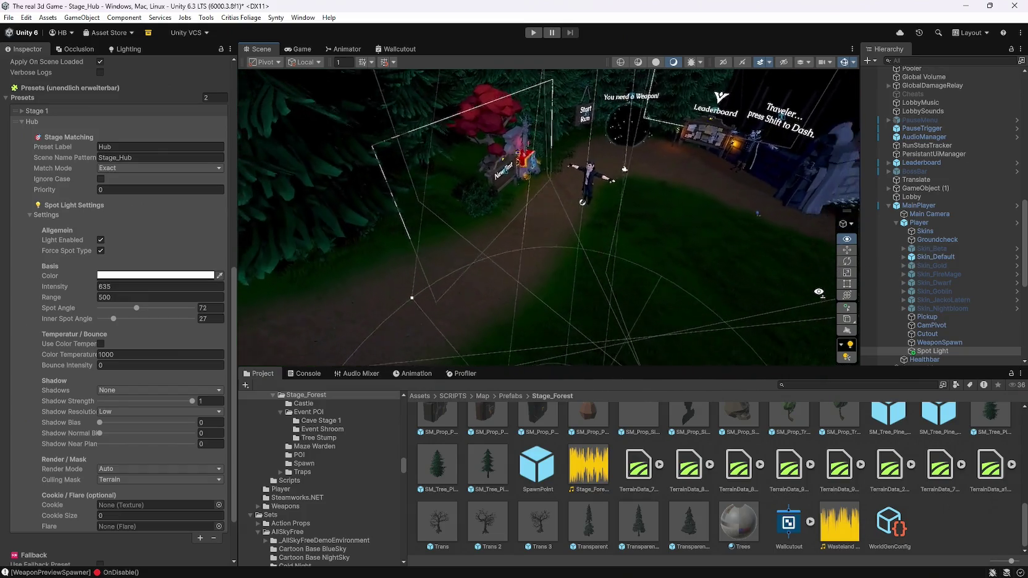
drag(113, 319, 111, 319)
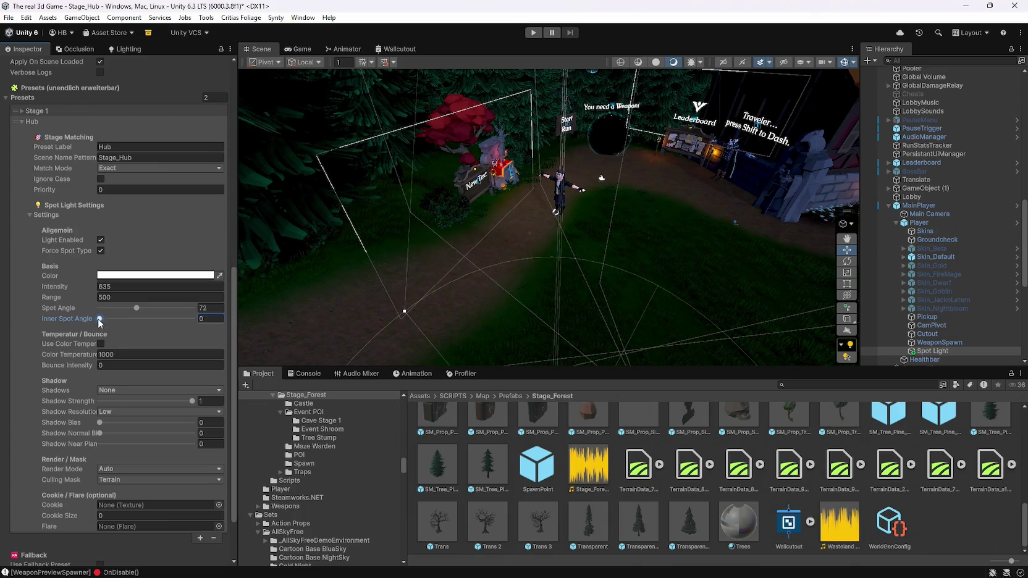
drag(84, 284, 824, 263)
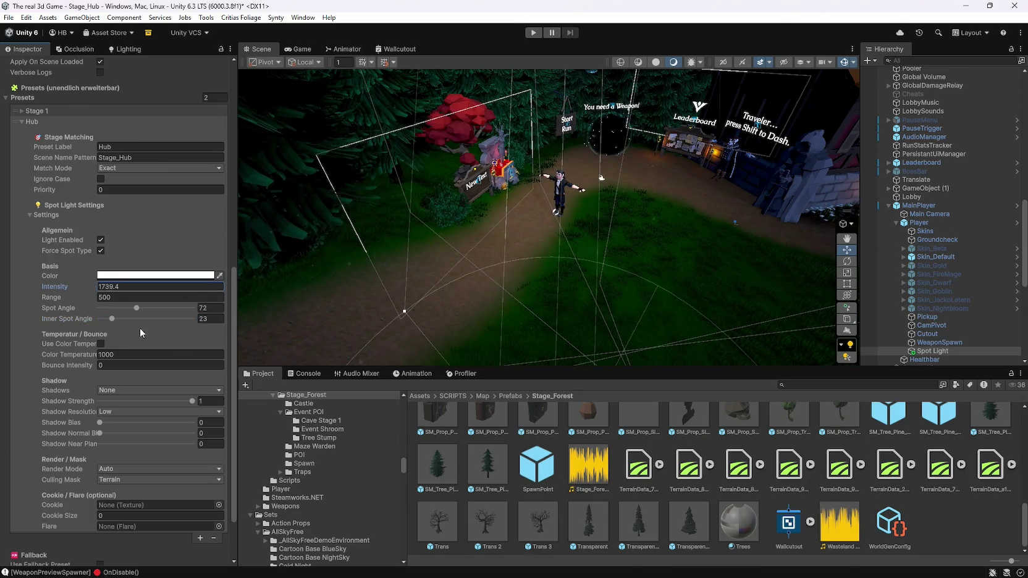
mouse_move(112, 318)
mouse_down()
mouse_move(103, 319)
mouse_move(123, 309)
mouse_move(113, 314)
mouse_up()
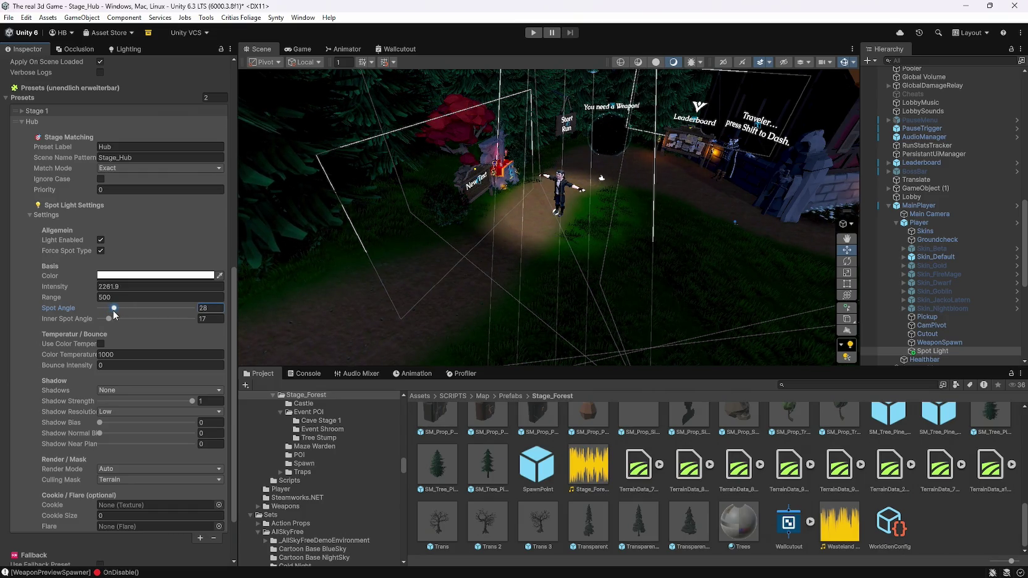
drag(573, 256, 401, 249)
scroll(87, 327, up, 10)
mouse_move(643, 256)
mouse_down()
mouse_move(600, 253)
mouse_move(585, 208)
mouse_move(566, 297)
mouse_move(531, 221)
mouse_move(541, 210)
mouse_move(570, 342)
mouse_move(617, 309)
mouse_move(337, 287)
mouse_move(556, 271)
mouse_move(638, 246)
mouse_move(618, 235)
mouse_move(672, 225)
mouse_up()
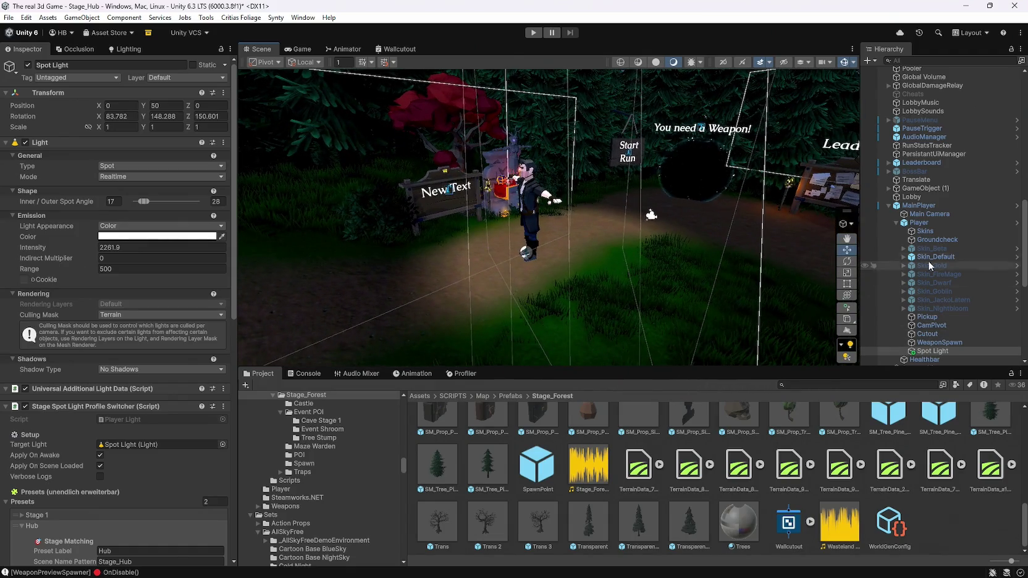
Step: Set the Spot Light's X rotation to 90 so it points straight down
click(919, 223)
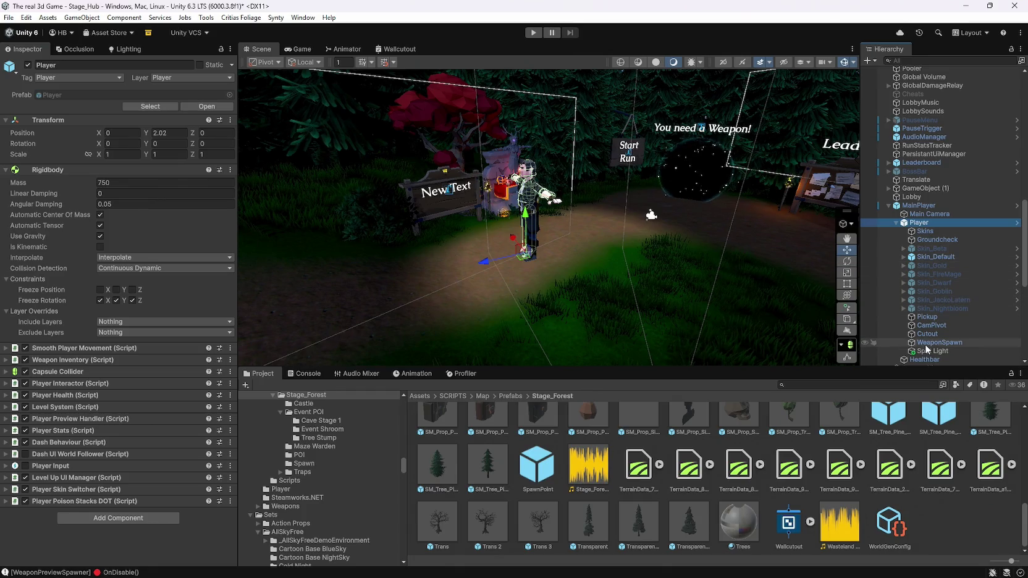
click(930, 351)
mouse_move(660, 281)
mouse_down()
mouse_move(718, 184)
mouse_move(661, 319)
mouse_move(727, 272)
mouse_up()
click(128, 117)
text(90)
key(Return)
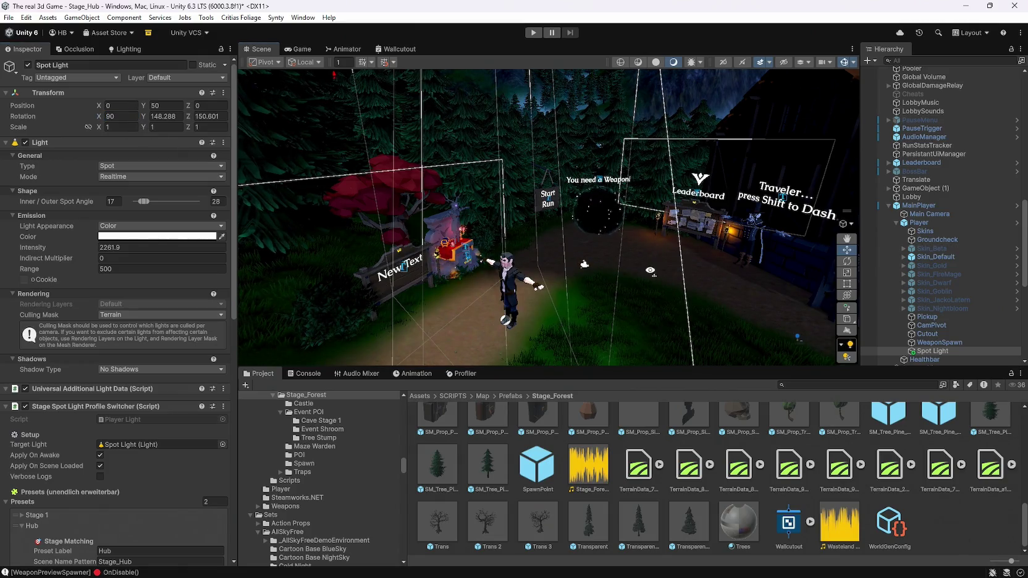
Step: Orbit and zoom around the character to inspect the downward beam near the Leaderboard
drag(495, 229, 500, 265)
mouse_move(505, 198)
mouse_down()
mouse_move(356, 209)
mouse_move(451, 191)
mouse_up()
scroll(153, 389, down, 2)
scroll(153, 389, down, 12)
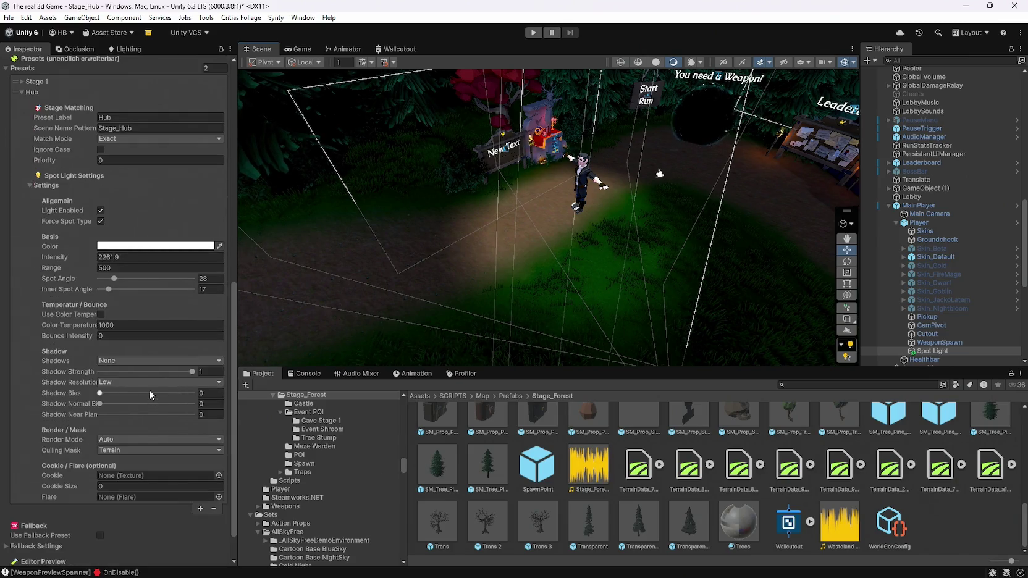
scroll(148, 390, down, 2)
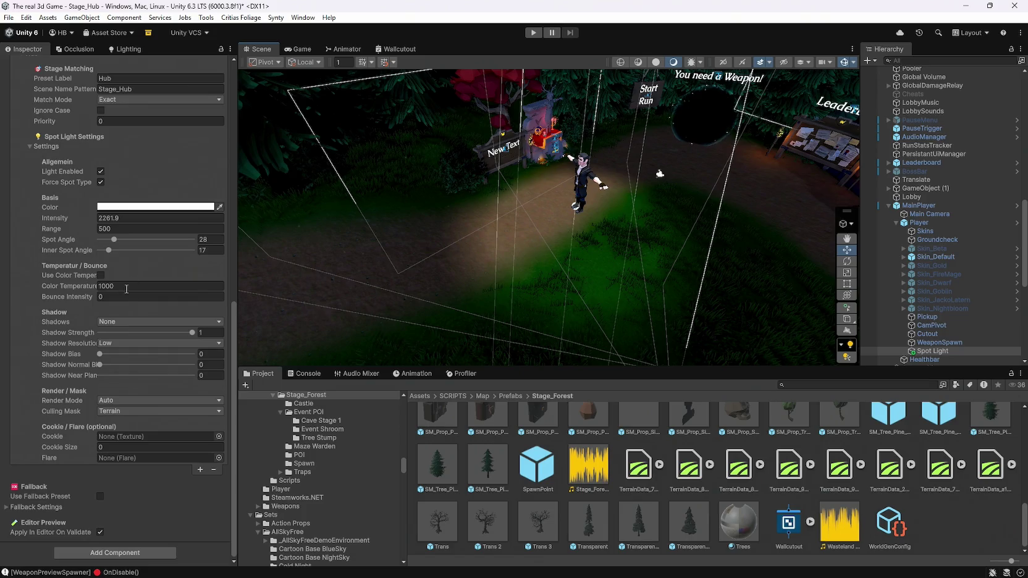
scroll(133, 297, up, 9)
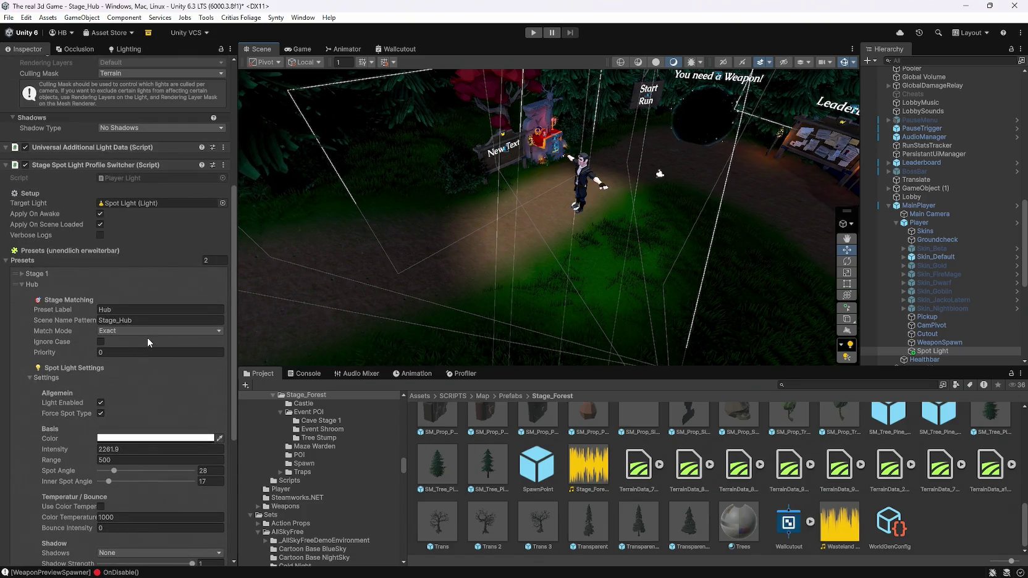
scroll(147, 337, up, 2)
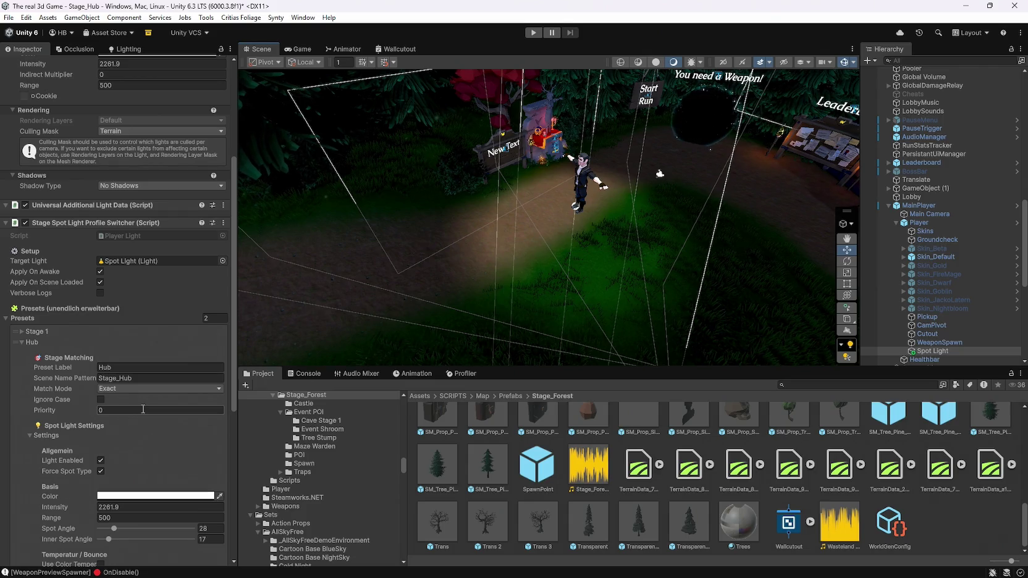
drag(559, 315, 546, 294)
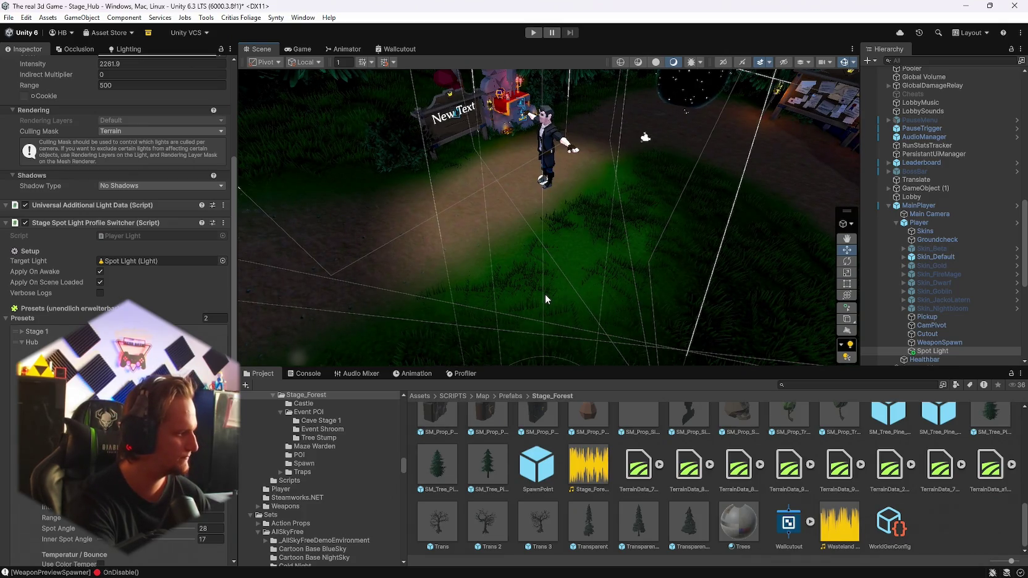
drag(545, 294, 600, 262)
Step: Shrink the Hub preset's inner spot angle to 8° and adjust its intensity
scroll(117, 186, down, 6)
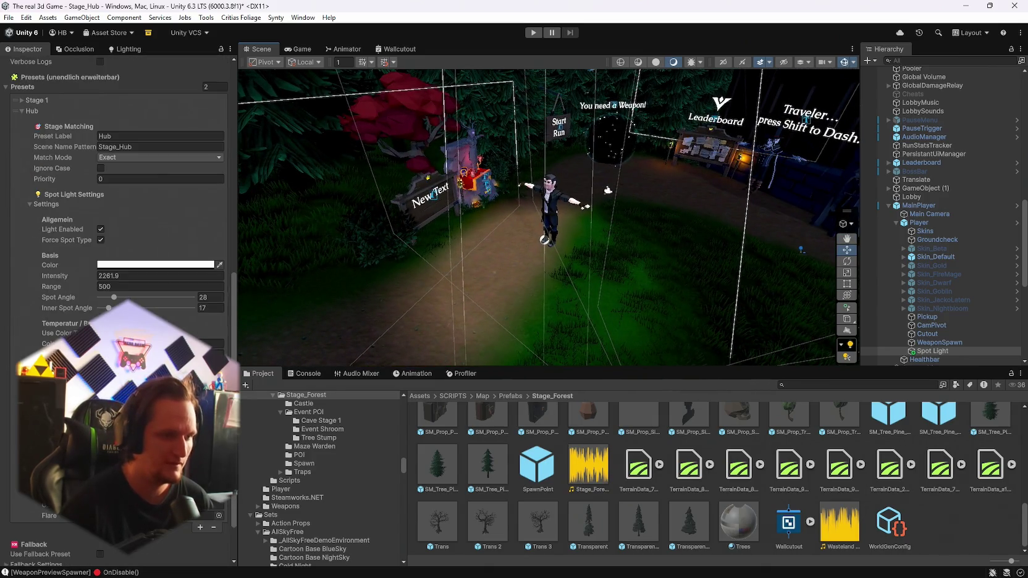
drag(109, 308, 104, 310)
double_click(133, 276)
text(1682589)
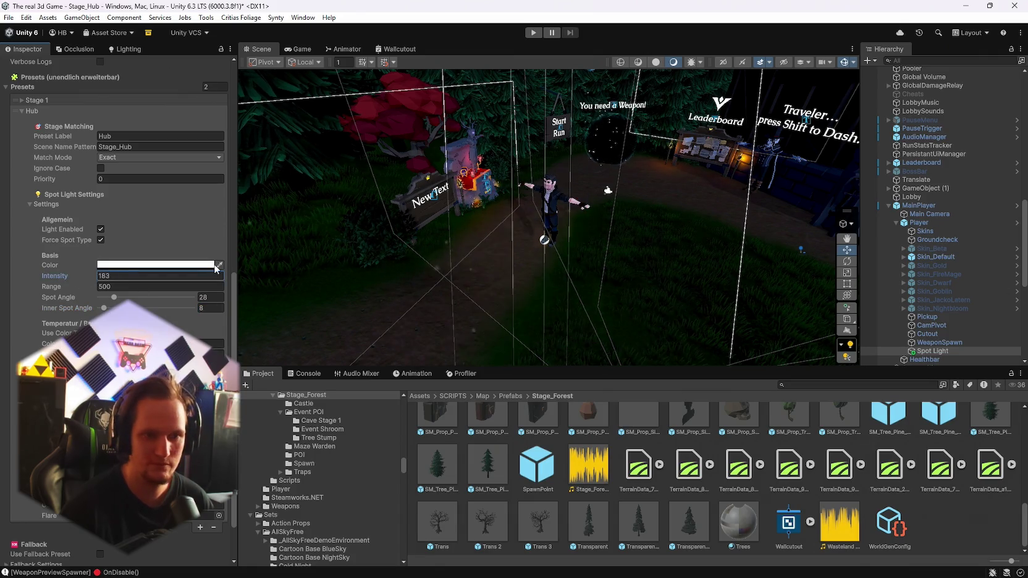
drag(485, 246, 703, 249)
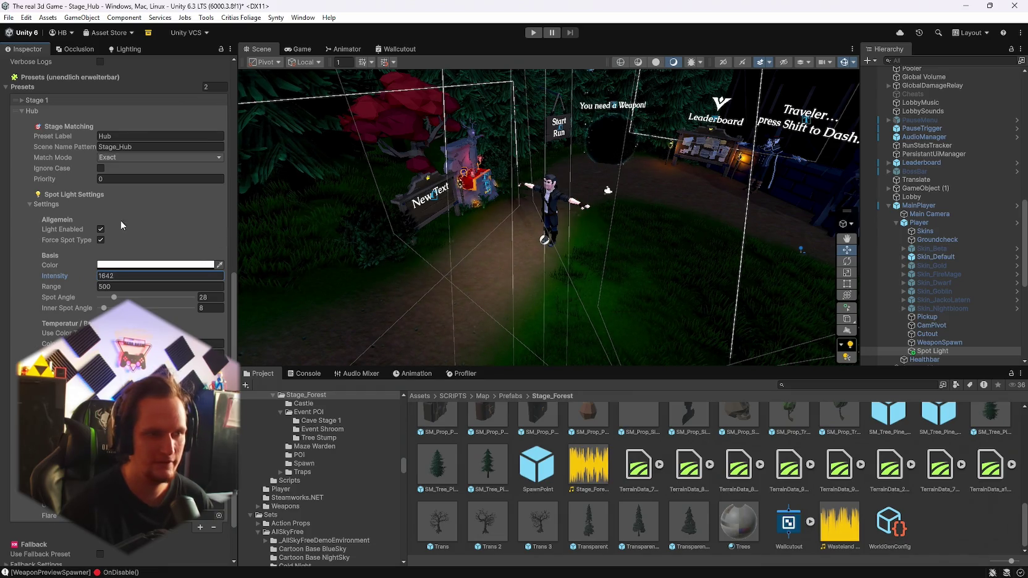
Step: Keep the Hub light colour pure white in the colour picker
click(154, 265)
mouse_move(199, 290)
mouse_down()
mouse_move(214, 298)
mouse_move(197, 293)
mouse_up()
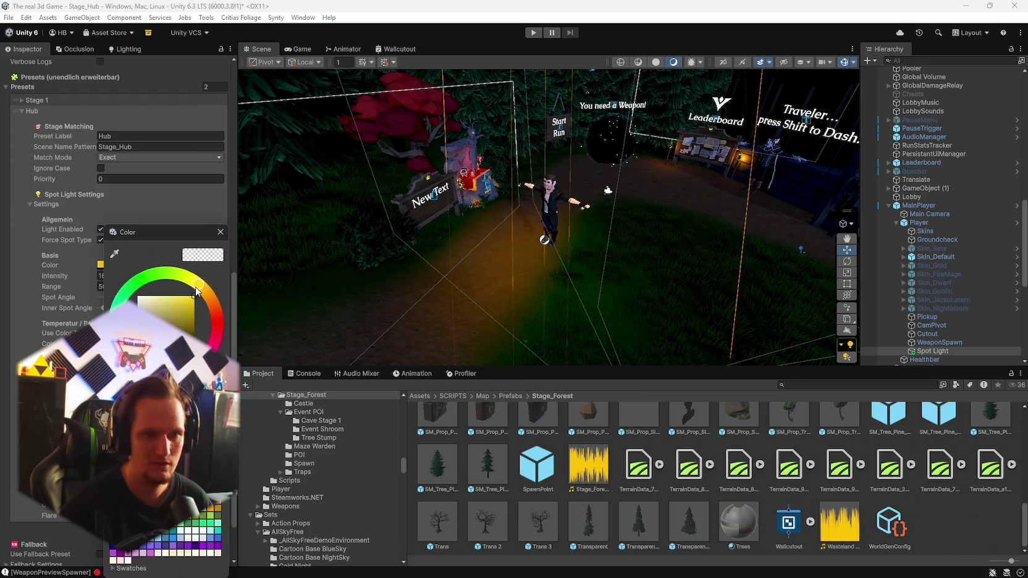
click(138, 297)
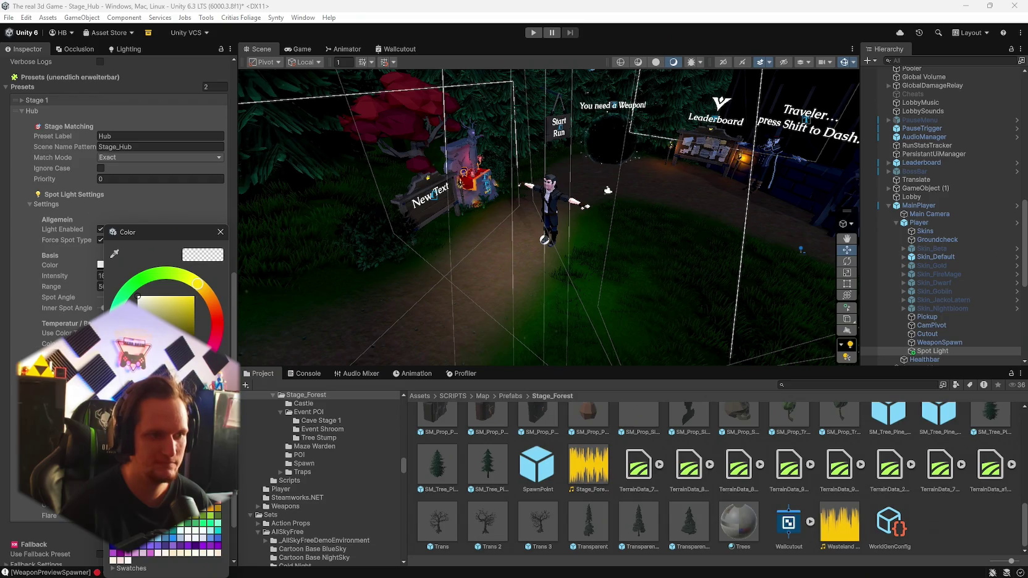
click(216, 324)
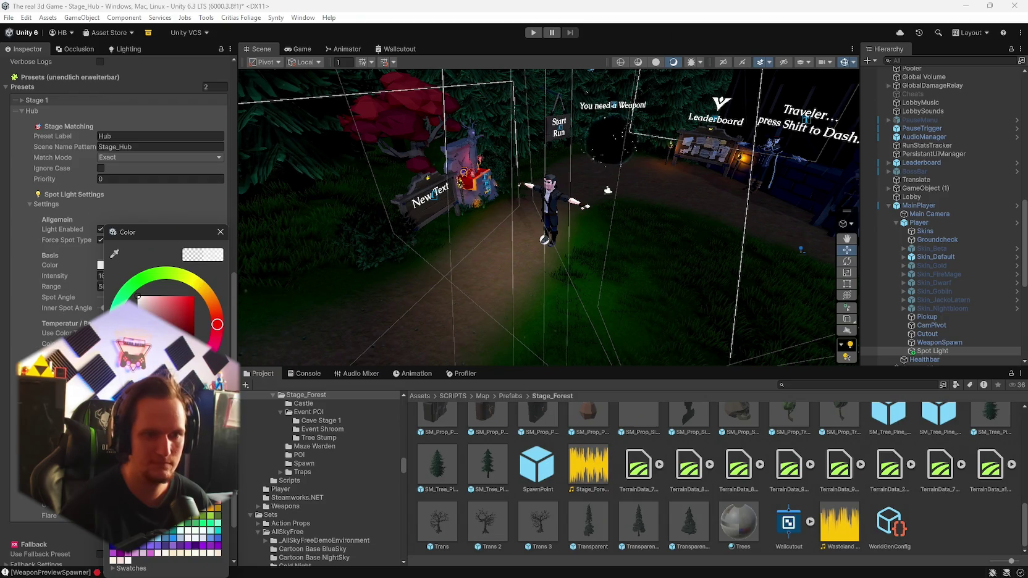
click(236, 257)
Step: Lower the Hub light intensity to 840 and check it in the Game view
mouse_move(376, 308)
mouse_down()
mouse_move(424, 244)
mouse_move(344, 247)
mouse_move(382, 243)
mouse_up()
mouse_move(89, 275)
mouse_down()
mouse_move(34, 278)
mouse_move(869, 276)
mouse_move(803, 278)
mouse_move(827, 279)
mouse_up()
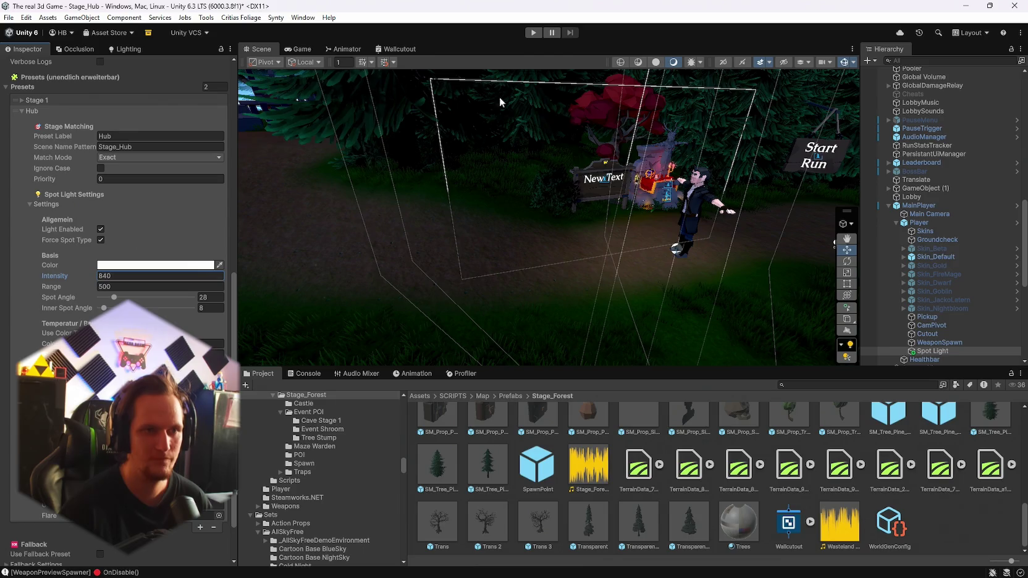
click(299, 49)
click(258, 49)
mouse_move(556, 185)
mouse_down()
mouse_move(574, 183)
mouse_move(640, 277)
mouse_move(649, 226)
mouse_up()
scroll(118, 433, down, 2)
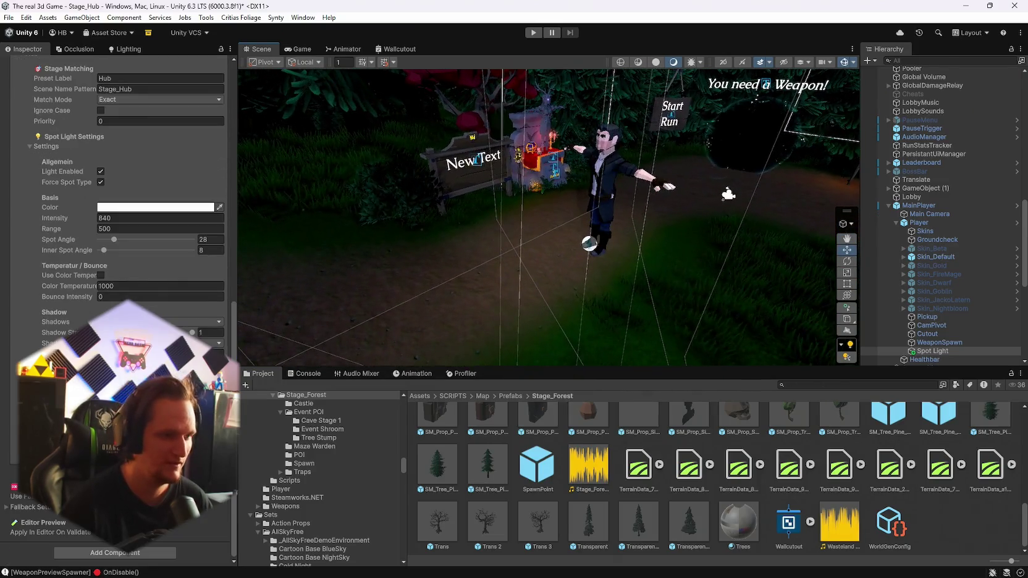
scroll(117, 432, up, 5)
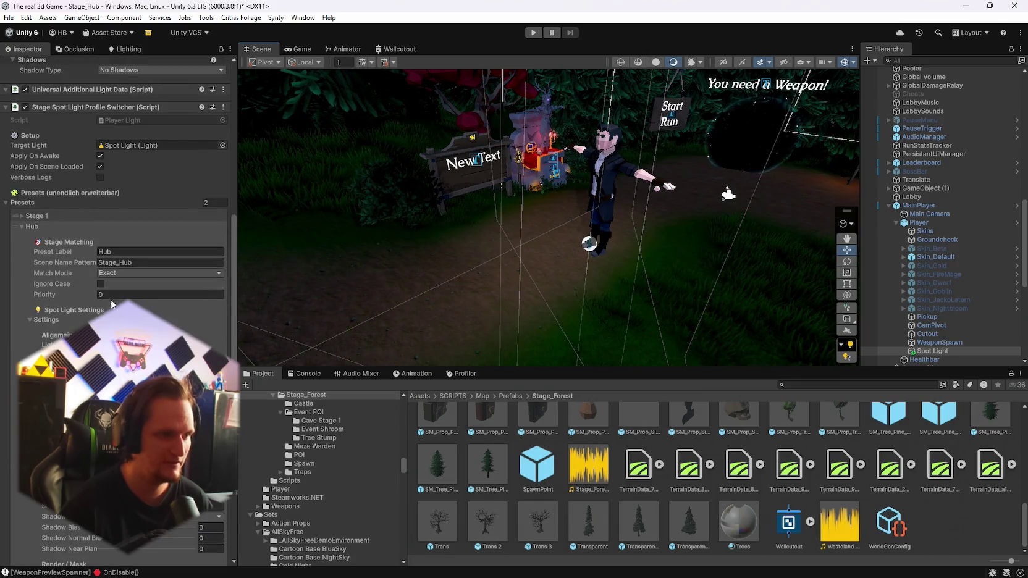
Step: Save the scene and the project, then collapse the Hub preset settings
click(9, 17)
click(30, 70)
click(9, 18)
click(37, 134)
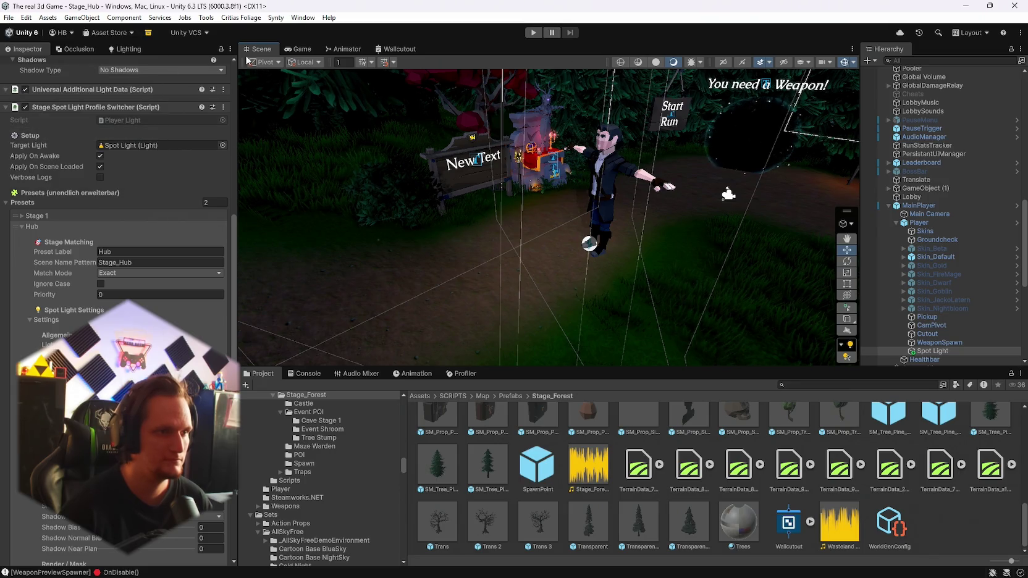
scroll(138, 240, up, 6)
scroll(192, 239, down, 3)
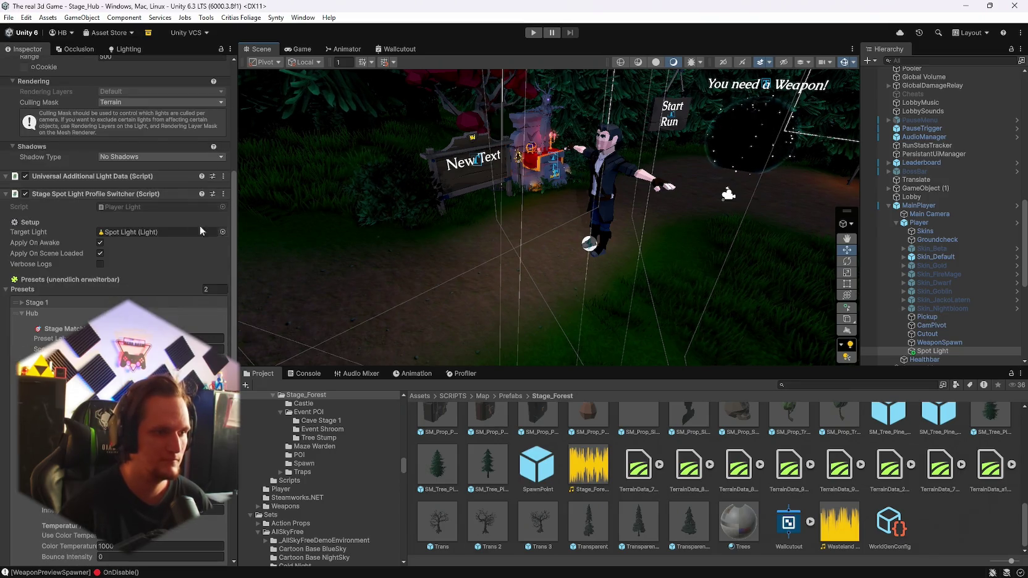
scroll(176, 287, down, 4)
scroll(177, 287, down, 3)
scroll(177, 287, up, 3)
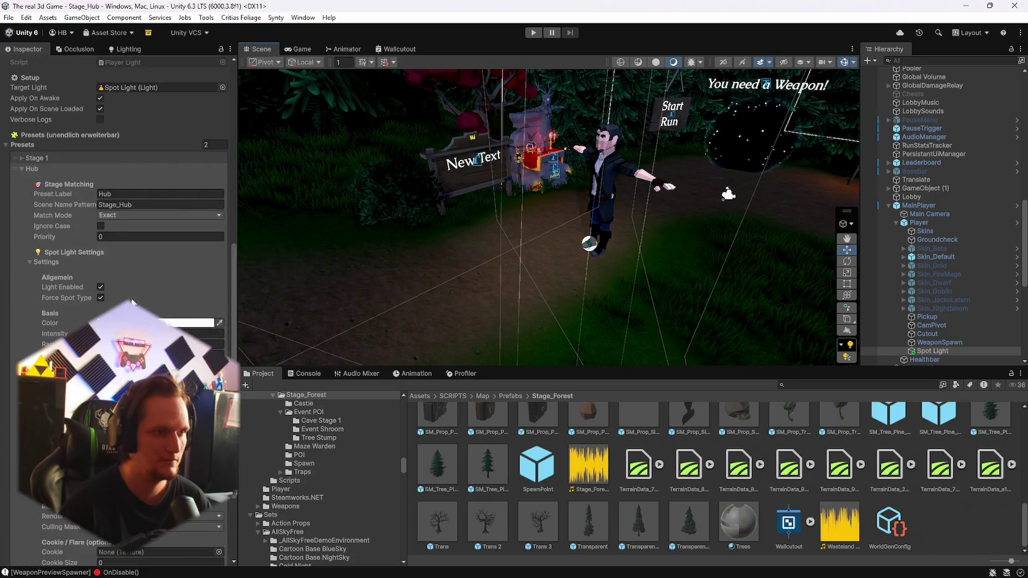
click(20, 198)
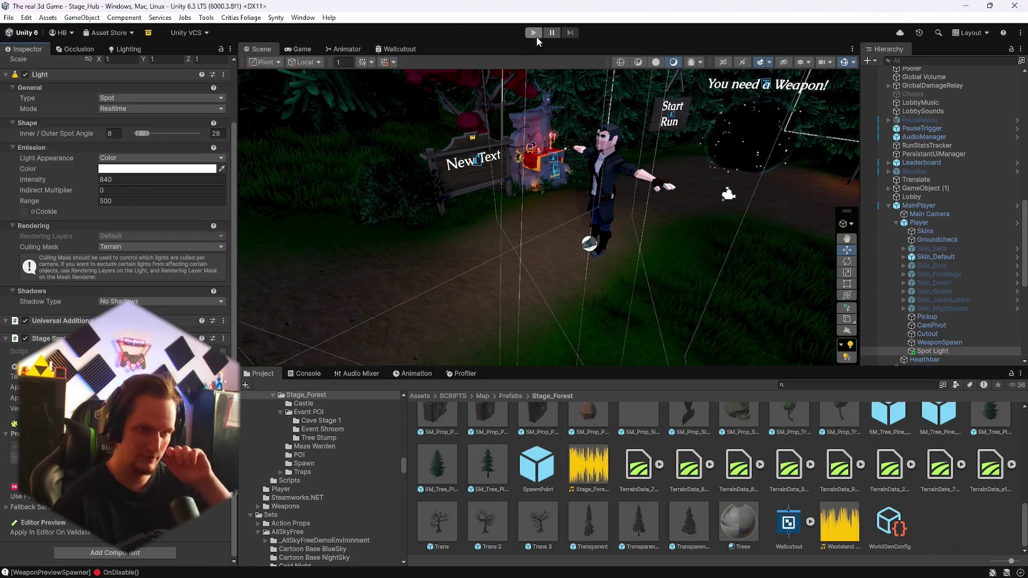
Step: Save the Stage_Hub scene and project again, then enter play mode
click(9, 17)
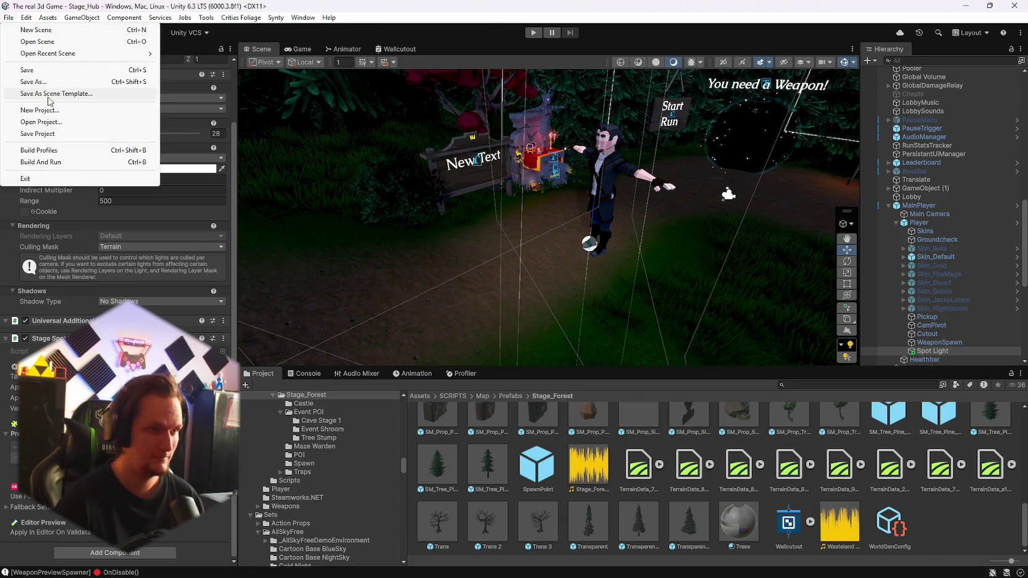
click(28, 70)
click(9, 17)
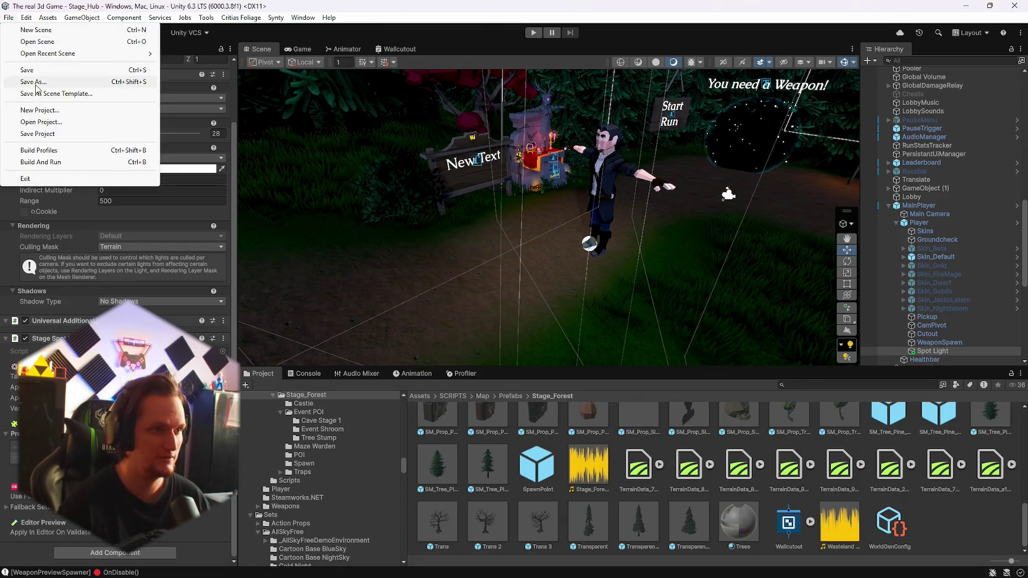
click(28, 132)
click(534, 32)
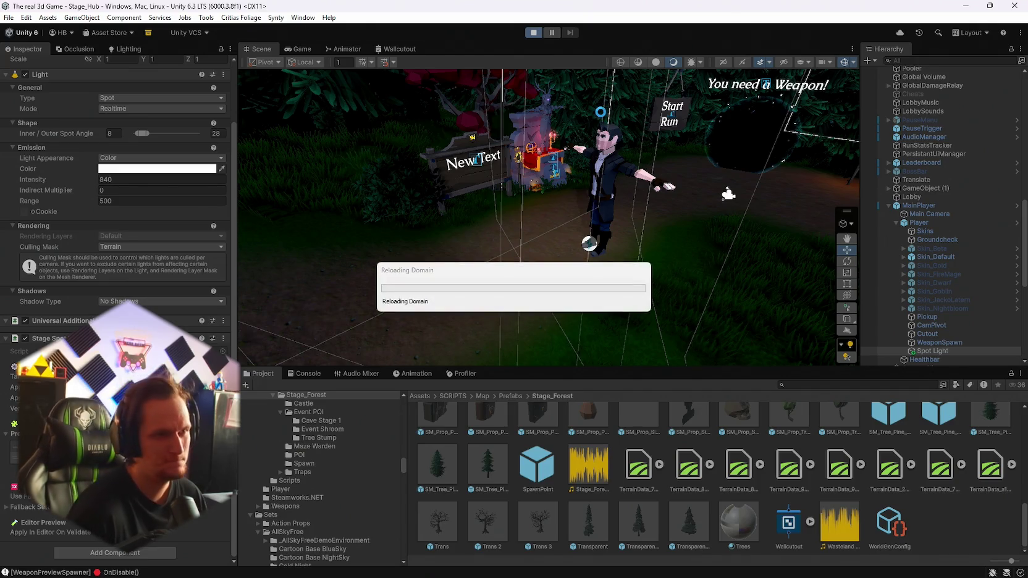
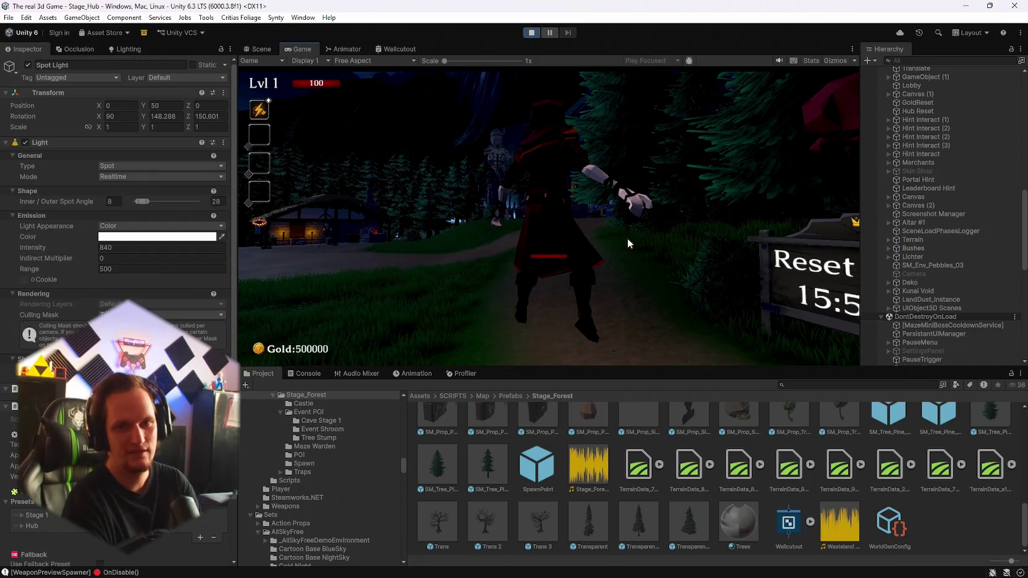
Step: Run the character to the village Skin Shop and equip the Dwarf skin
click(627, 238)
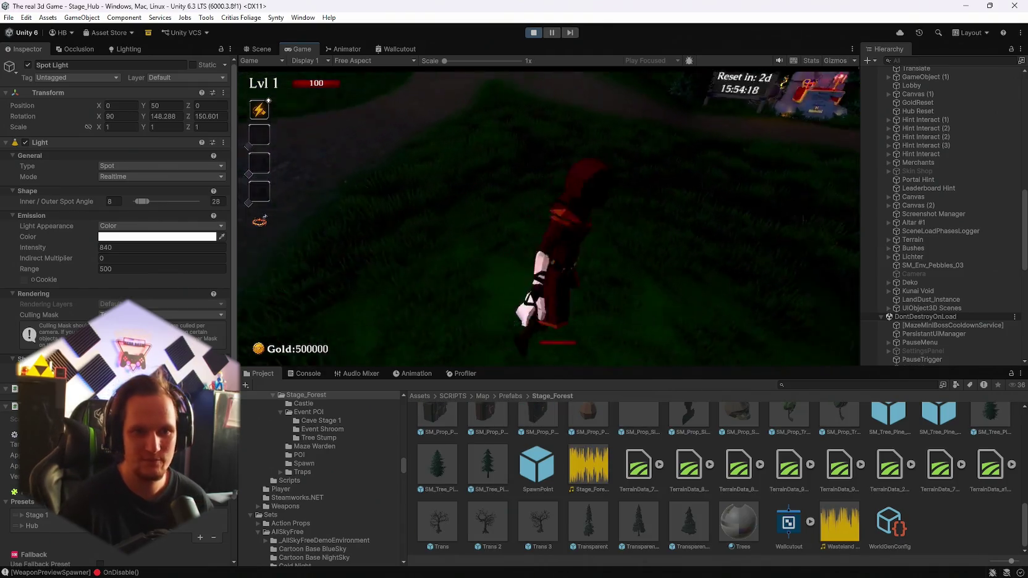
key(w)
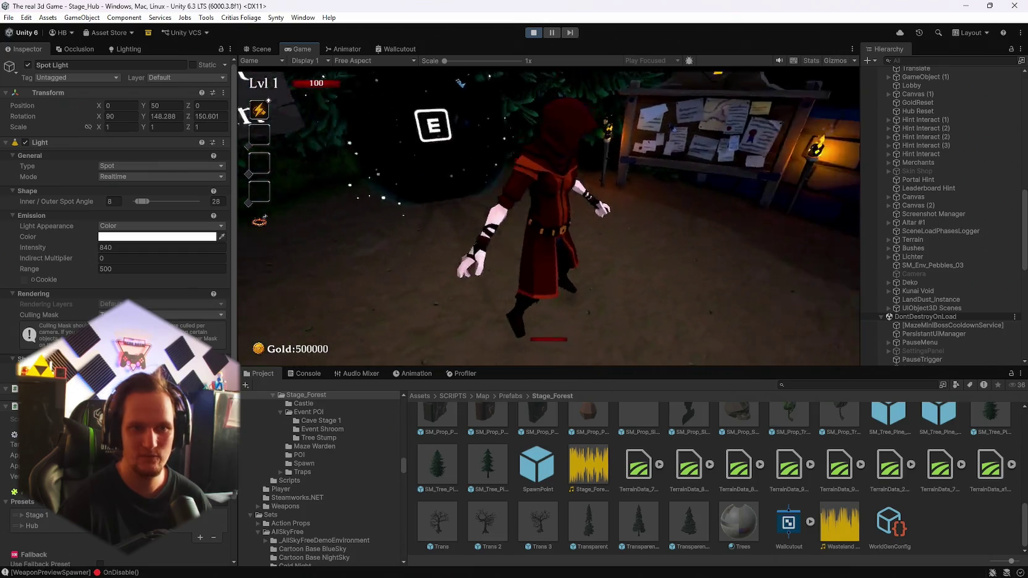
key(w)
key(w)
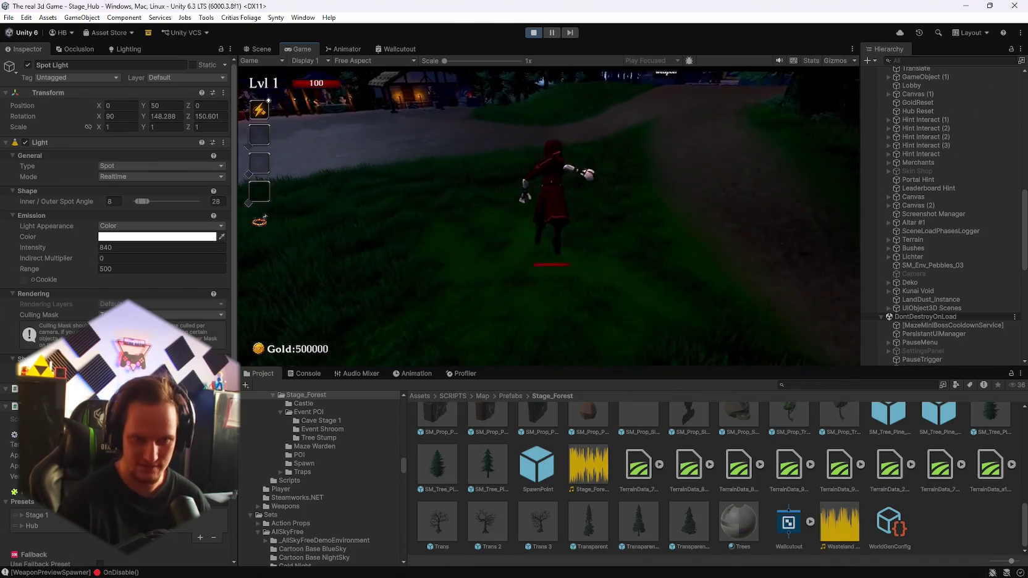
key(w)
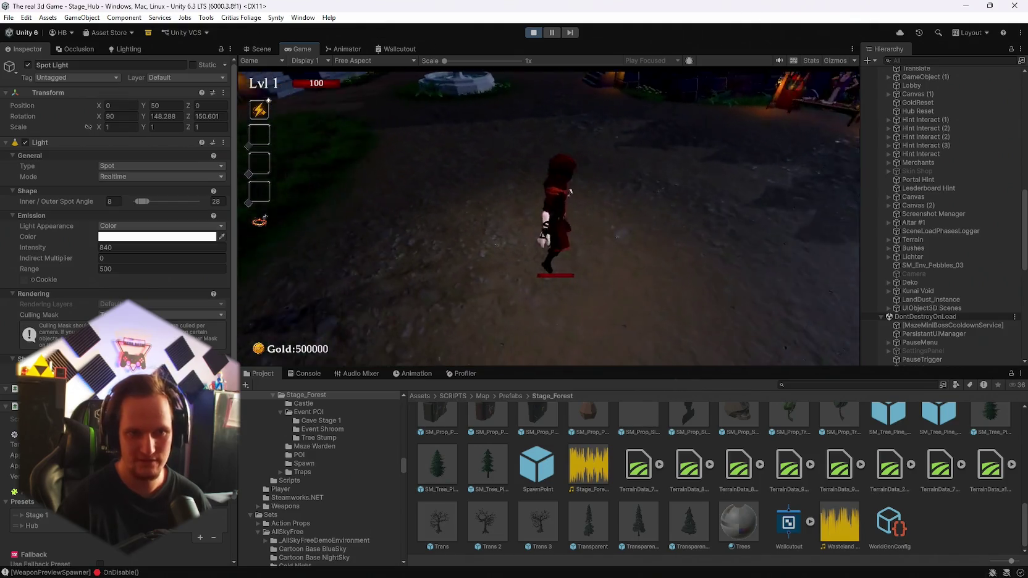
key(w)
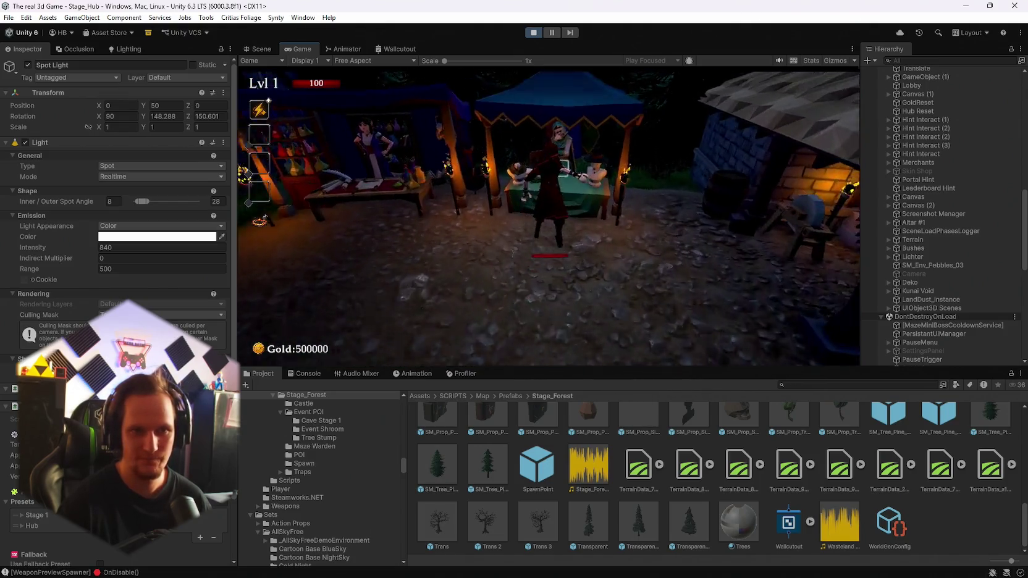
key(e)
scroll(619, 246, down, 2)
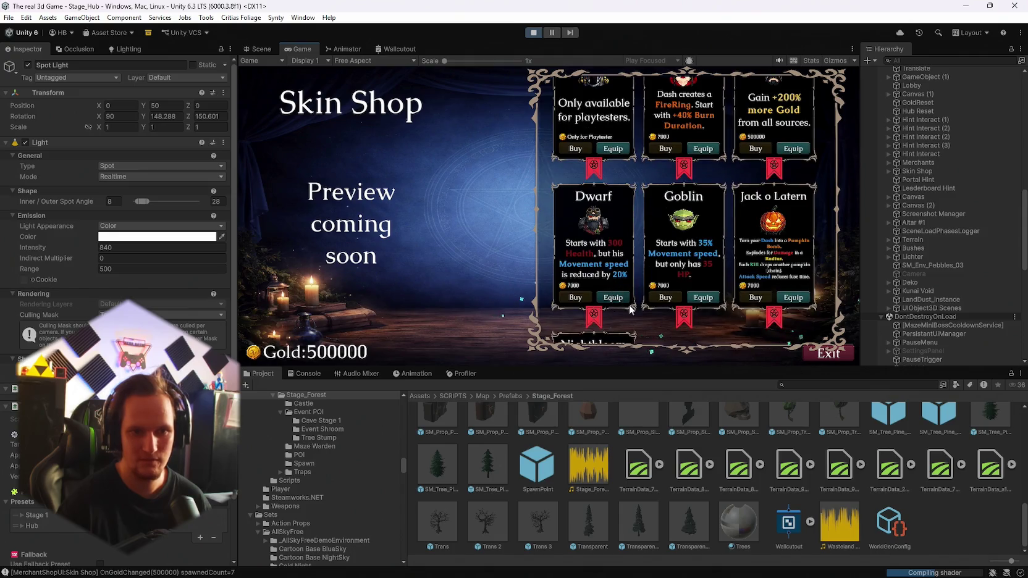
click(618, 299)
key(Escape)
Step: Head back to the throne hall and take the Fire Staff from the weapon book
key(w)
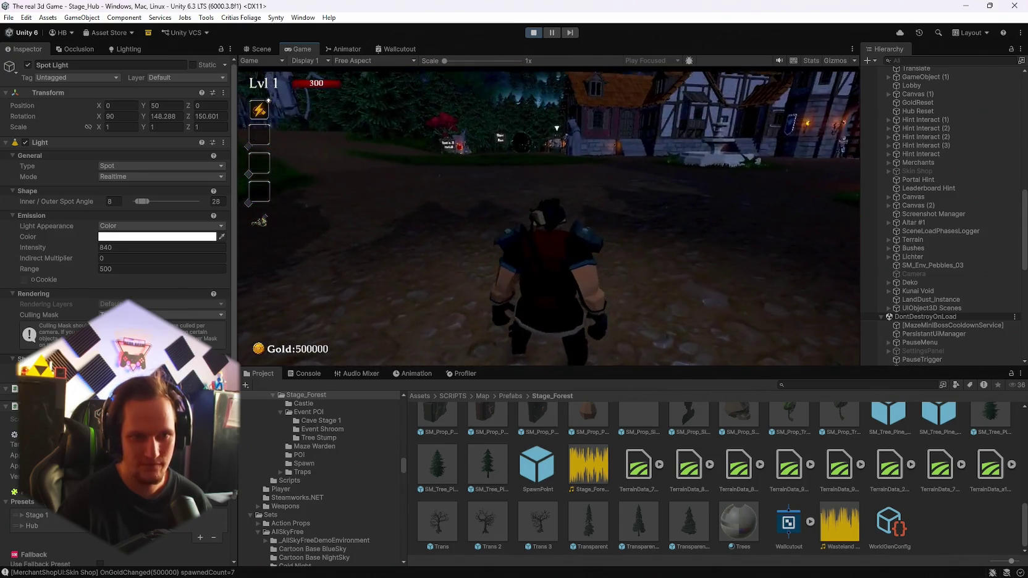
key(s)
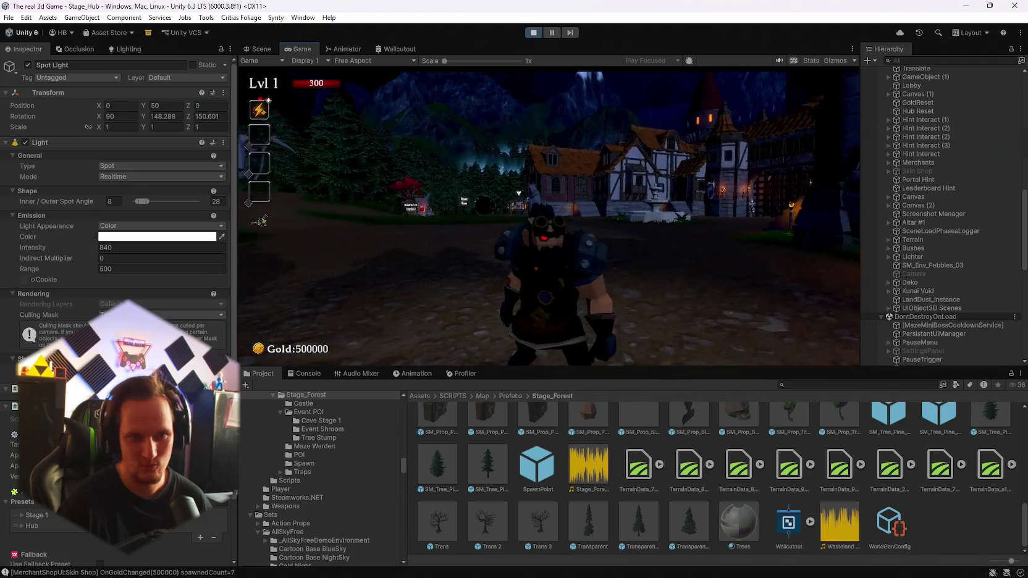
key(w)
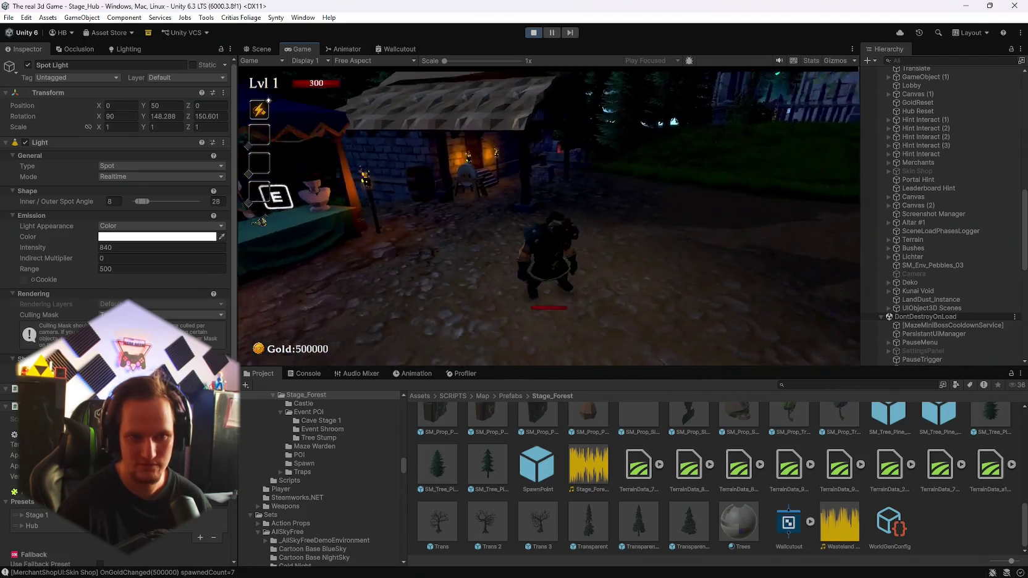
key(s)
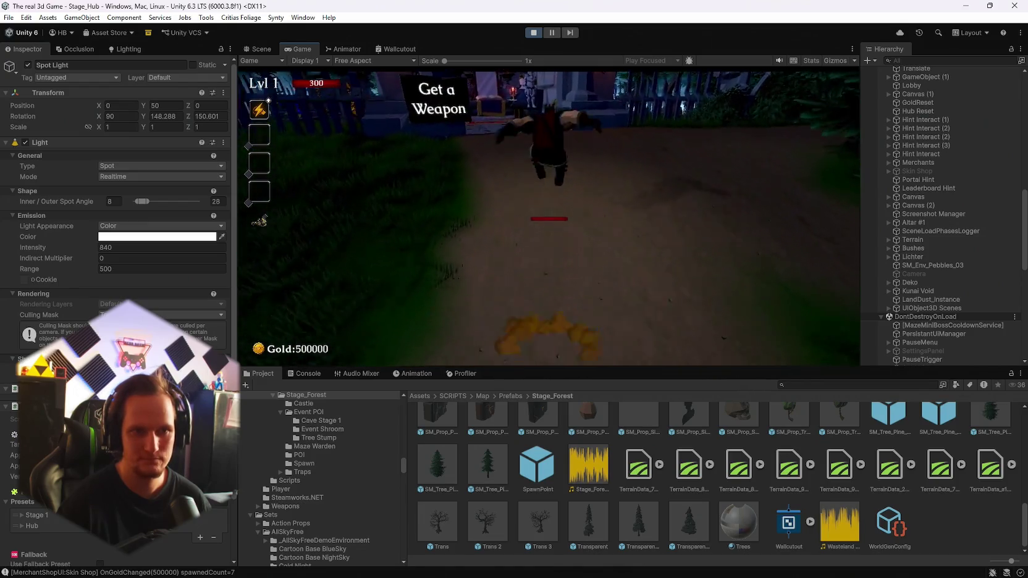
key(w)
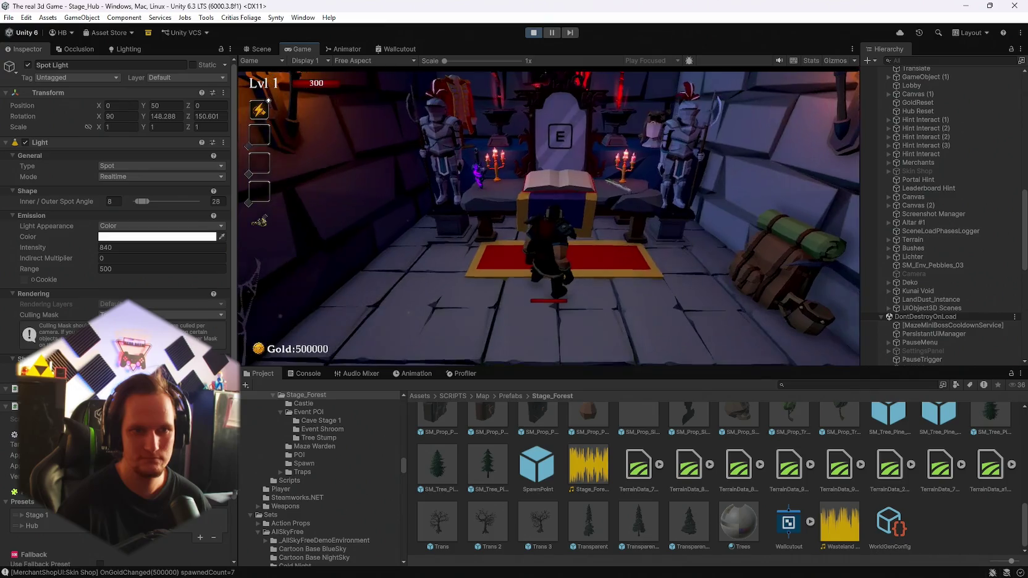
key(e)
click(405, 149)
click(746, 89)
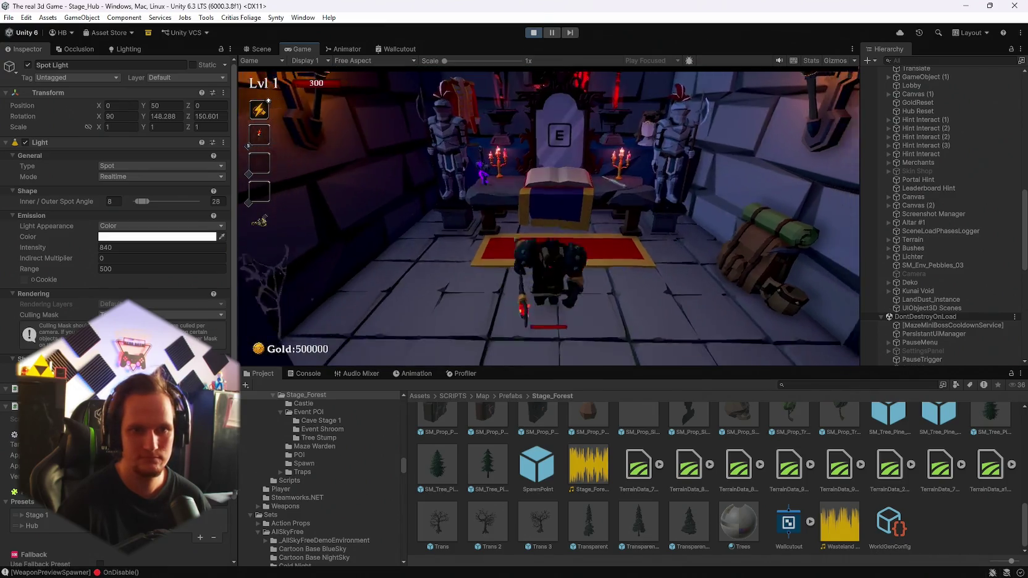
Step: Run along the forest path to the Start Run portal and start the Cursed Forest run
key(w)
key(w)
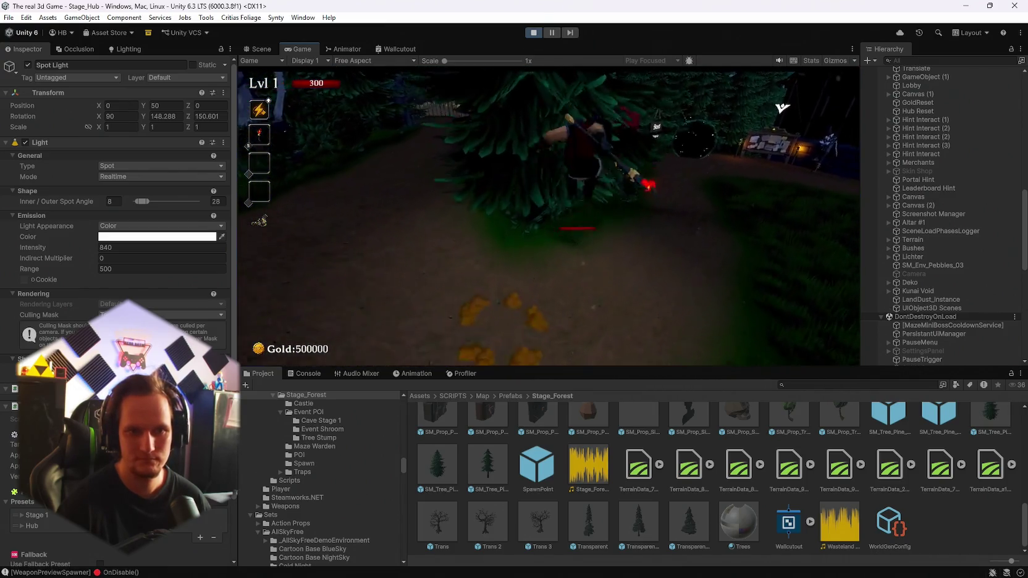
key(w)
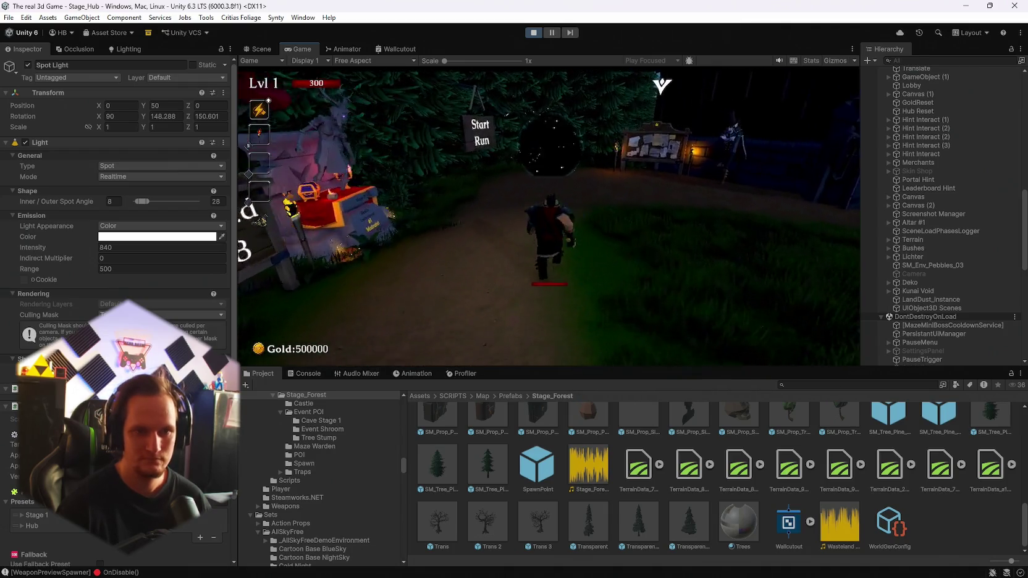
key(w)
key(e)
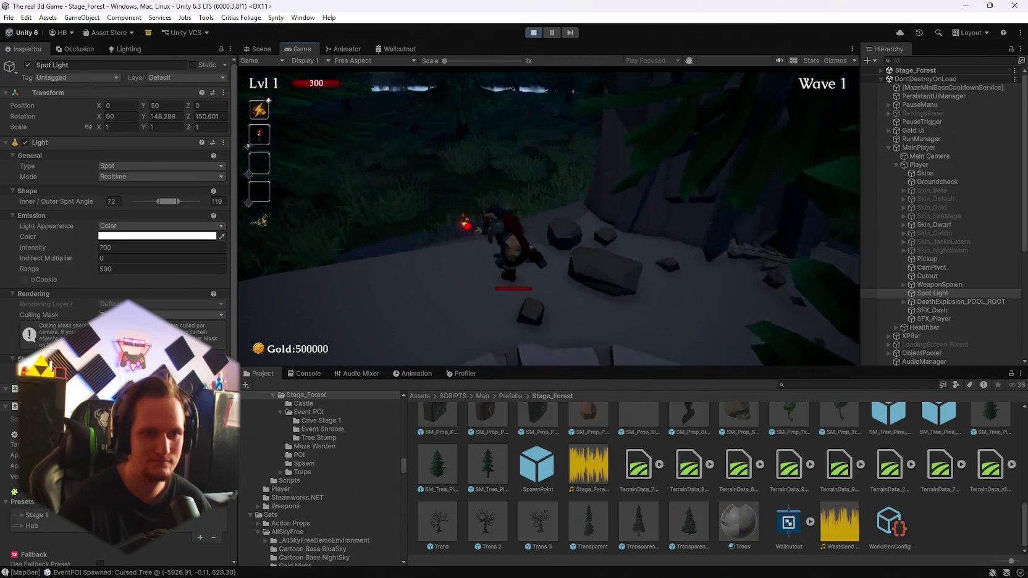
Step: Run forward, attack the spider enemy in Wave 1, then pause to view player stats
key(w)
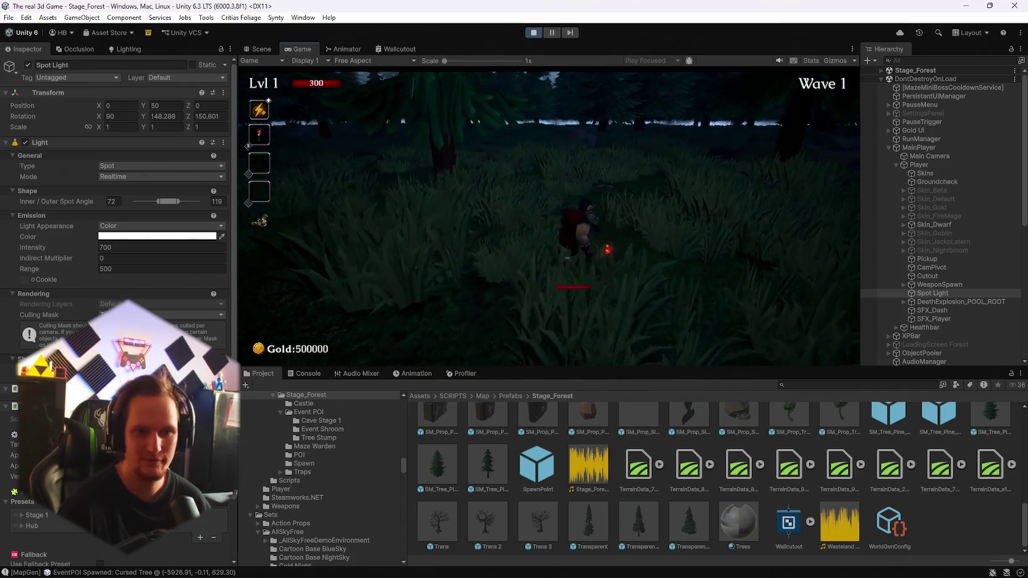
key(a)
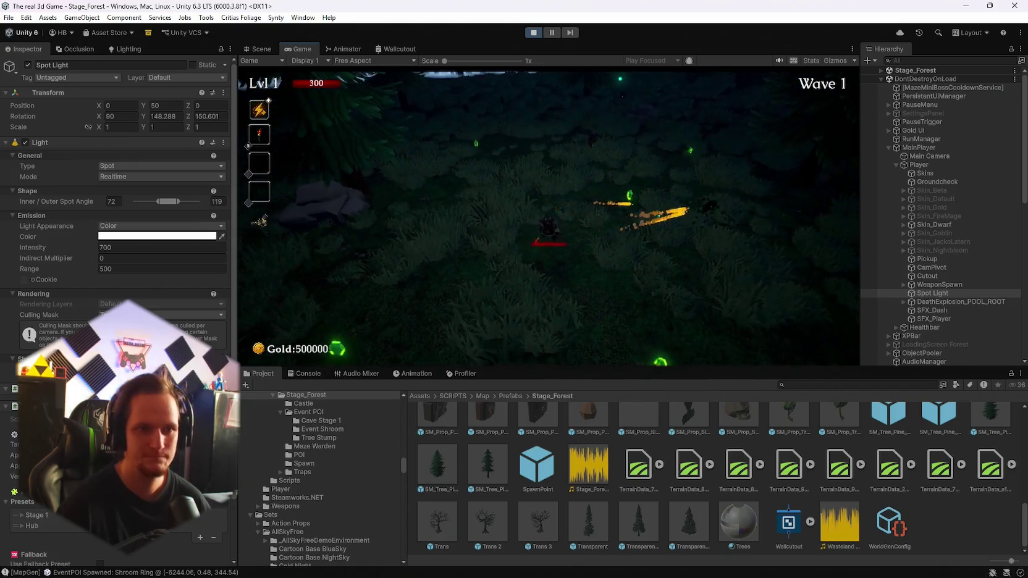
key(Escape)
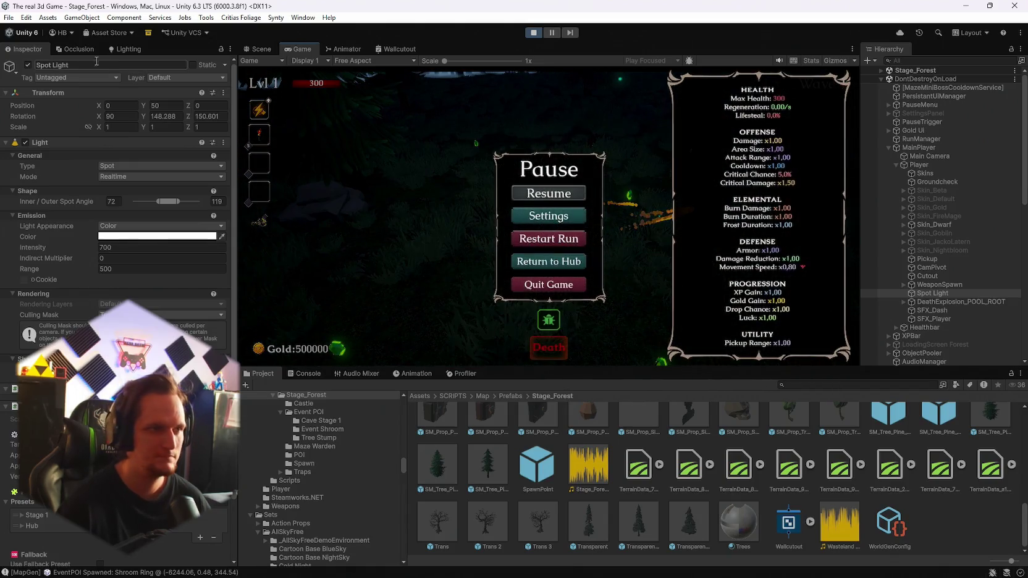
Step: Frame the Spot Light in Scene view, orbit over its cone, check its Stage 1 preset, then resume
scroll(117, 216, down, 3)
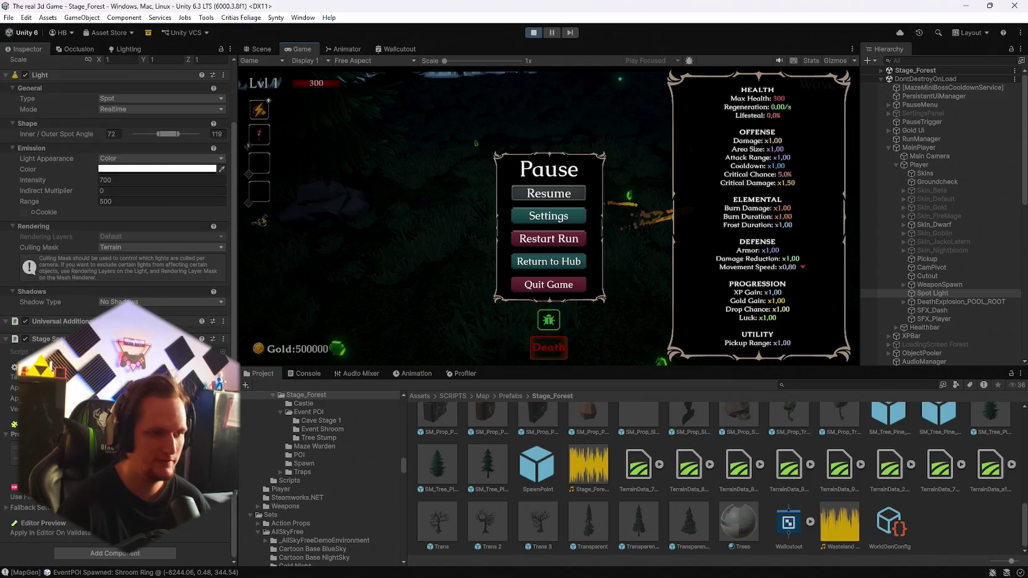
scroll(118, 247, down, 9)
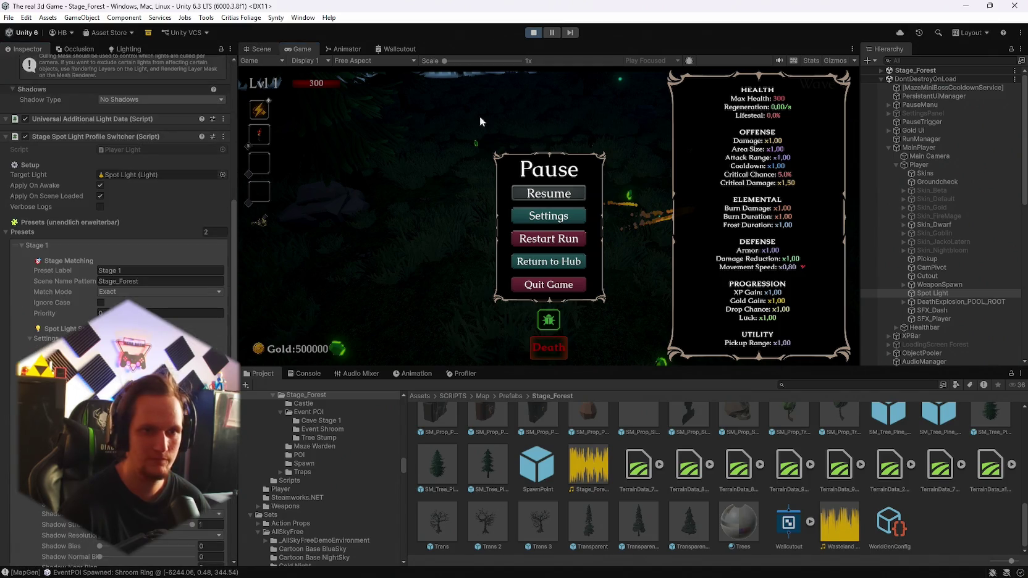
key(ctrl+1)
double_click(930, 294)
mouse_move(657, 176)
mouse_down()
mouse_move(646, 231)
mouse_move(764, 230)
mouse_move(808, 211)
mouse_move(849, 230)
mouse_up()
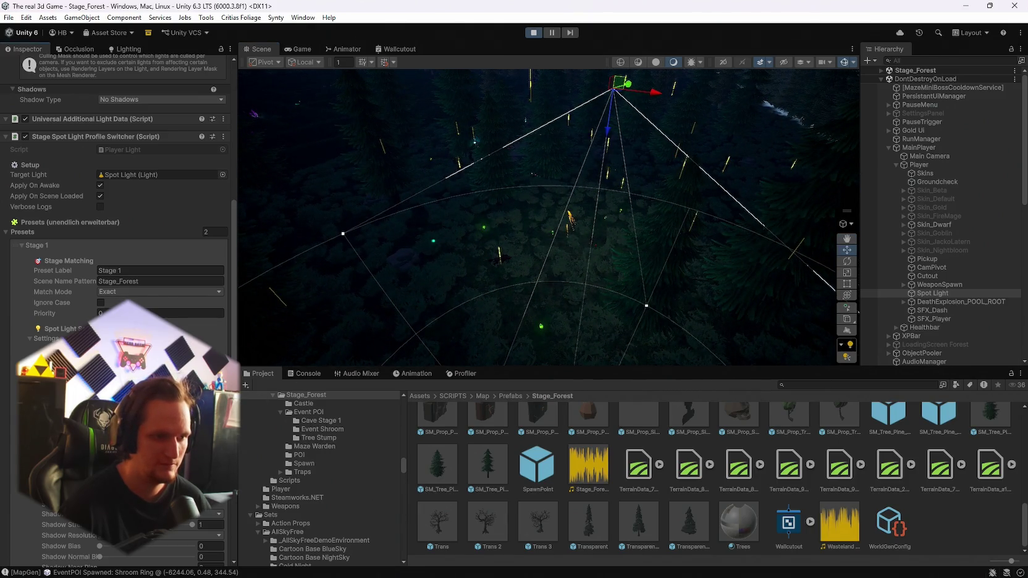
scroll(117, 185, down, 5)
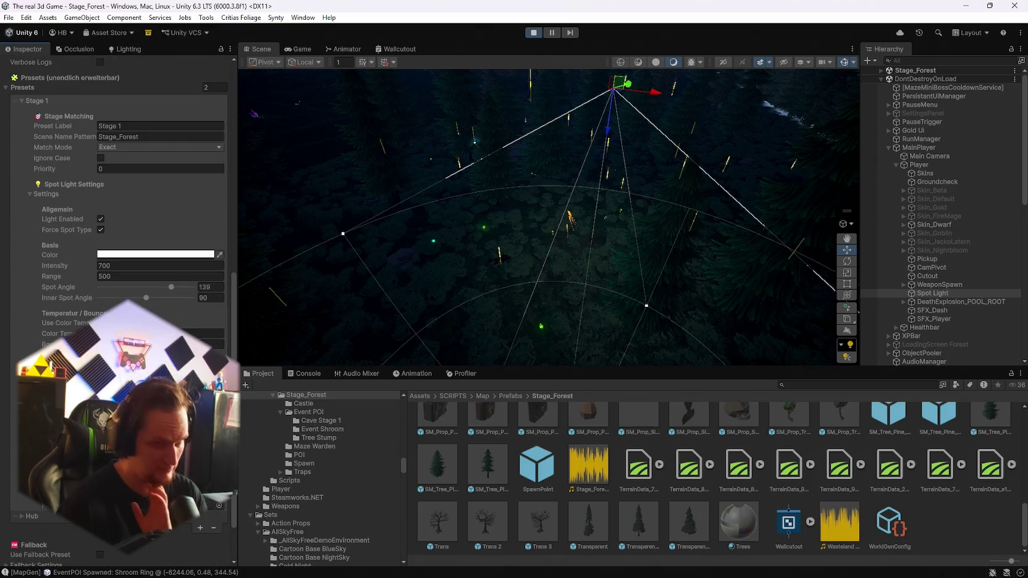
key(ctrl+2)
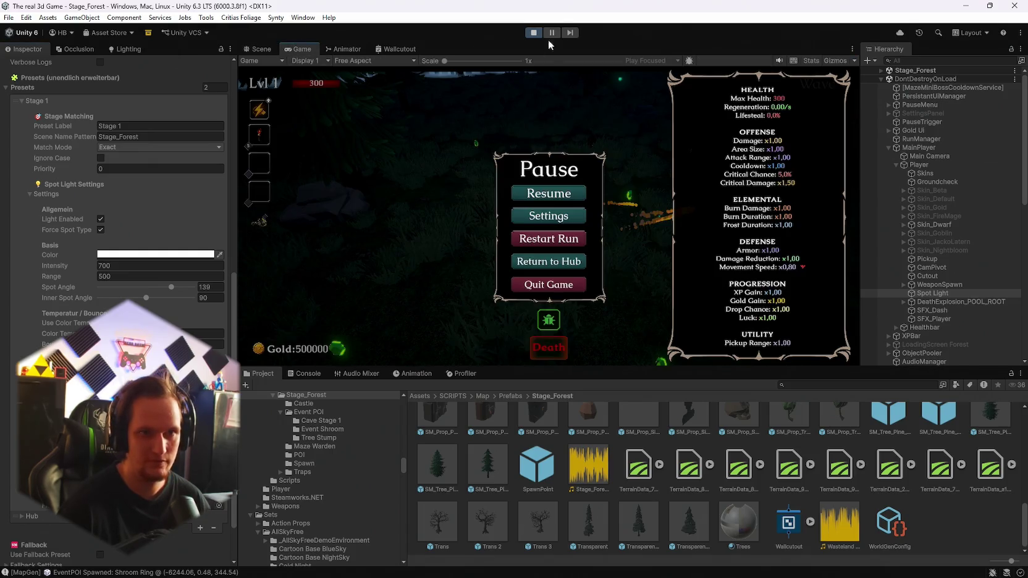
click(540, 196)
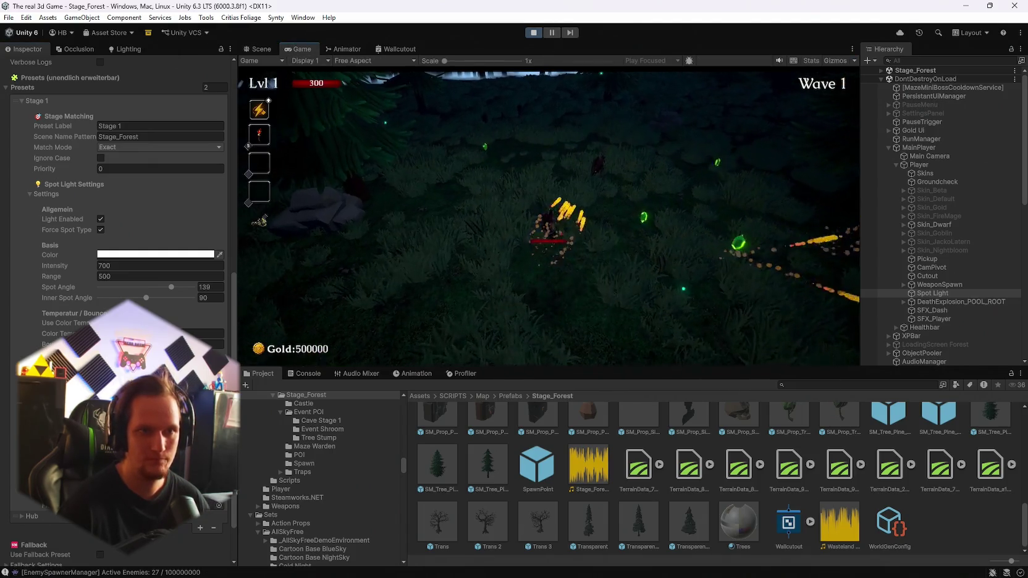
Step: Try a Stage 1 spot light Intensity of 900 and resume play to test it
key(Escape)
click(258, 49)
scroll(567, 235, up, 2)
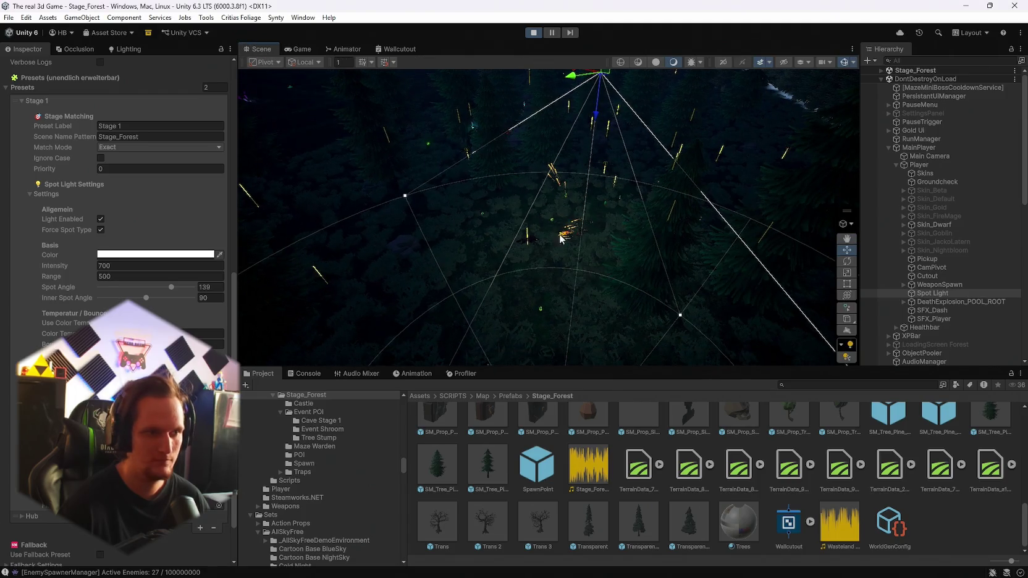
drag(506, 313, 624, 219)
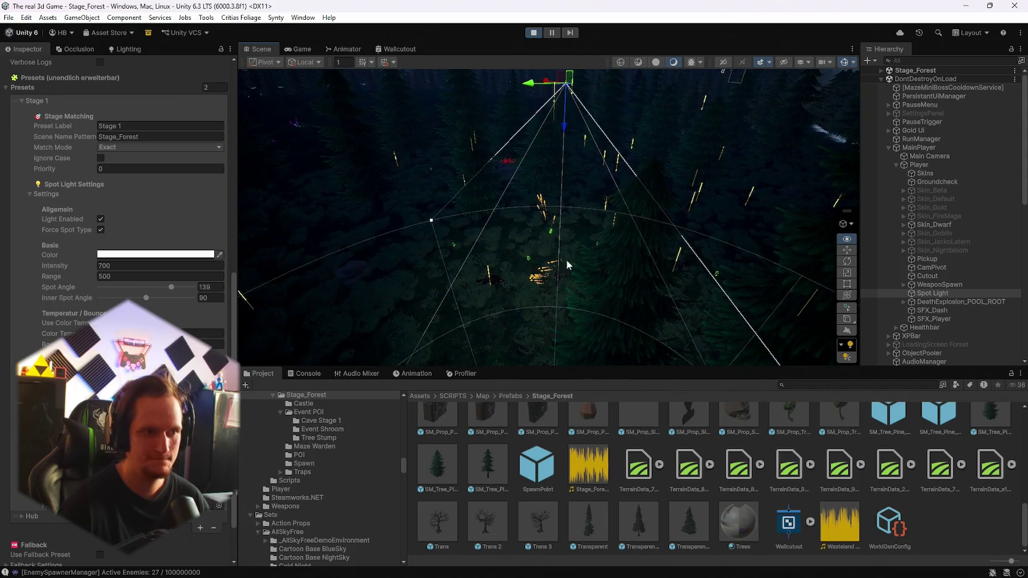
text(900)
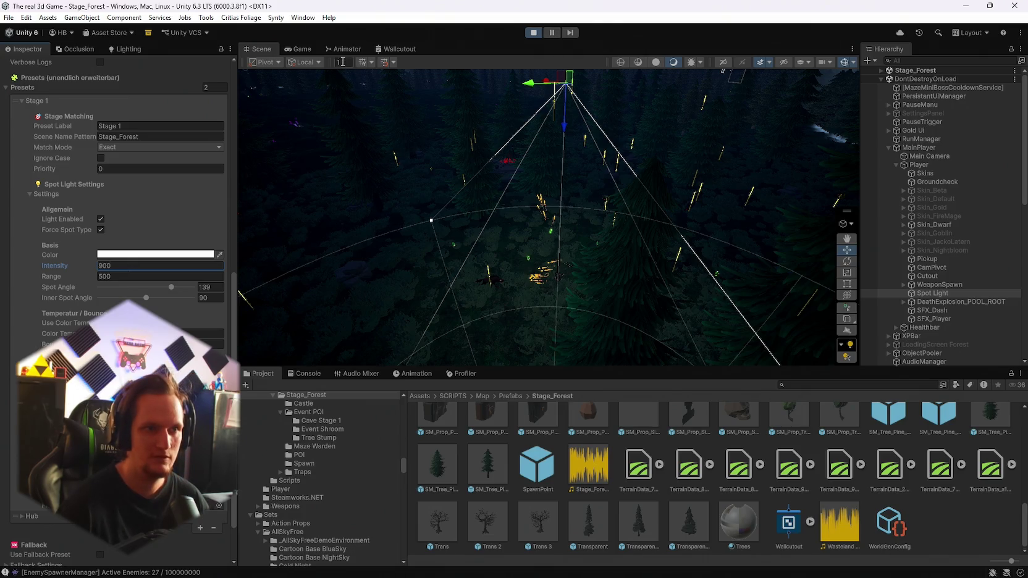
click(298, 49)
click(537, 196)
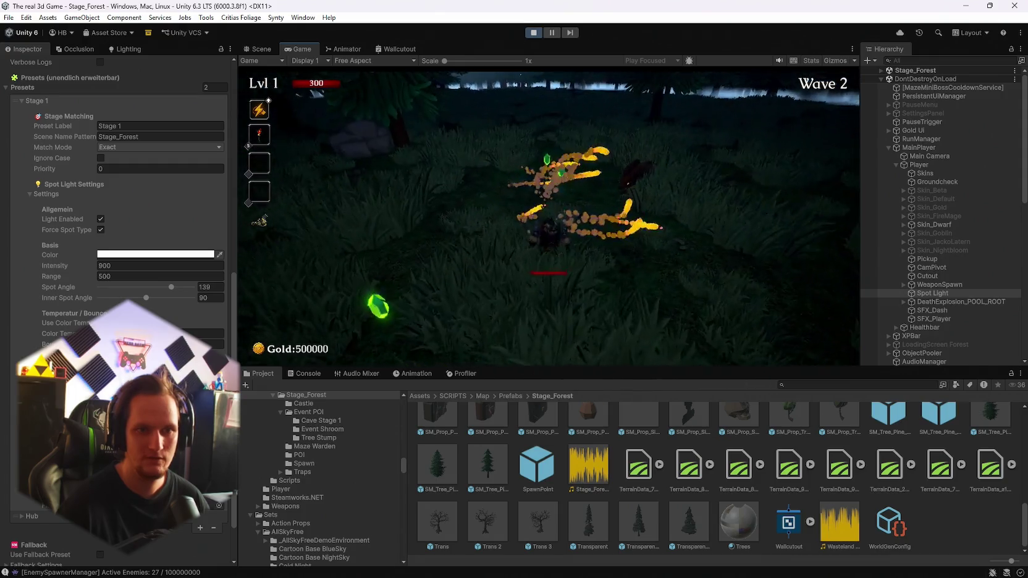
Step: Restore the Stage 1 spot light Intensity to 700, resume, and select Canvas
key(Escape)
click(119, 266)
text(700)
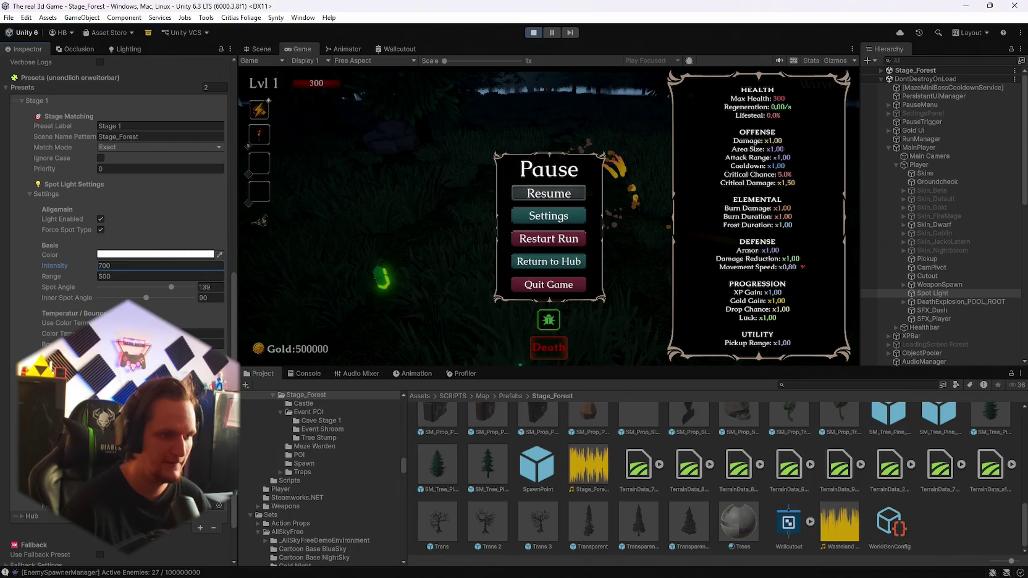
scroll(117, 247, down, 3)
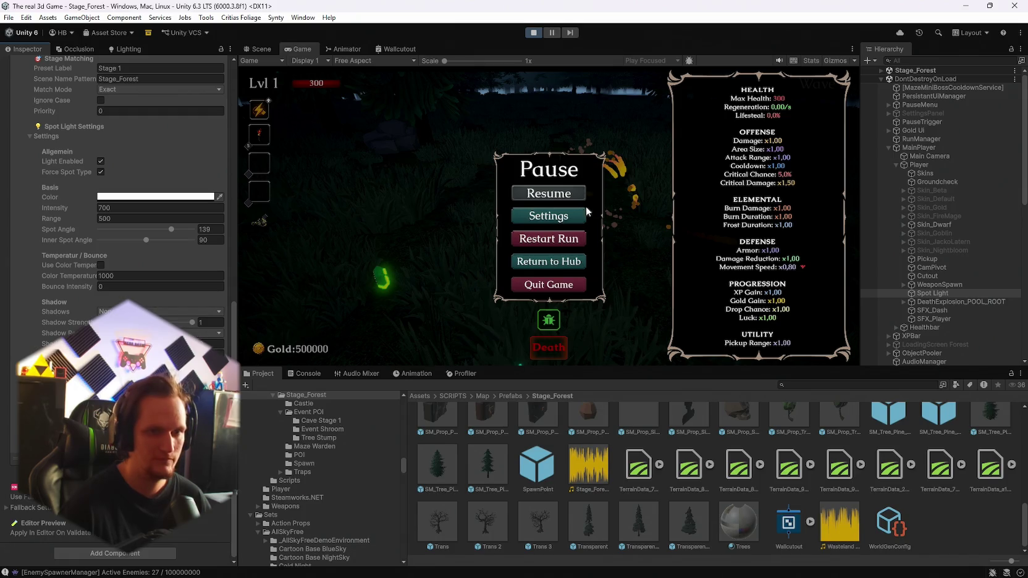
click(558, 193)
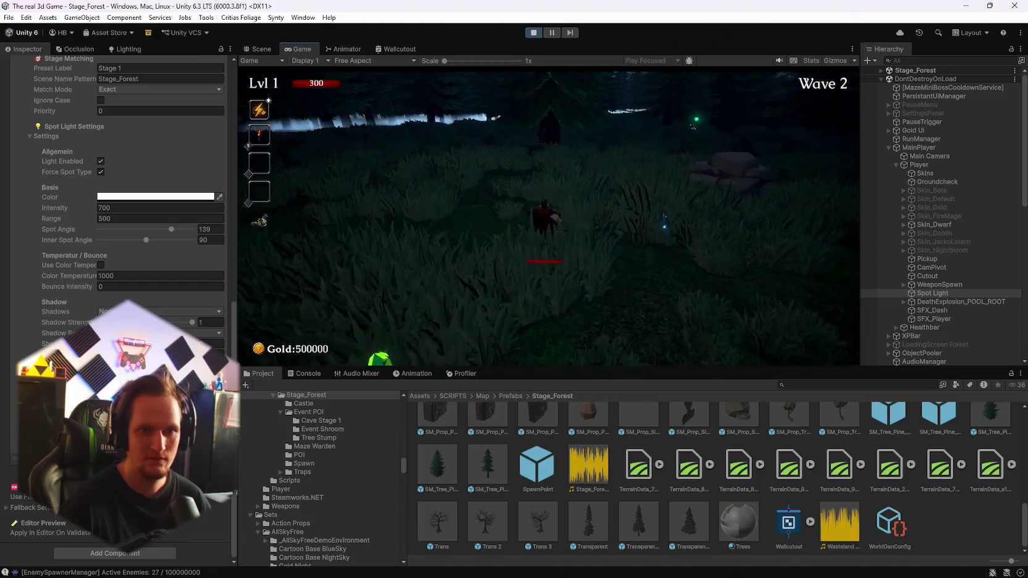
click(917, 179)
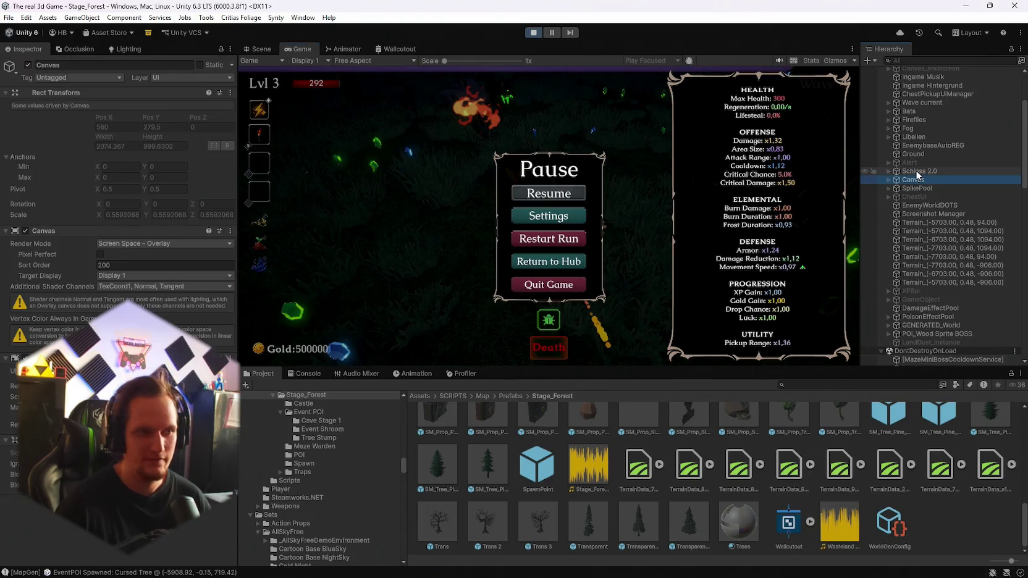
Step: Toggle the Schloss 2.0 object off and back on
click(917, 172)
click(27, 64)
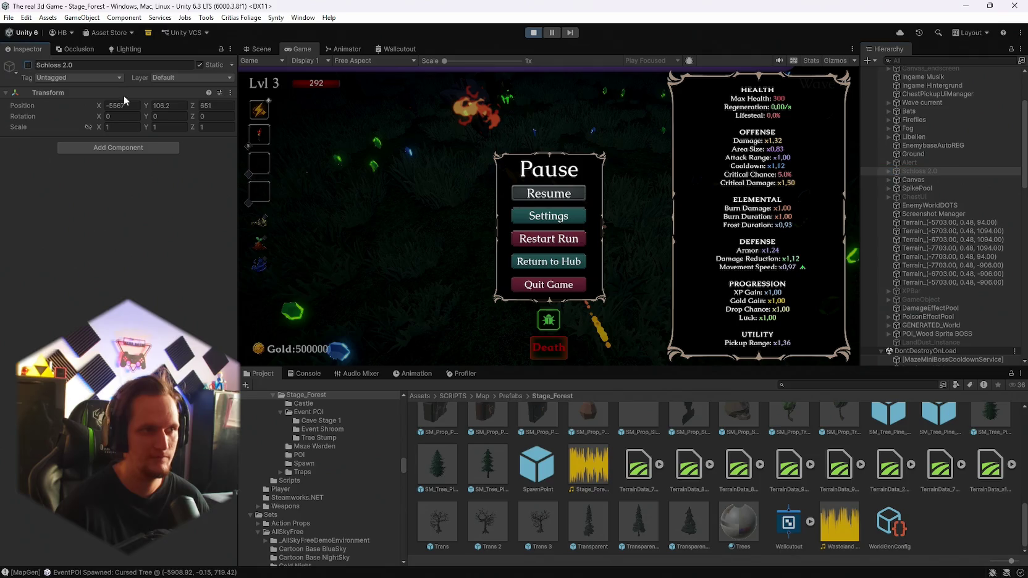
click(555, 193)
key(Escape)
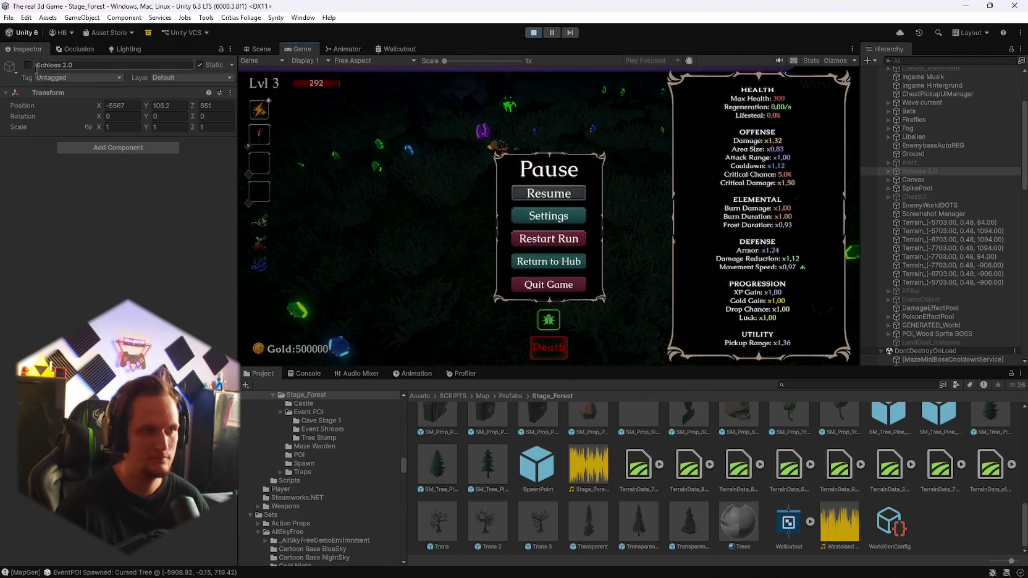
Step: Drag the Ground terrain's tree Brush Size from 324 to 58 and unpause the game
scroll(913, 176, up, 3)
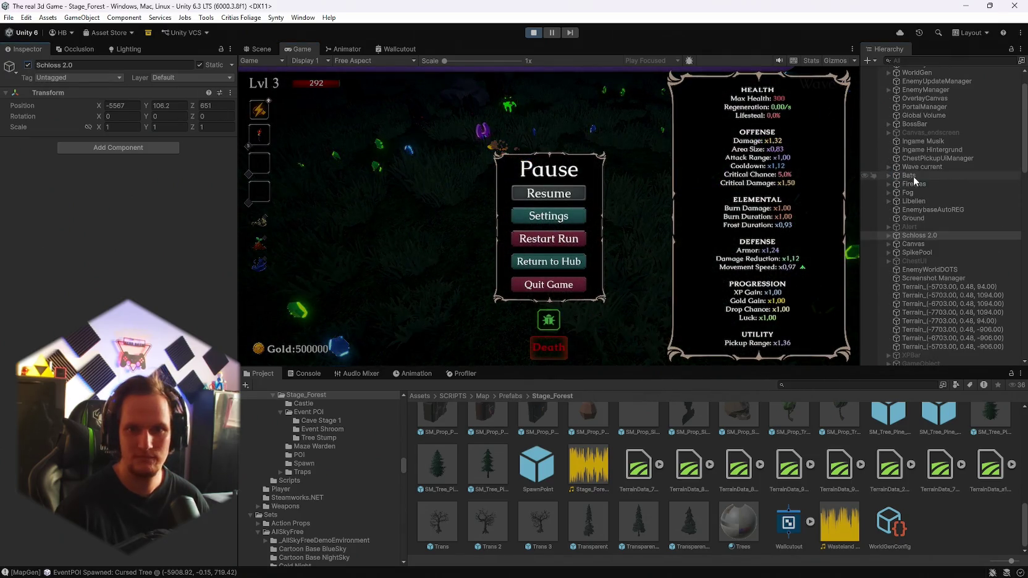
click(920, 218)
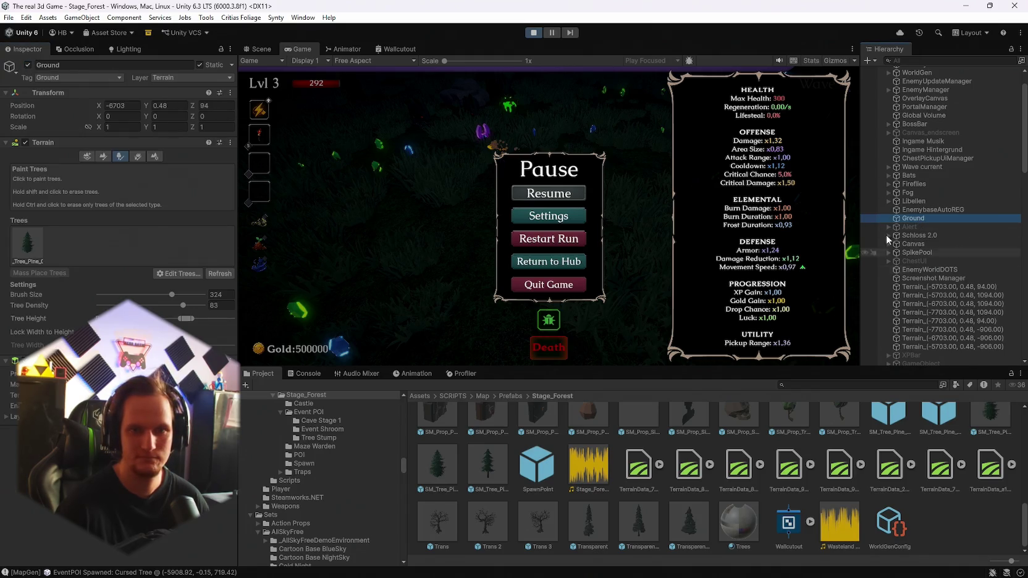
click(259, 50)
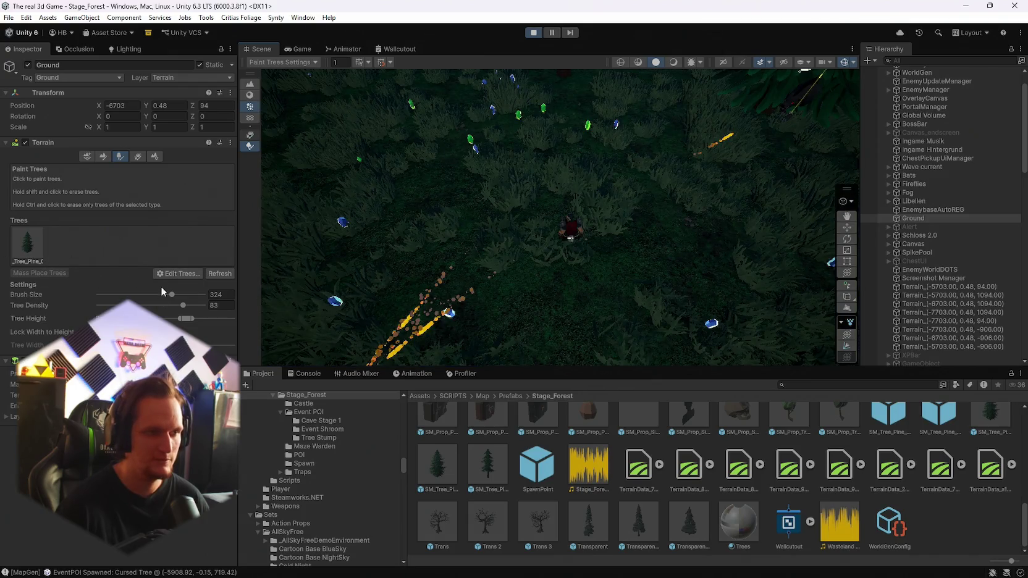
drag(153, 297, 140, 295)
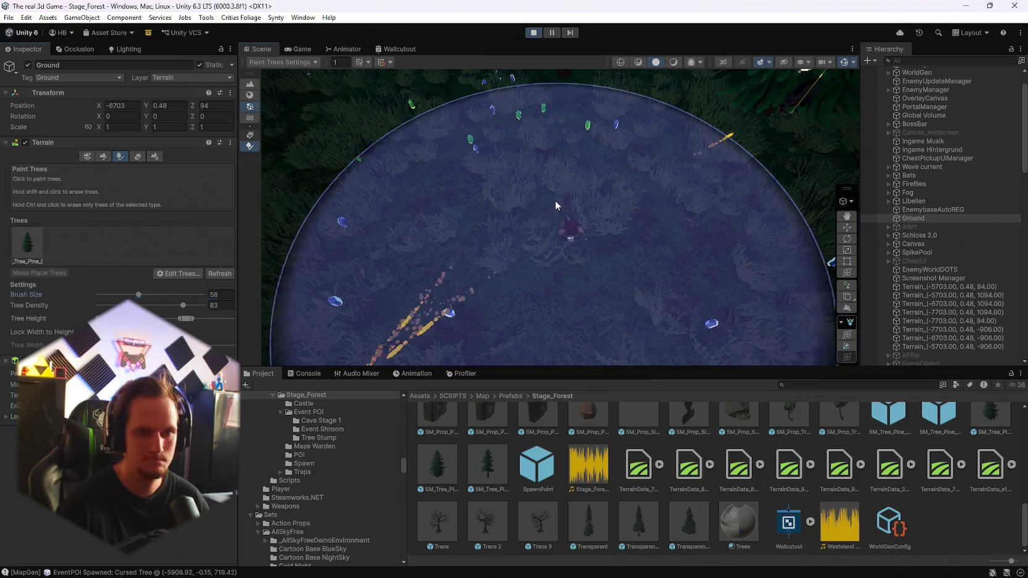
click(297, 48)
key(Escape)
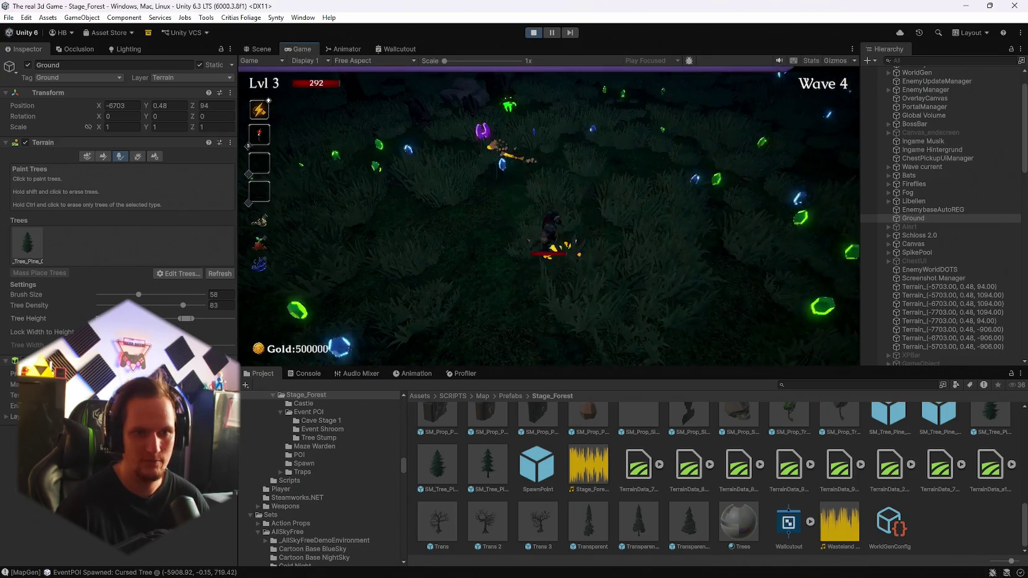
Step: Activate Libellen, then toggle the Ingame Musik to Libellen objects off and back on
key(Escape)
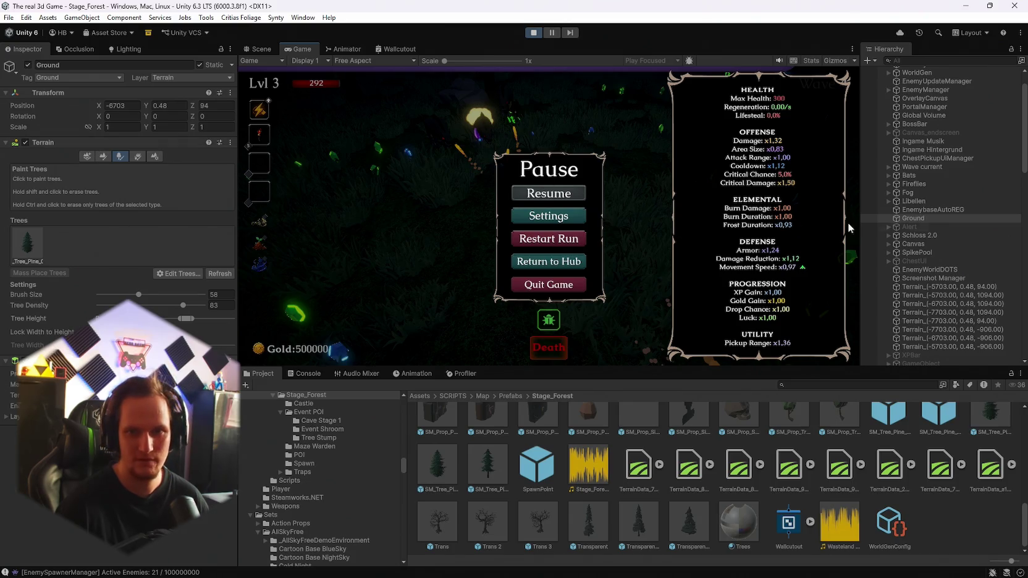
click(927, 211)
click(915, 201)
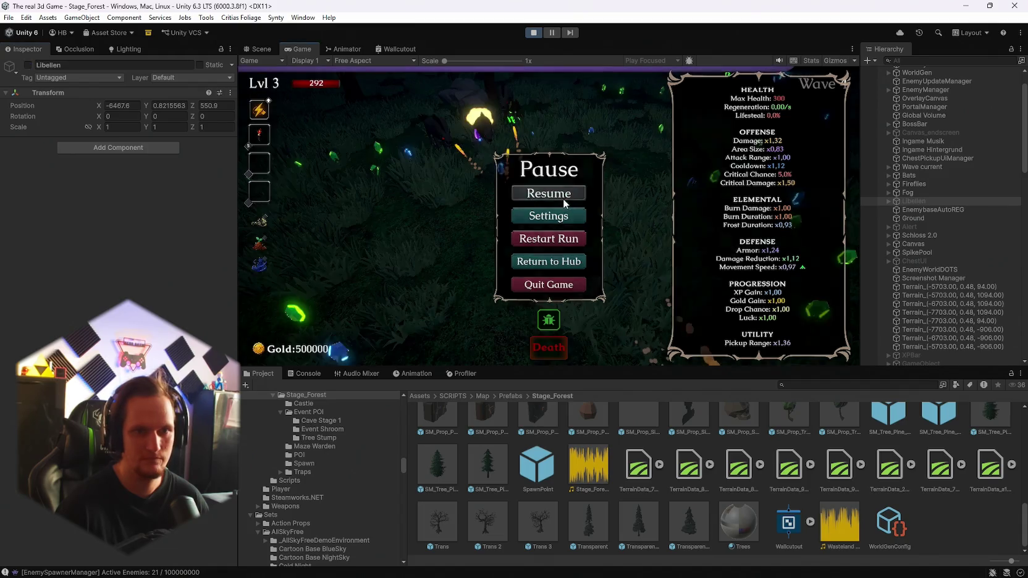
click(27, 64)
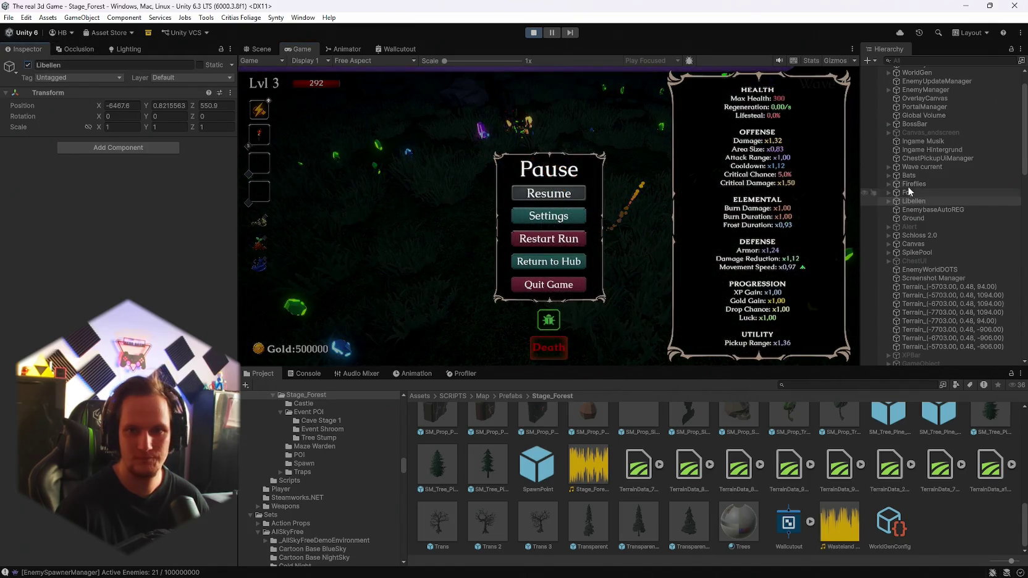
shift+click(923, 142)
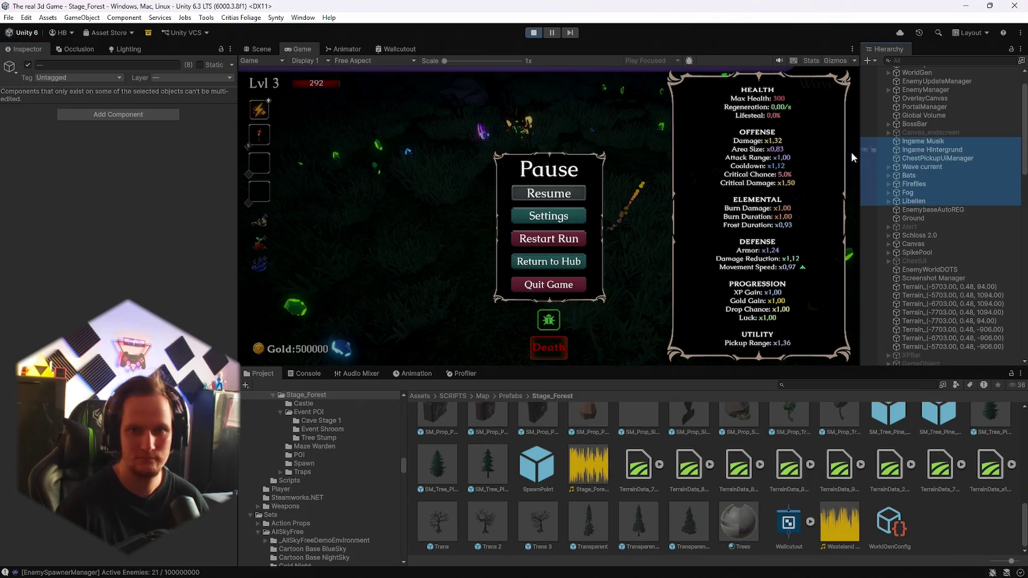
click(27, 64)
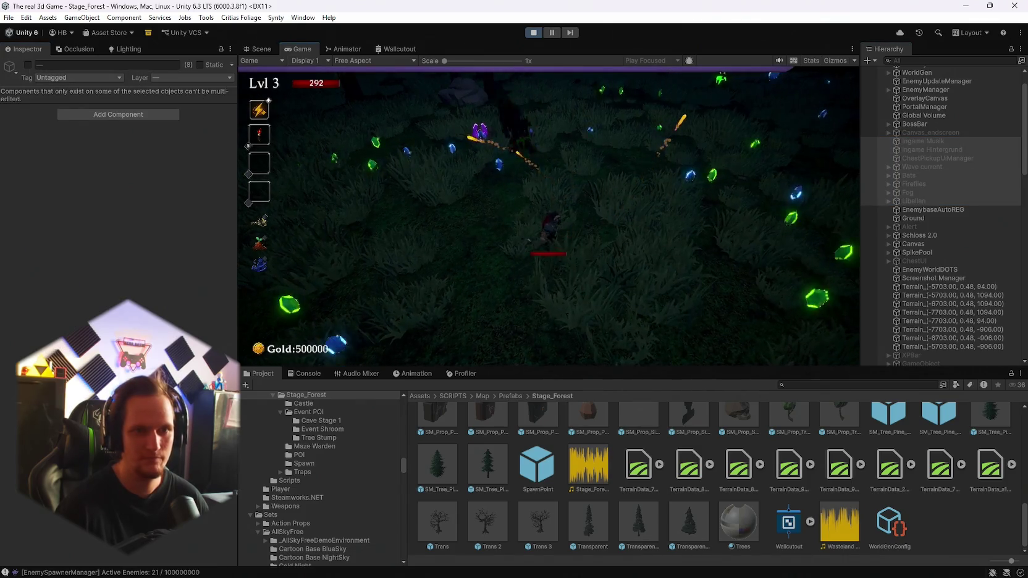
click(27, 64)
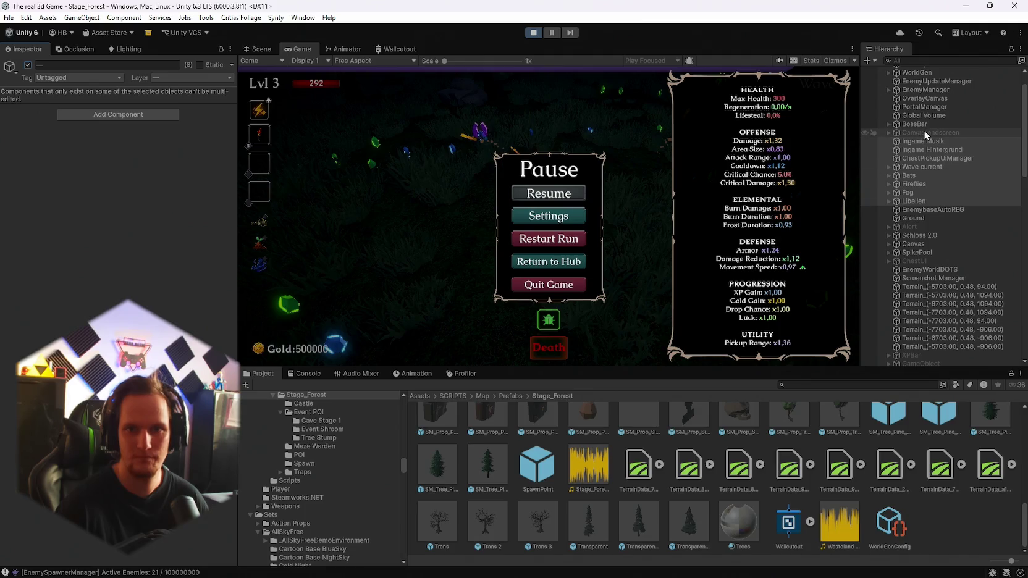
Step: Deactivate the EventSystem to BossBar objects and briefly resume the game
click(914, 123)
scroll(913, 117, up, 2)
shift+click(913, 97)
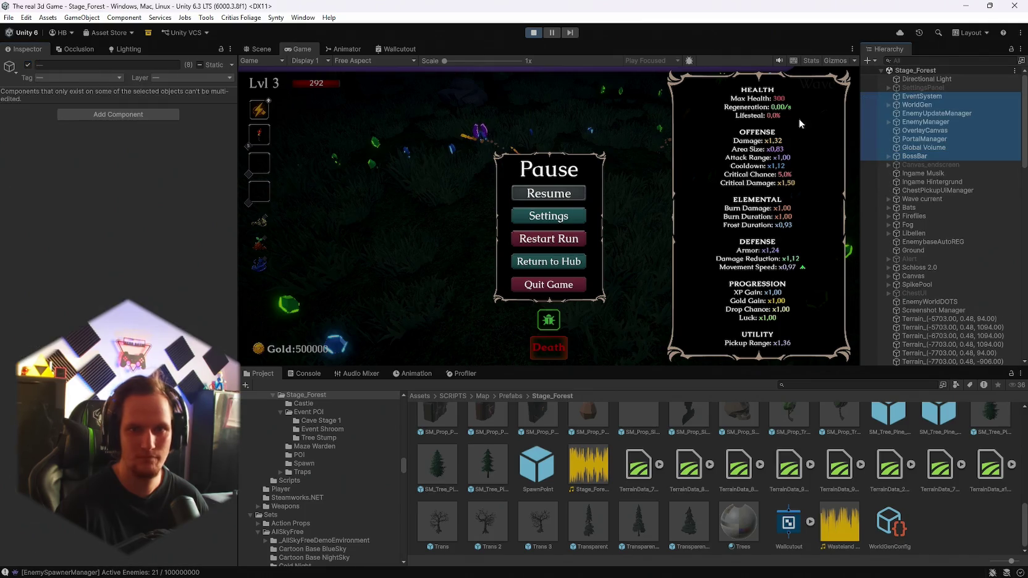
click(27, 64)
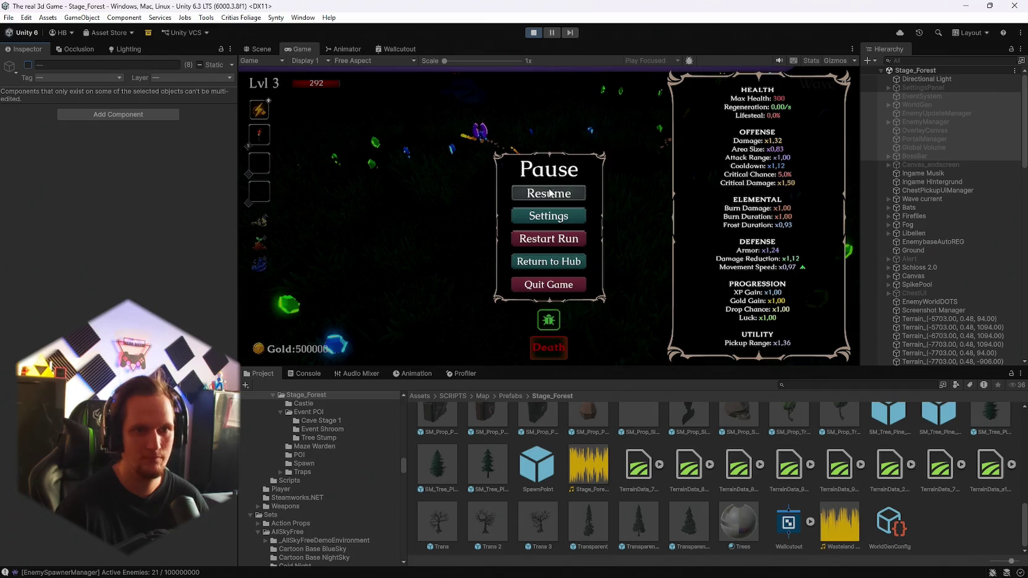
click(908, 96)
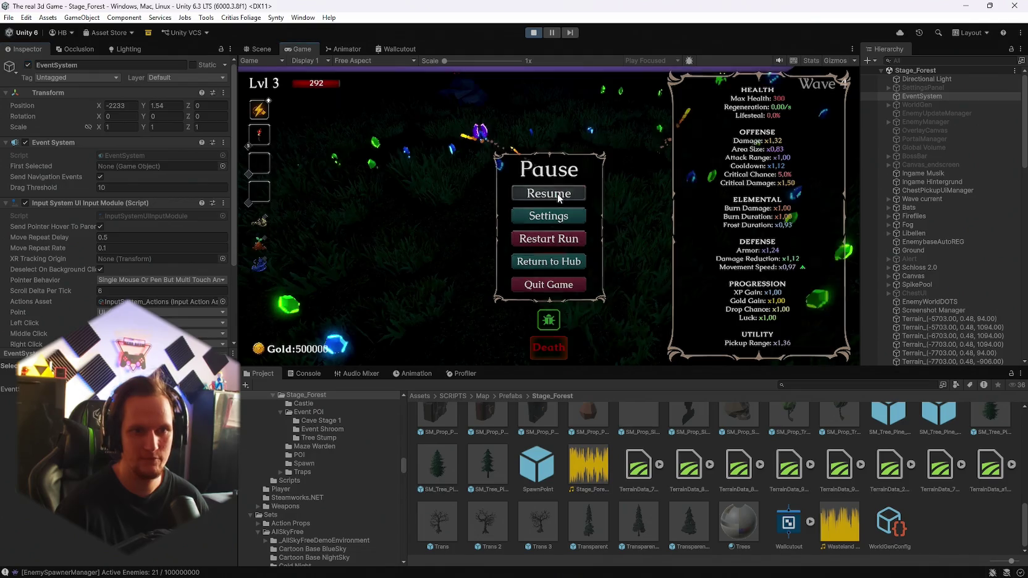
click(544, 194)
Step: Reactivate WorldGen to Global Volume, turn off the Directional Light, and resume the run
key(Escape)
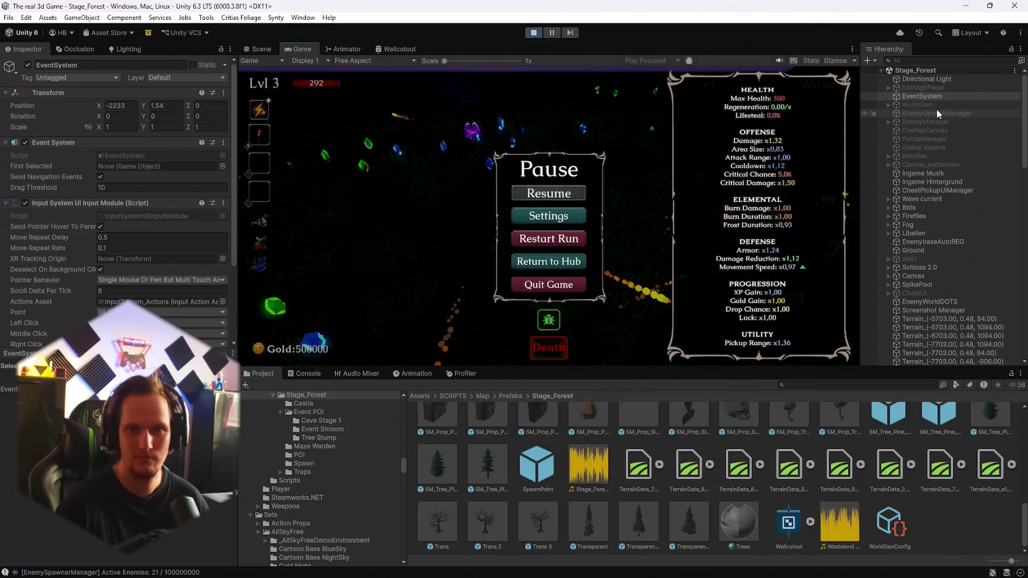
click(919, 105)
shift+click(915, 148)
click(26, 65)
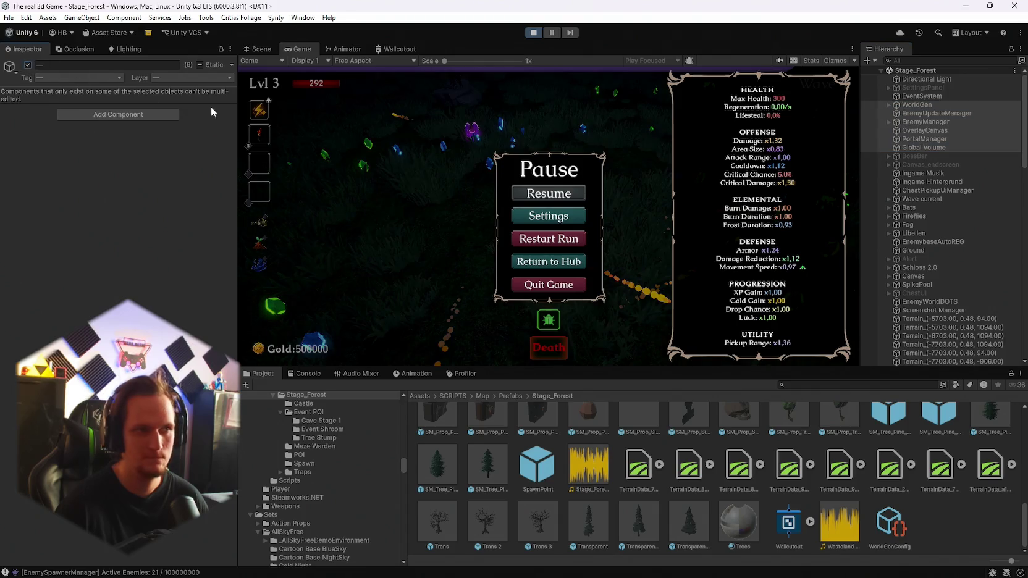
click(927, 81)
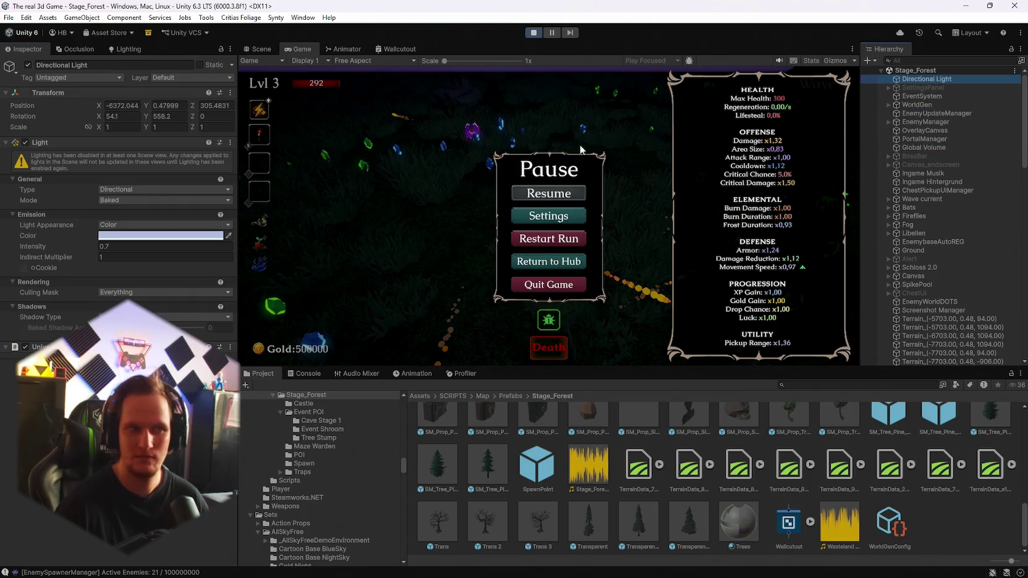
click(28, 65)
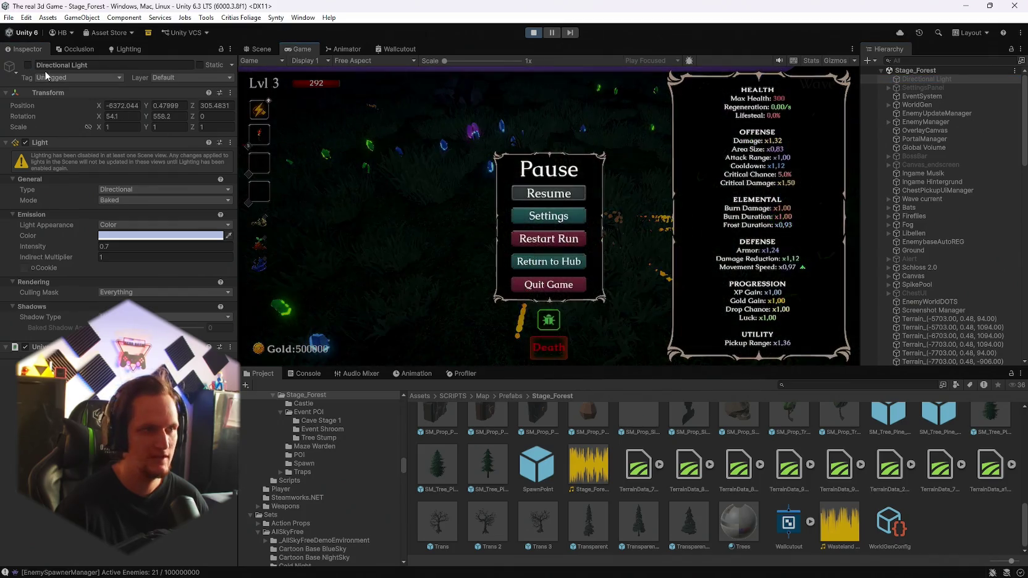
click(541, 198)
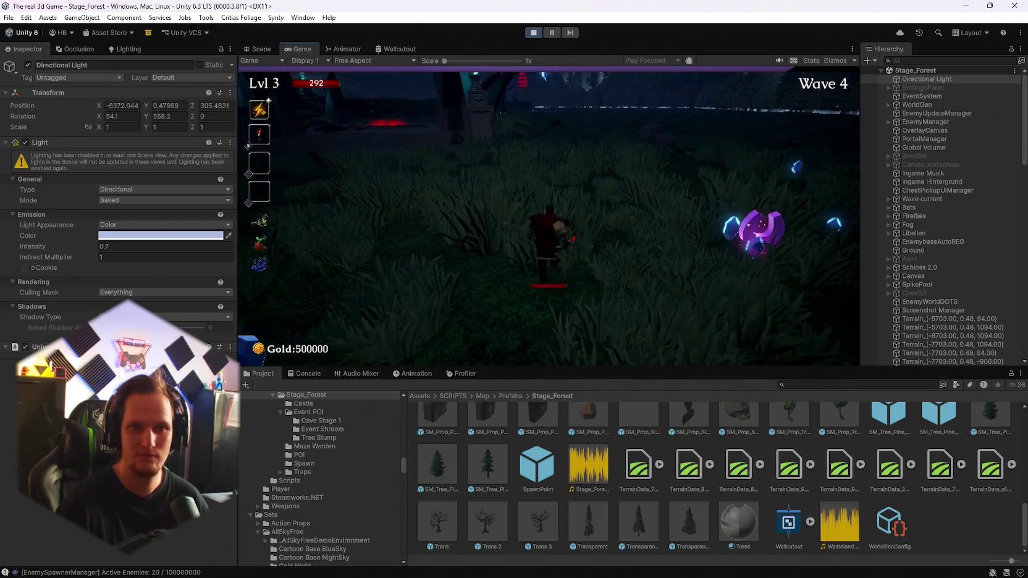
key(Escape)
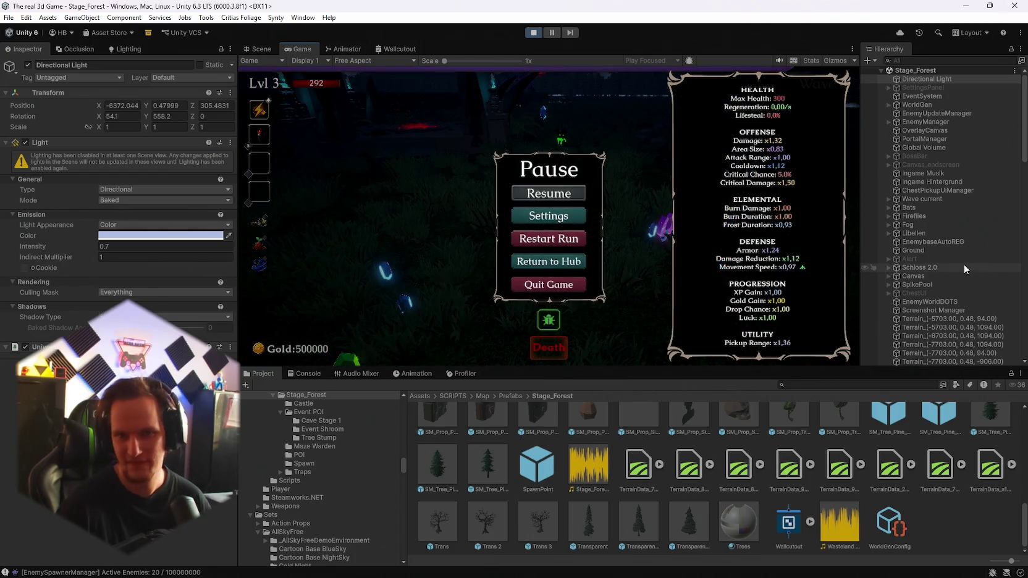
Step: Deactivate the manager objects from ObjectPooler through Dwarf(Clone)
scroll(960, 275, down, 10)
scroll(958, 278, up, 3)
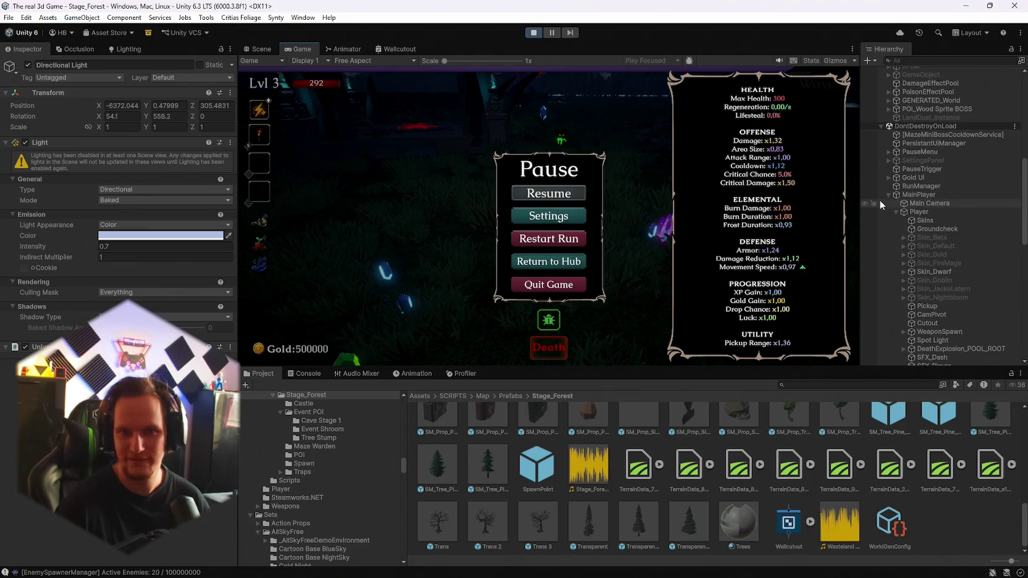
click(888, 195)
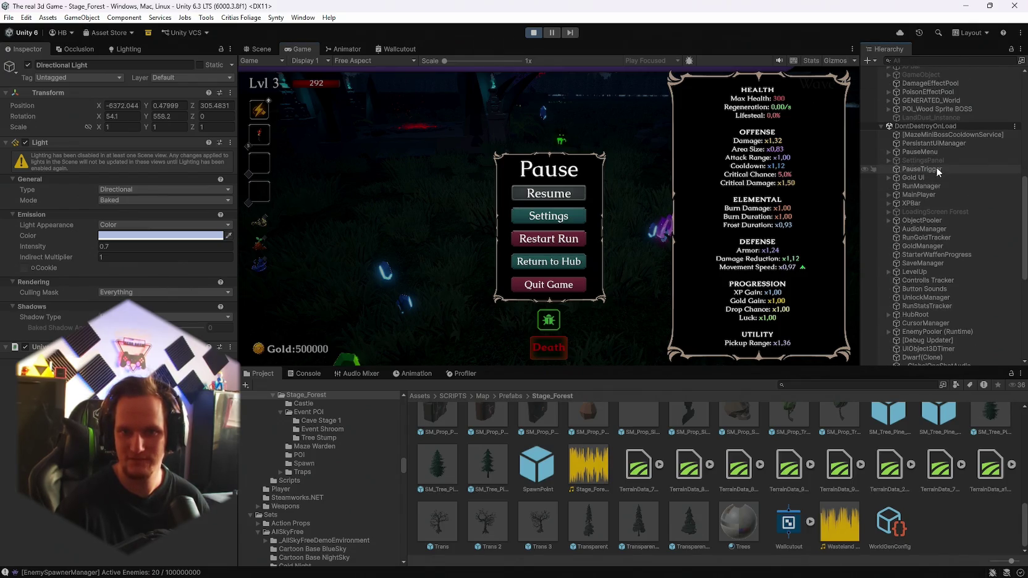
scroll(932, 273, down, 11)
scroll(935, 285, up, 6)
scroll(937, 283, up, 5)
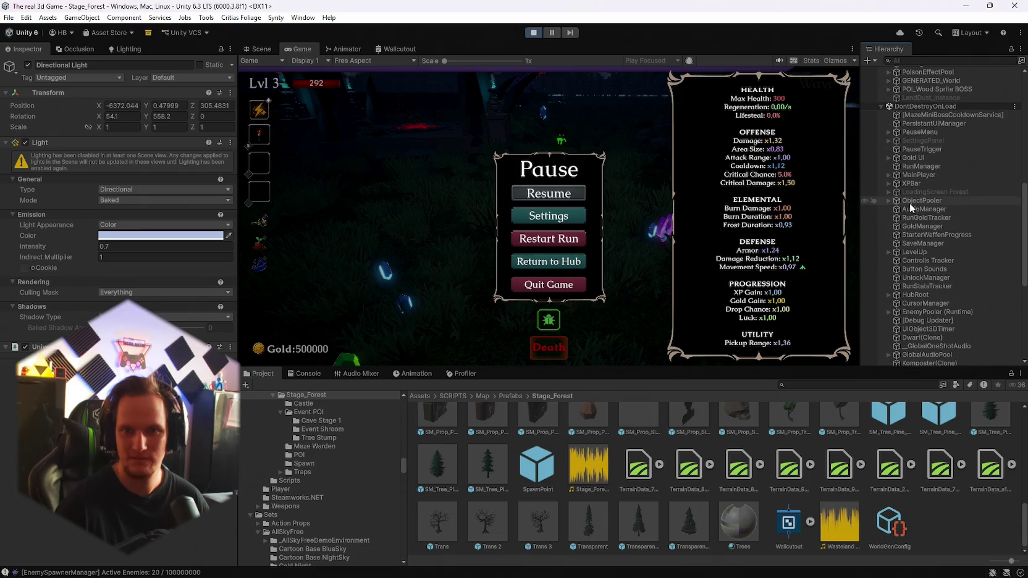
click(909, 202)
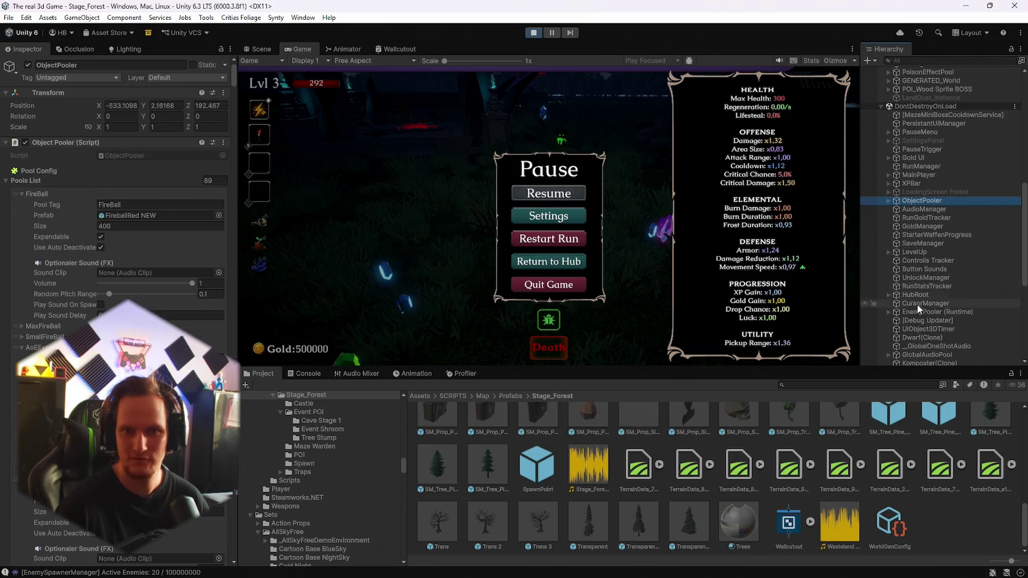
shift+click(918, 338)
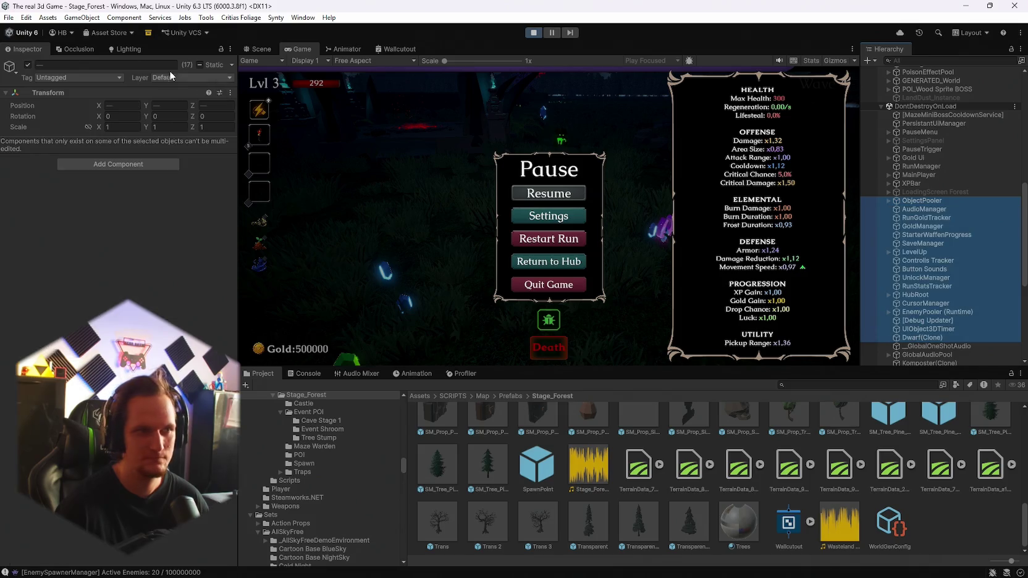
click(568, 196)
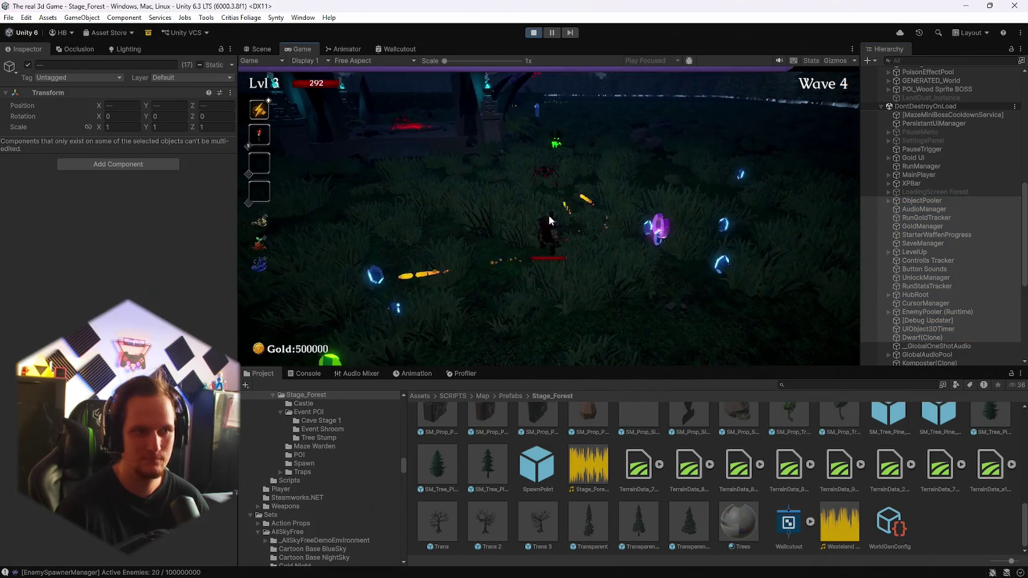
key(Escape)
click(27, 65)
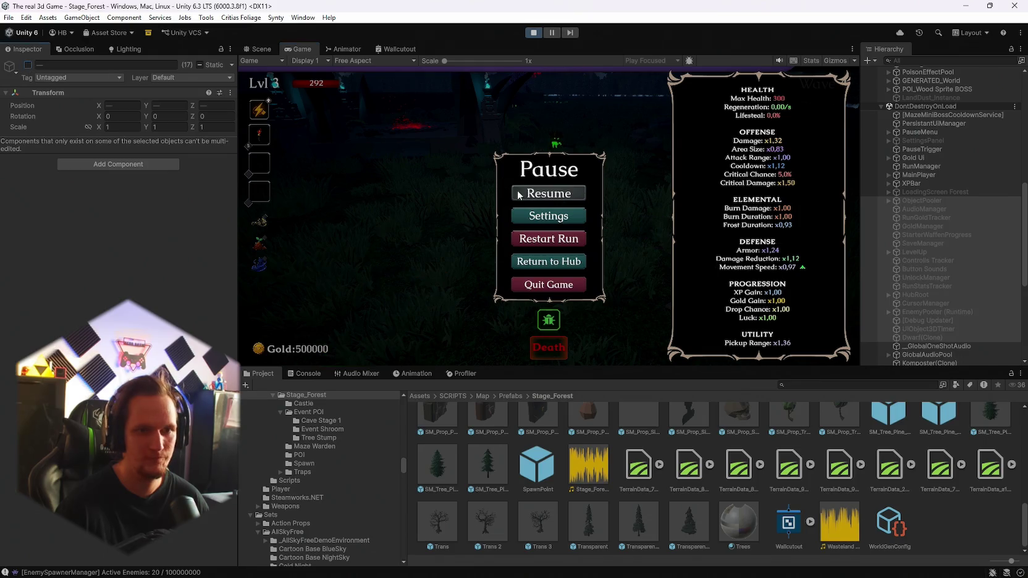
click(537, 195)
key(Escape)
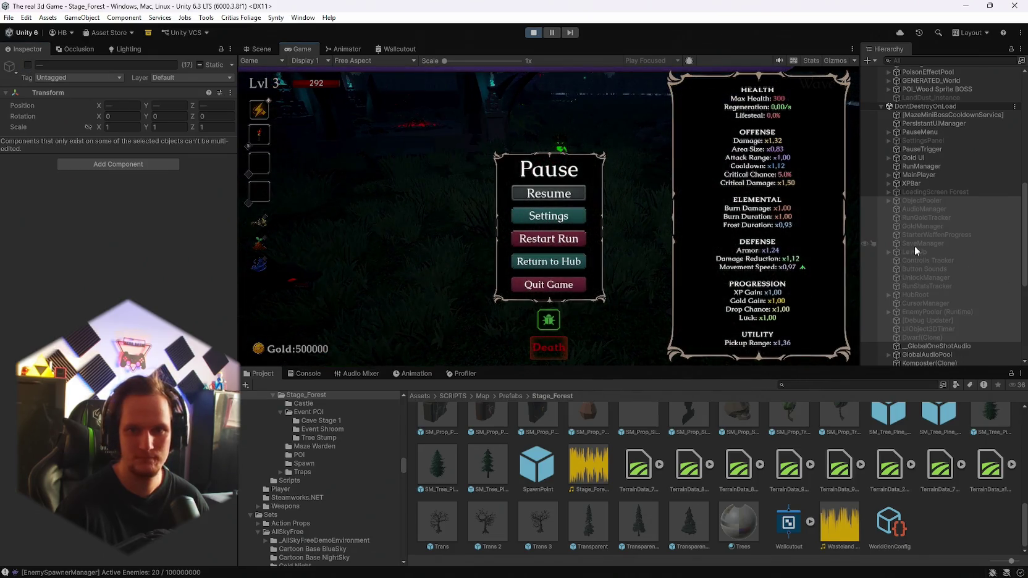
Step: Deactivate the 29 objects from GlobalOneShotAudio through the enemy clones and resume the run
scroll(930, 260, down, 6)
scroll(933, 269, up, 10)
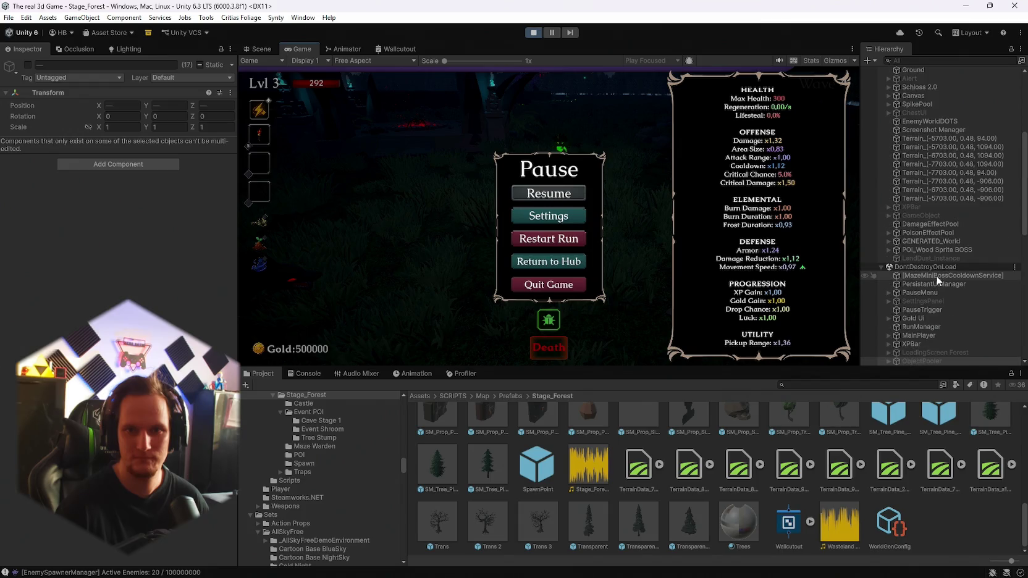
scroll(925, 256, up, 6)
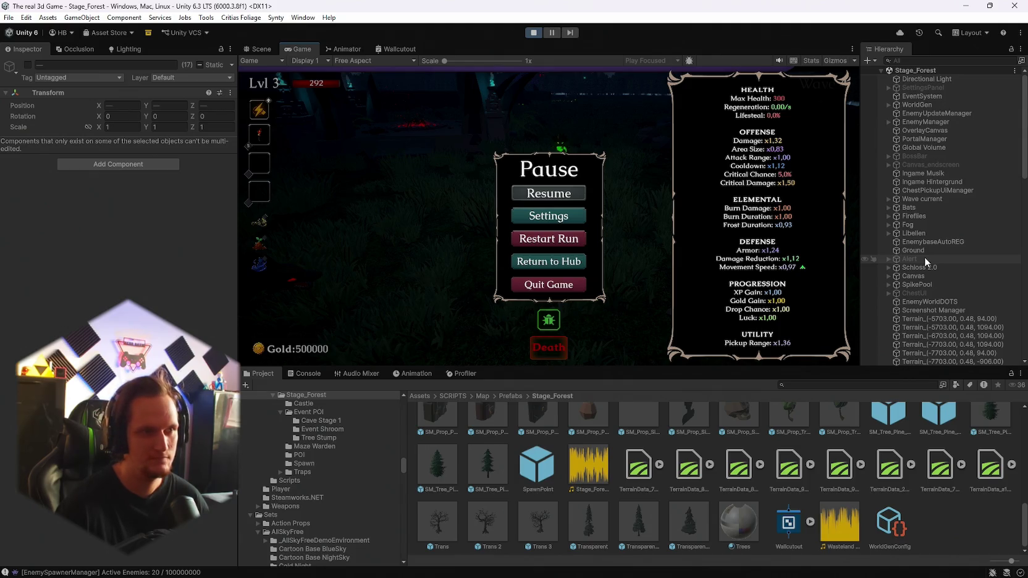
scroll(925, 257, down, 15)
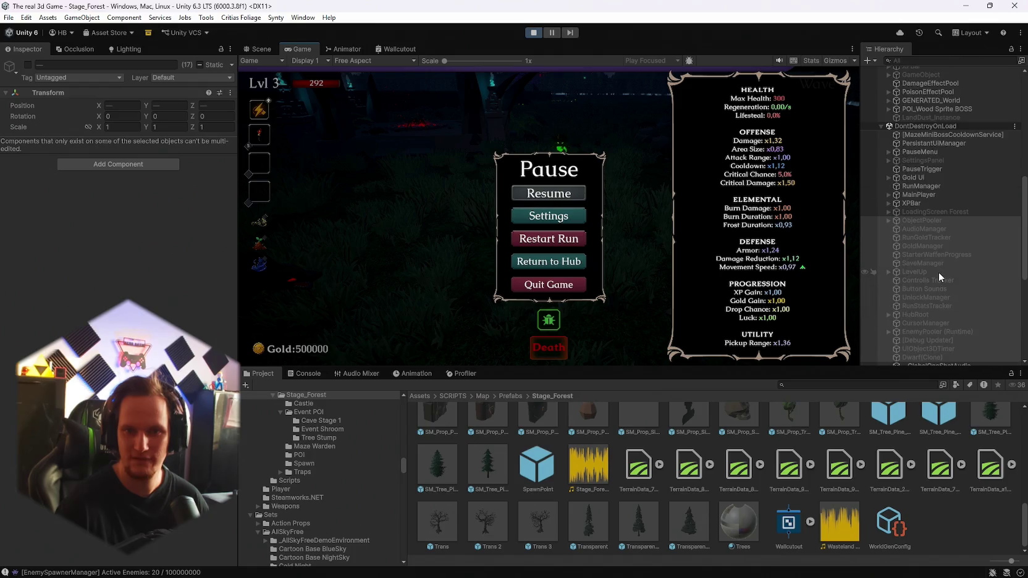
click(915, 142)
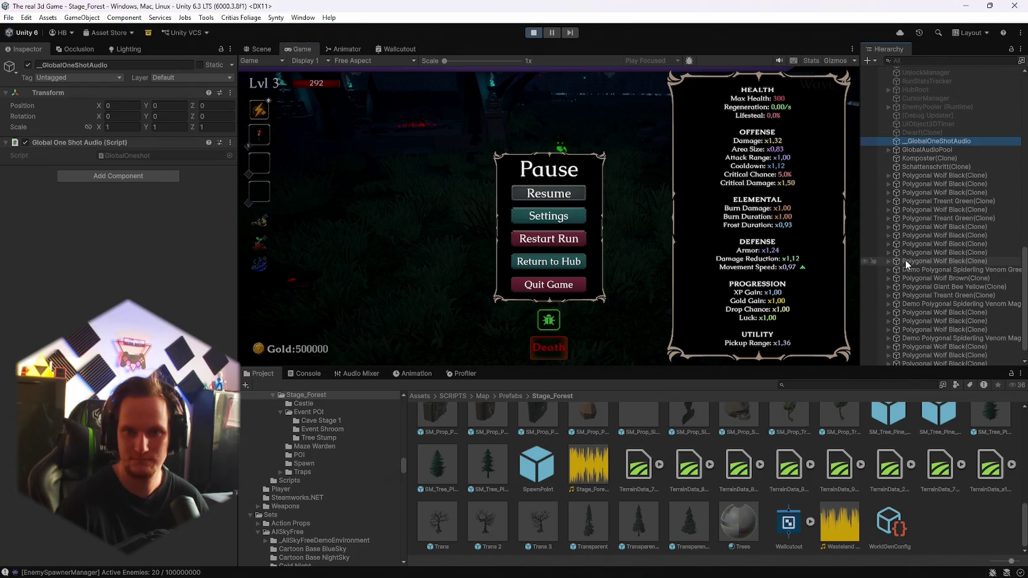
scroll(908, 272, down, 1)
shift+click(924, 359)
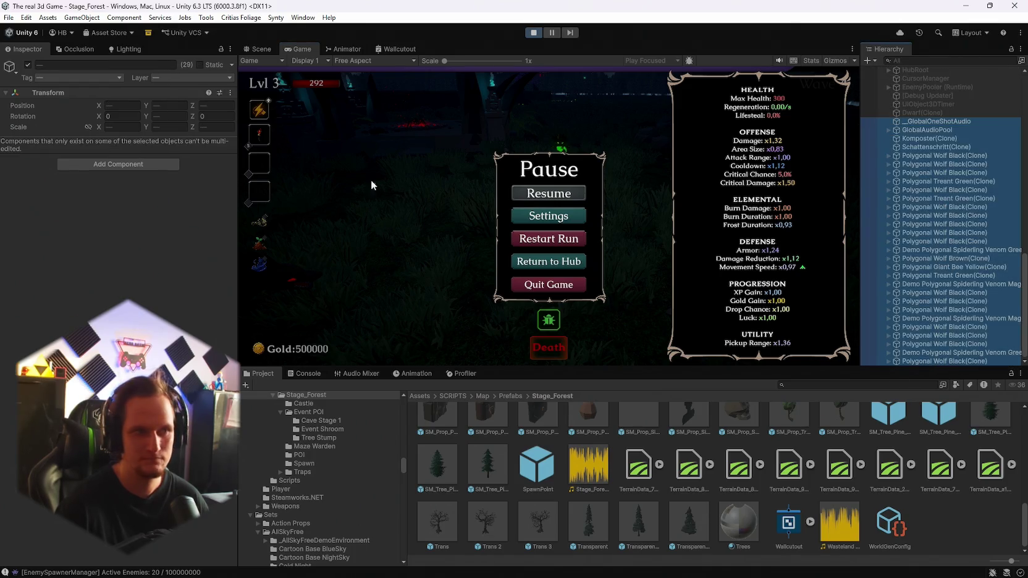
click(28, 65)
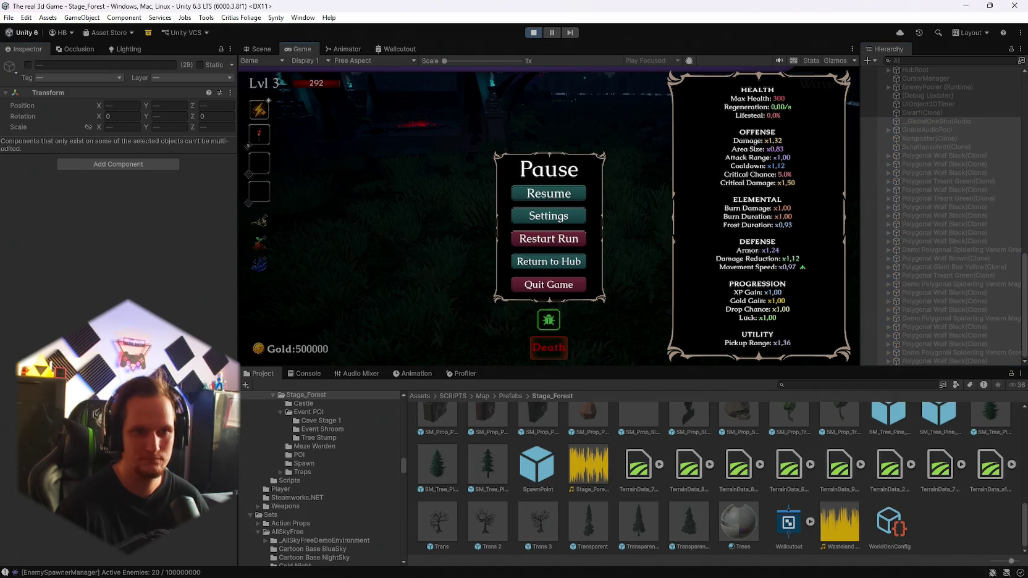
click(548, 194)
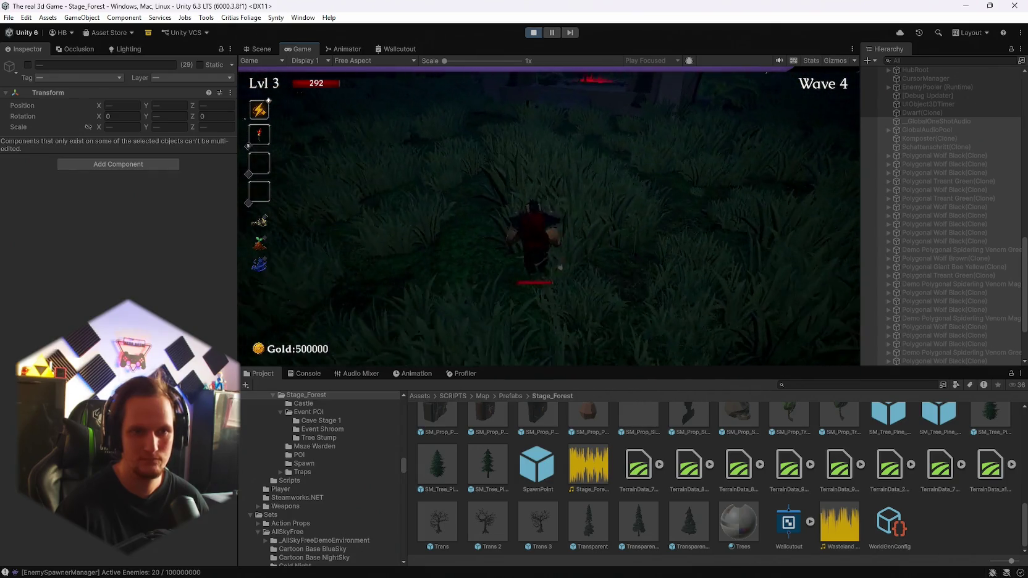
Step: Deactivate all eight Terrain_ tiles in the Hierarchy
key(Escape)
scroll(959, 249, up, 10)
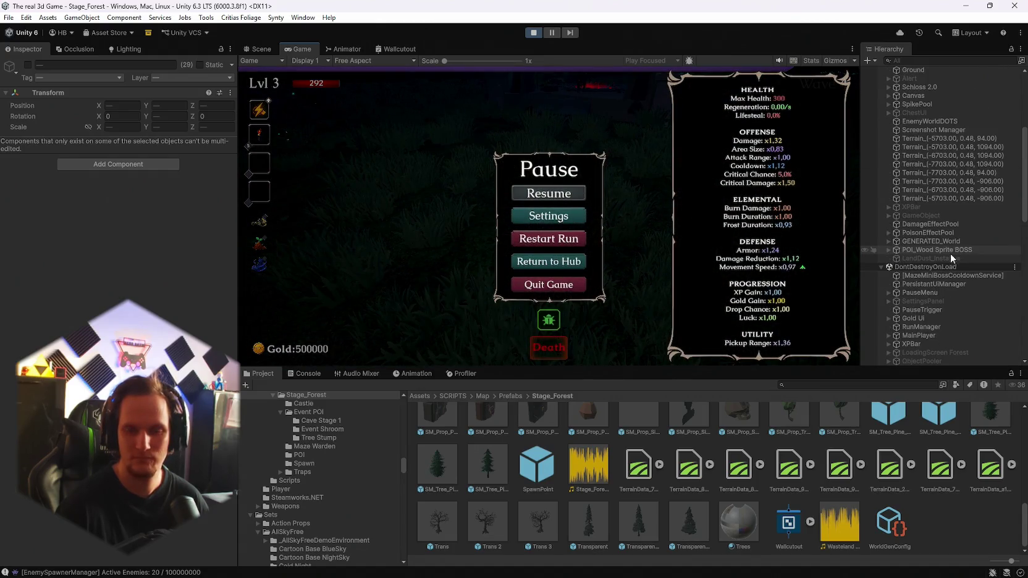
scroll(942, 254, up, 6)
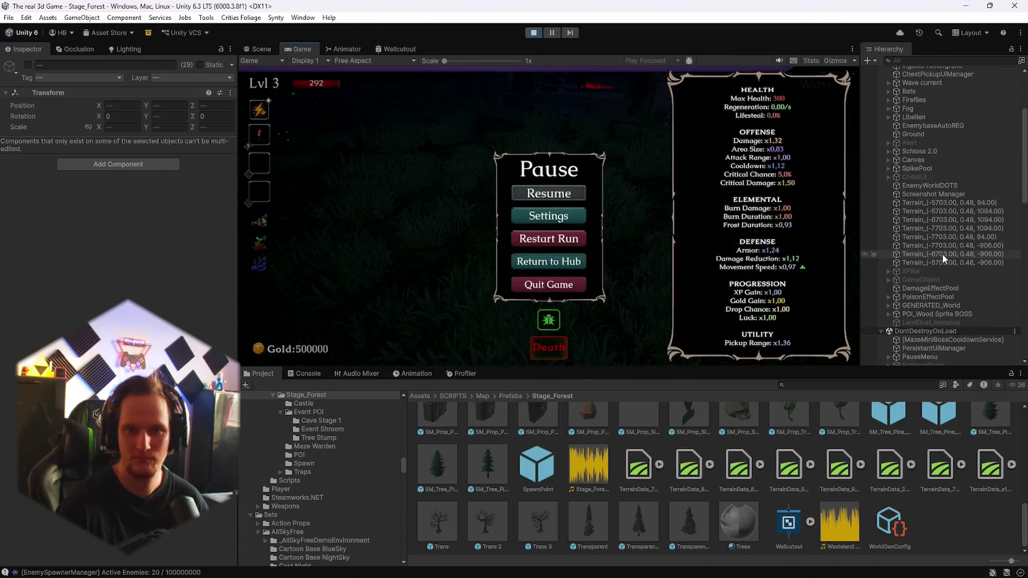
scroll(942, 254, up, 2)
scroll(932, 148, down, 5)
scroll(915, 165, down, 2)
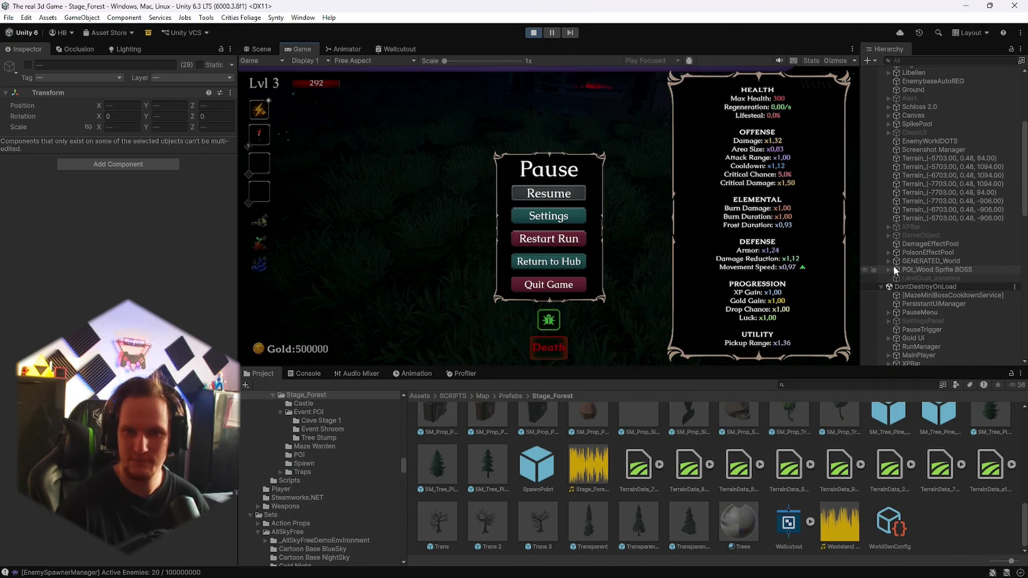
scroll(929, 259, up, 3)
click(921, 255)
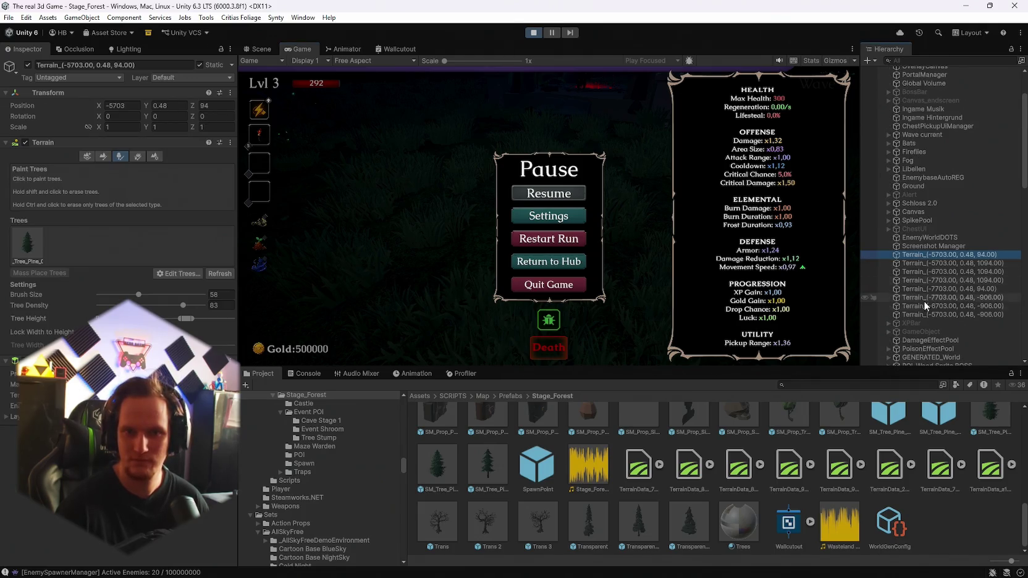
shift+click(924, 315)
click(28, 64)
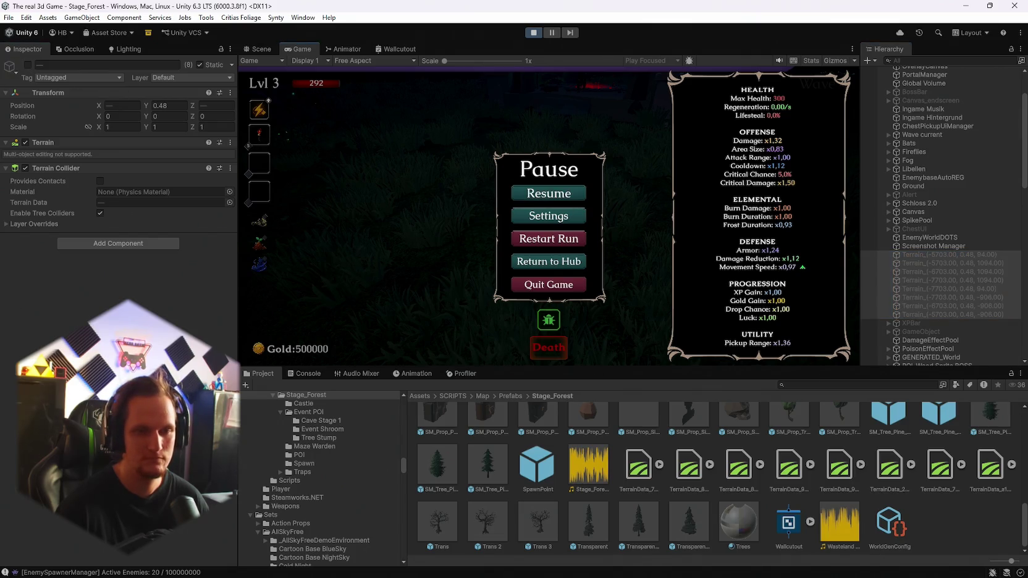
Step: Playtest the run without terrain, moving the player across the forest, then pause
key(Escape)
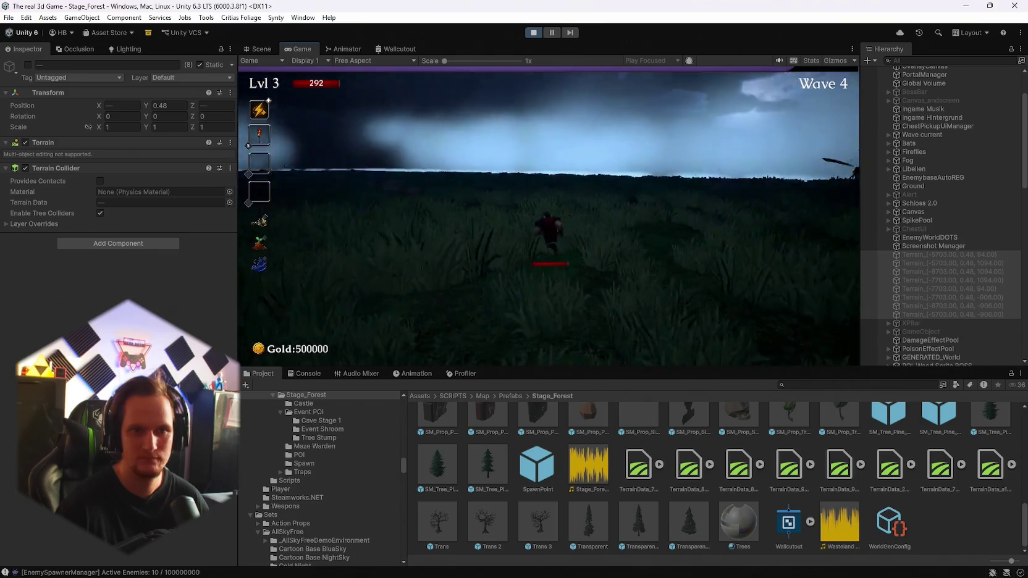
key(Escape)
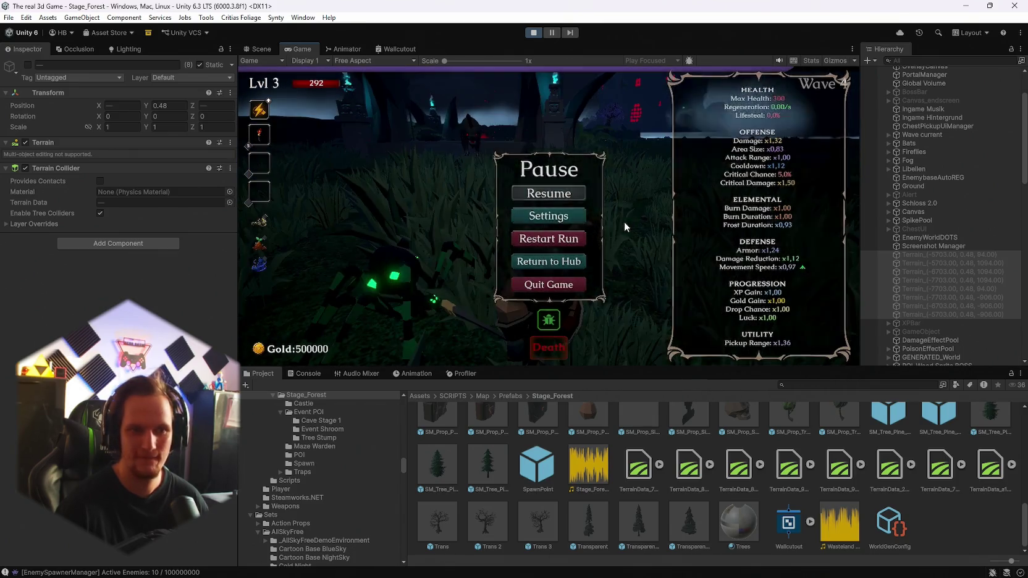
key(Escape)
key(Escape)
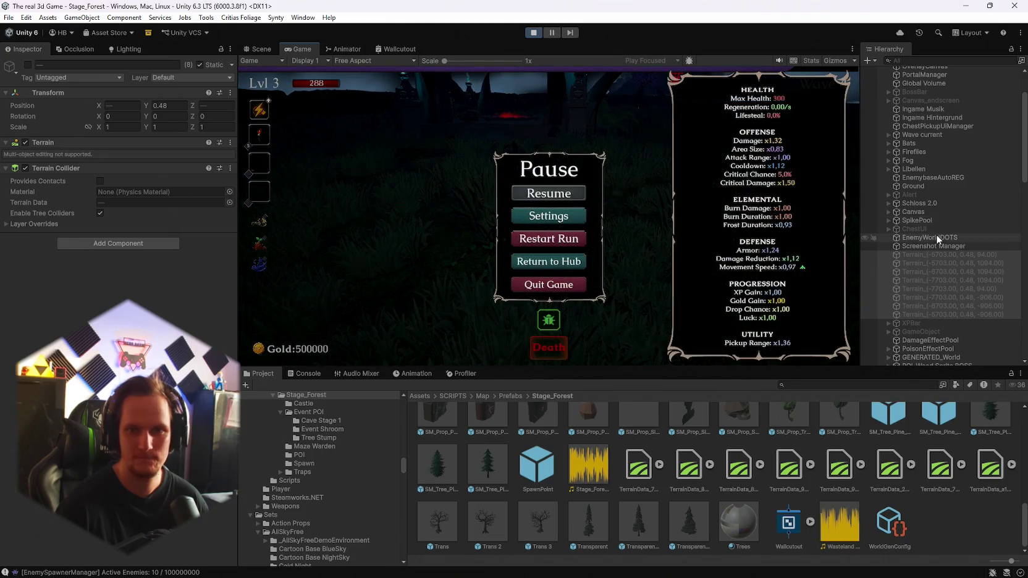
scroll(935, 233, up, 3)
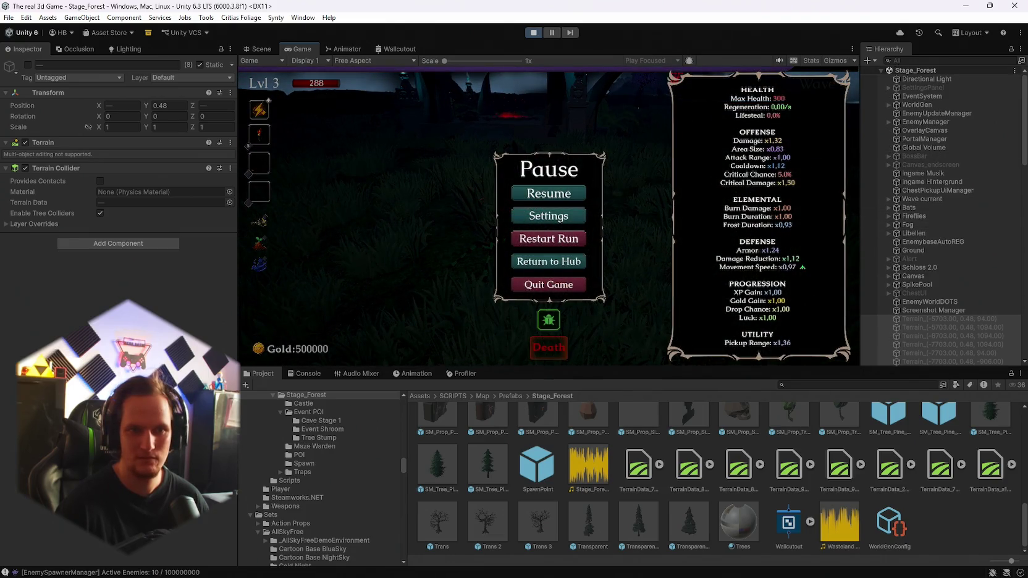
key(Escape)
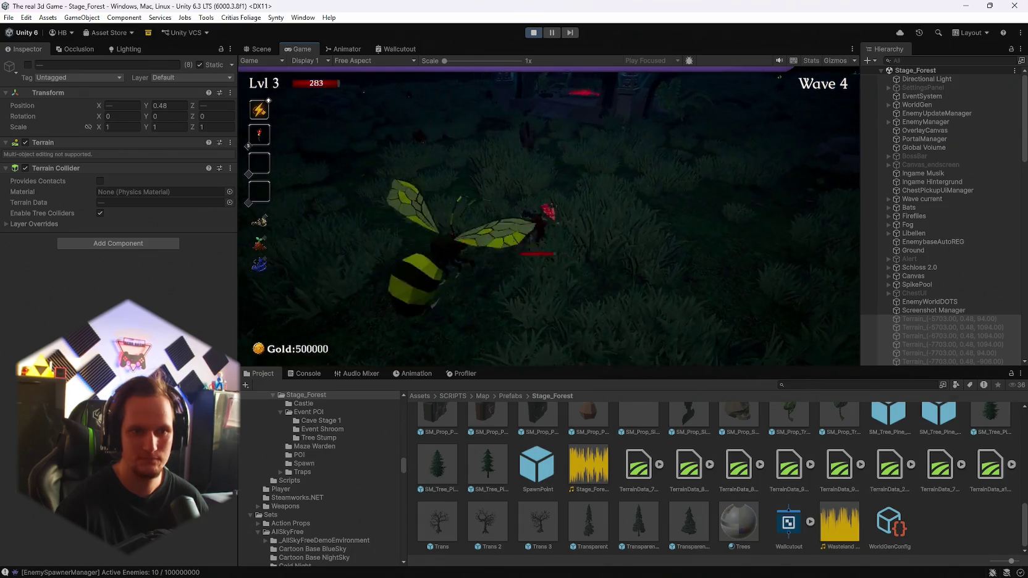
key(d)
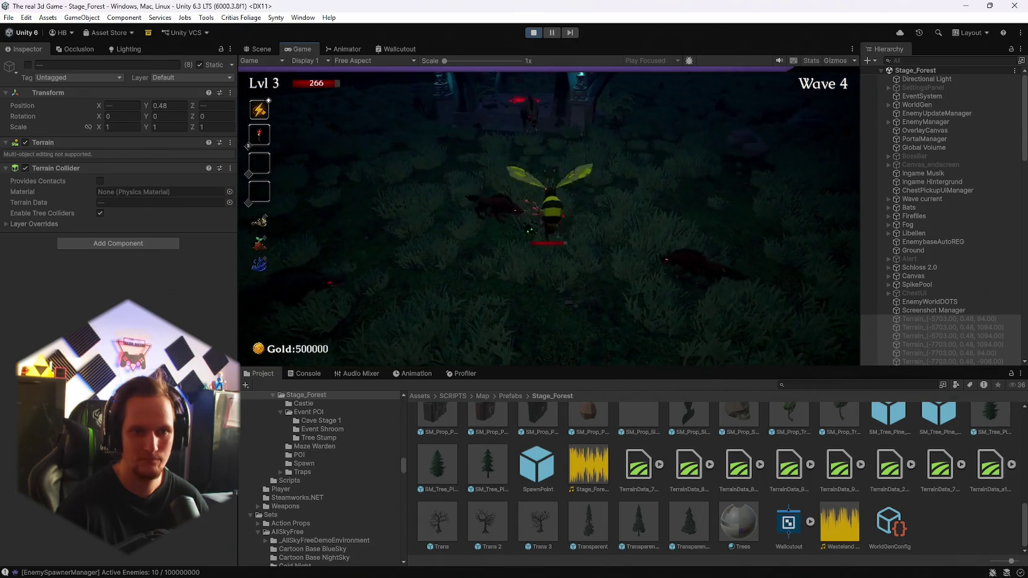
key(Escape)
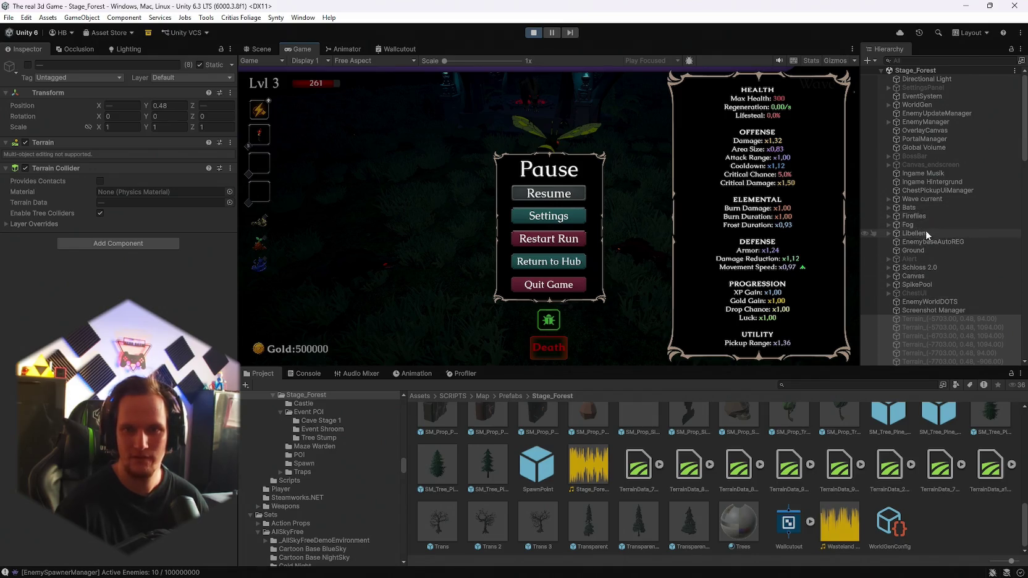
Step: Re-enable the WorldGen ground Plane and briefly resume the run
click(808, 143)
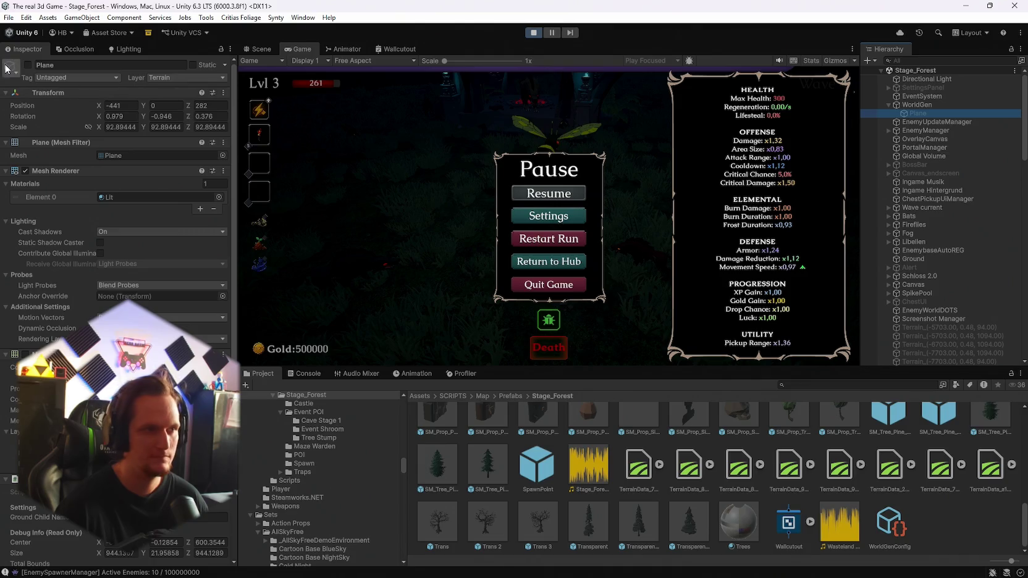
click(27, 65)
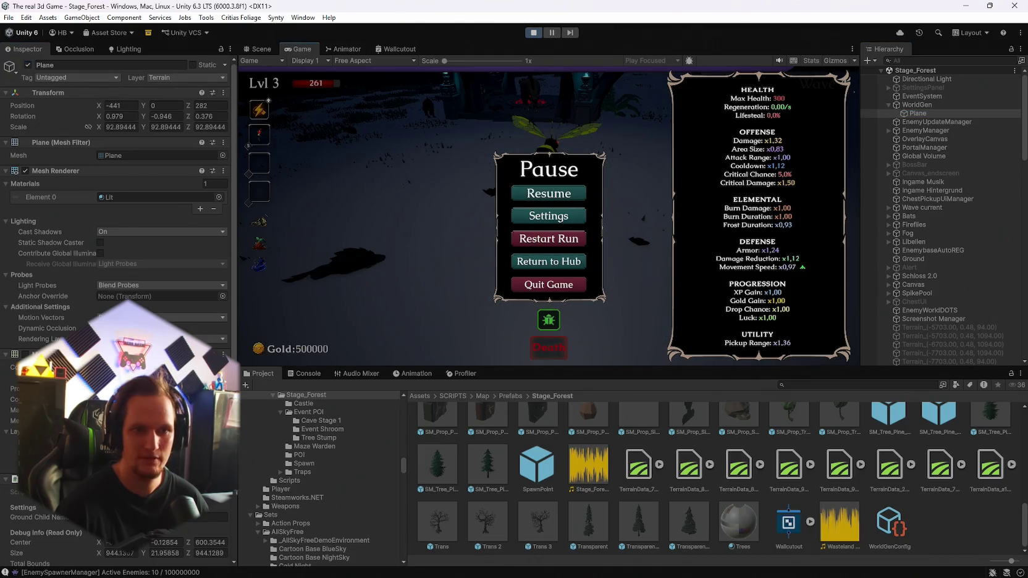
key(Escape)
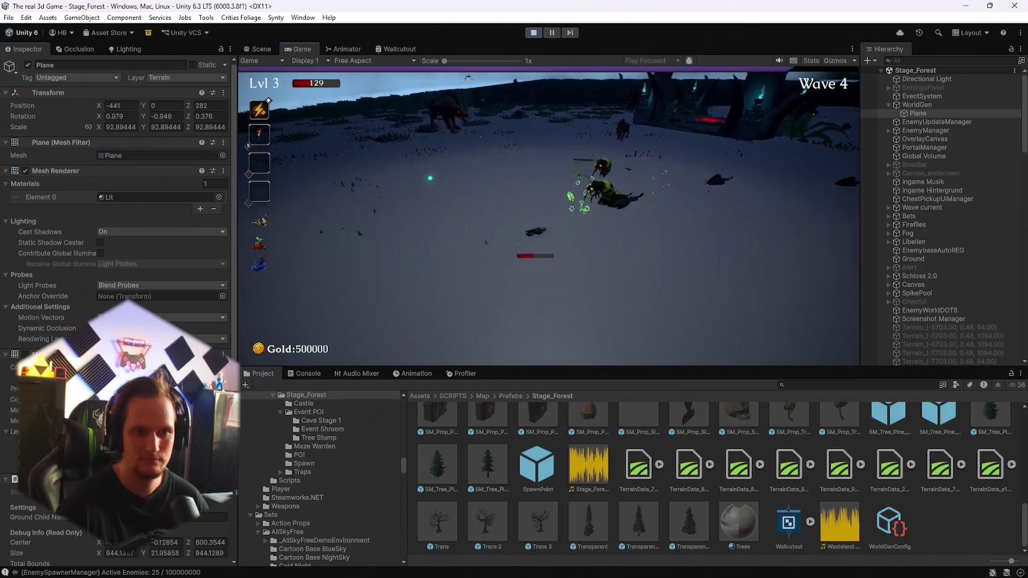
key(Escape)
Step: Select the spawned wolf and enemy clones, then play on toward the ruins and pause
scroll(966, 236, down, 10)
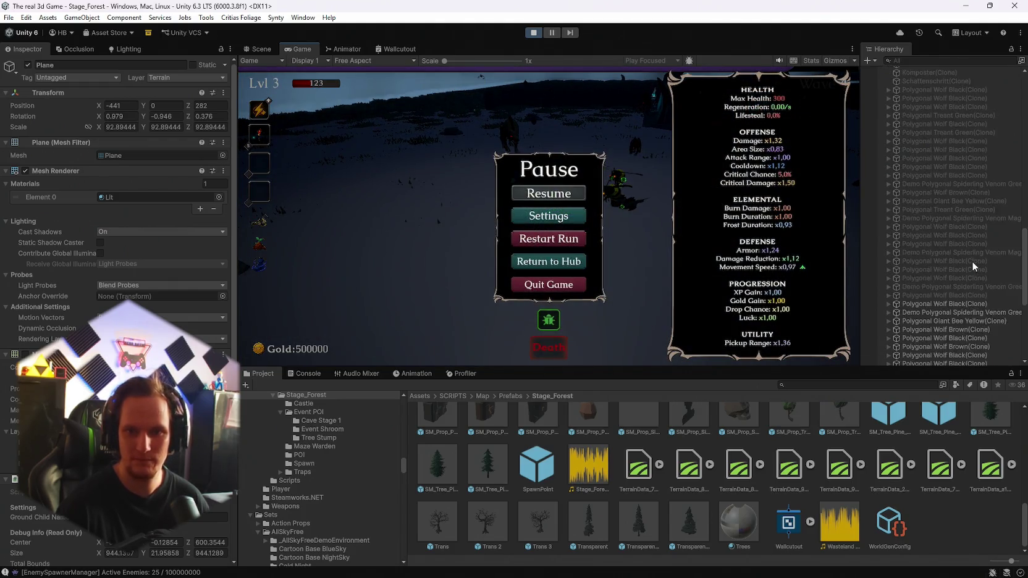
drag(941, 207, 905, 359)
click(509, 206)
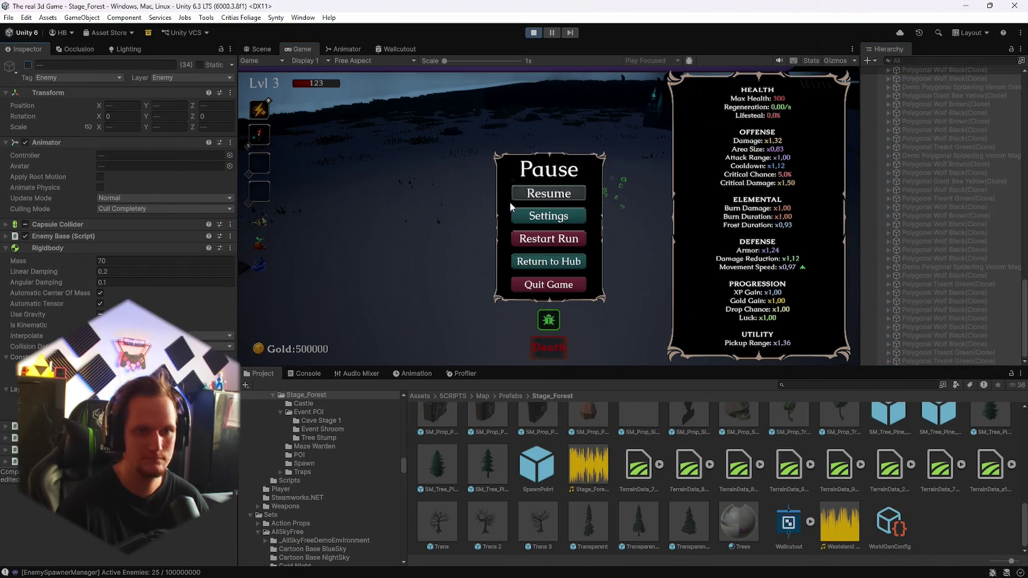
key(Escape)
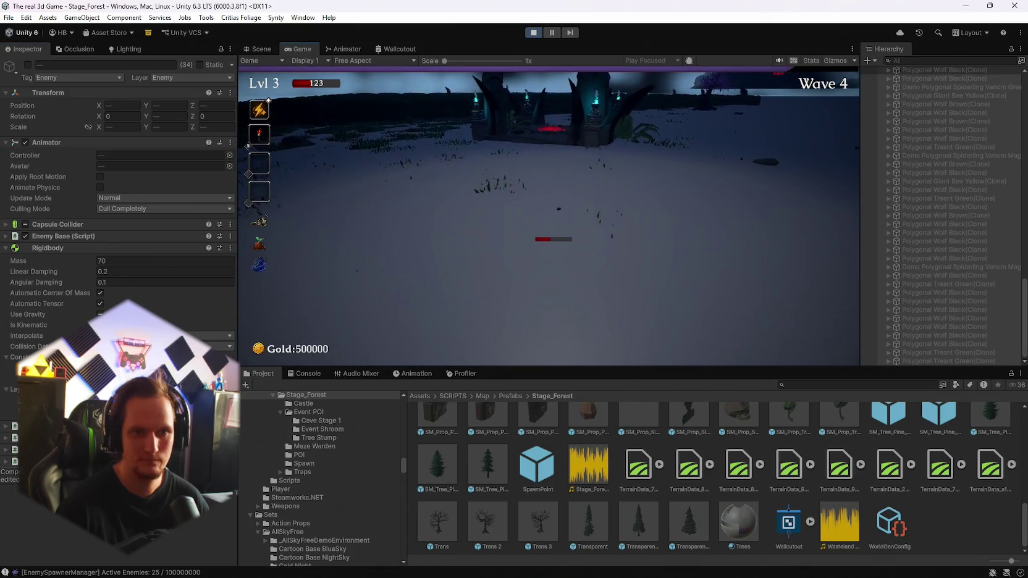
key(w)
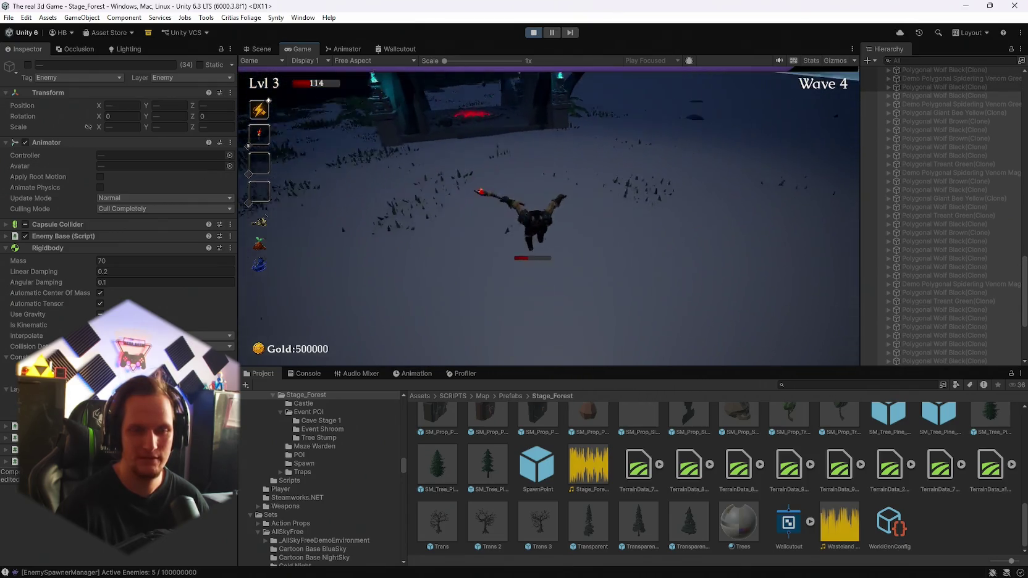
key(Escape)
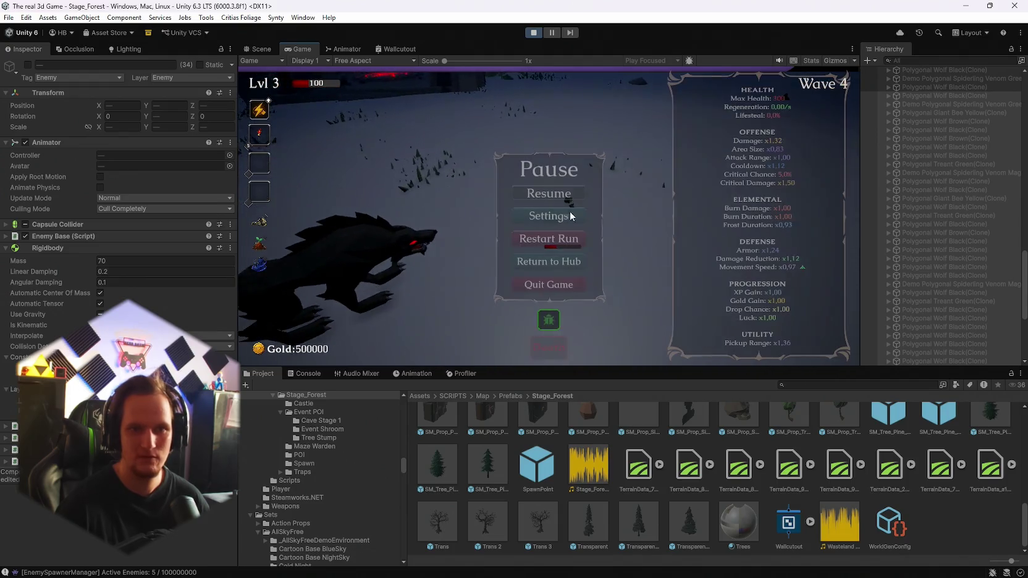
Step: Add the Cheats prefab to the scene and deactivate EnemyManager
text(cheats)
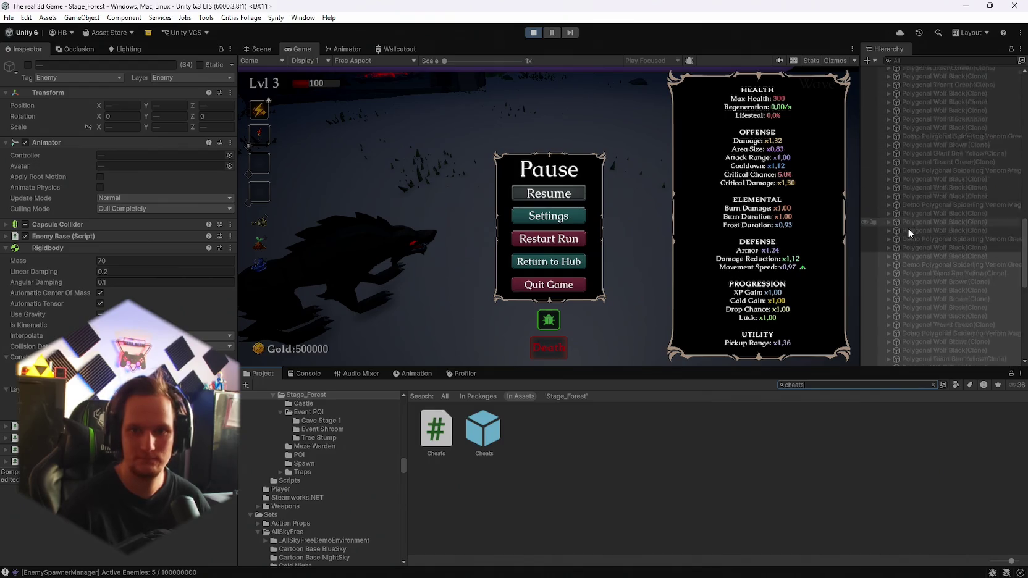
drag(930, 366, 932, 369)
scroll(1022, 323, up, 15)
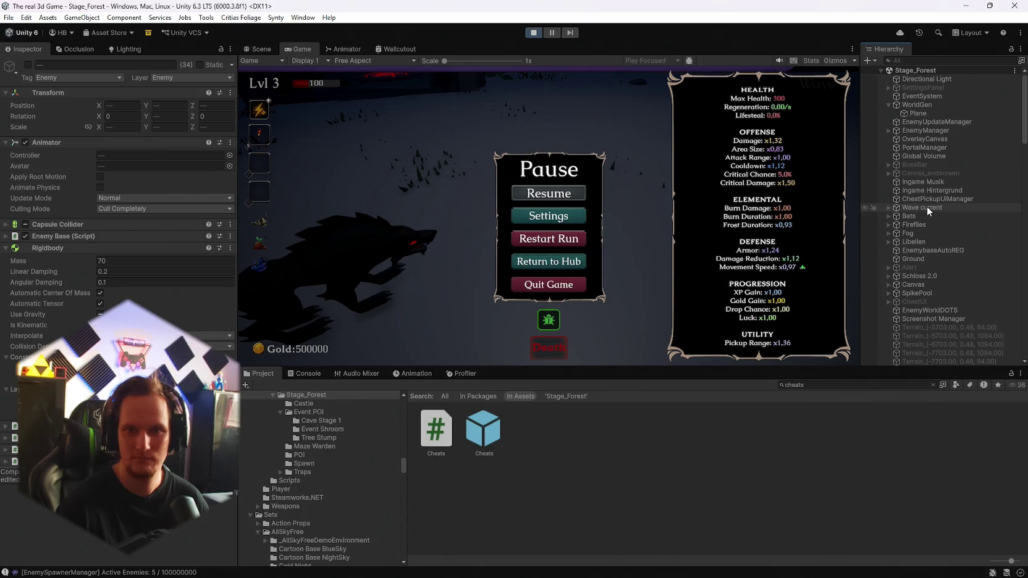
click(913, 130)
click(26, 64)
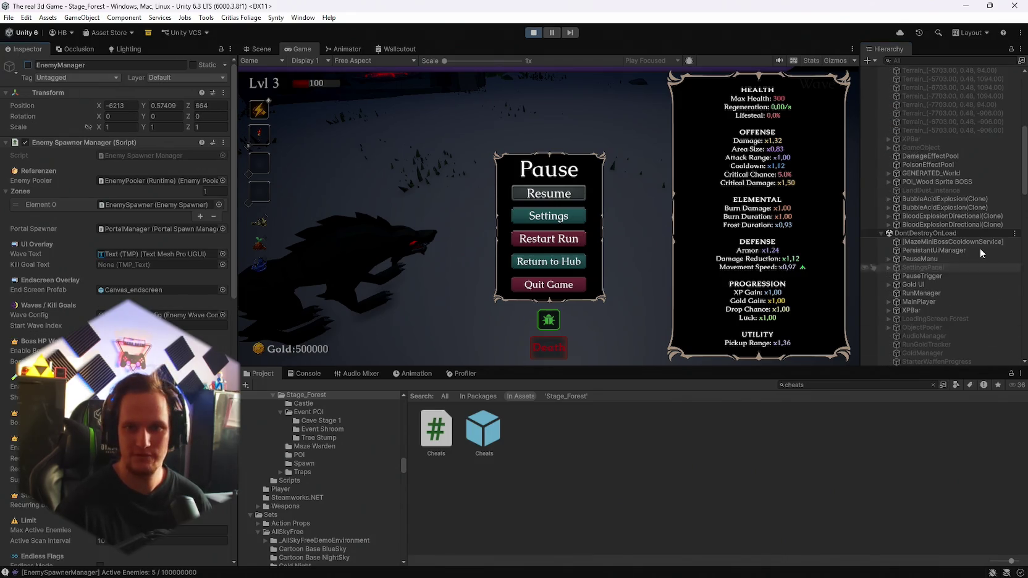
Step: Deactivate the twenty wolf clones, play briefly, then pause and select the WorldGen Plane
drag(1024, 111, 1026, 388)
click(932, 199)
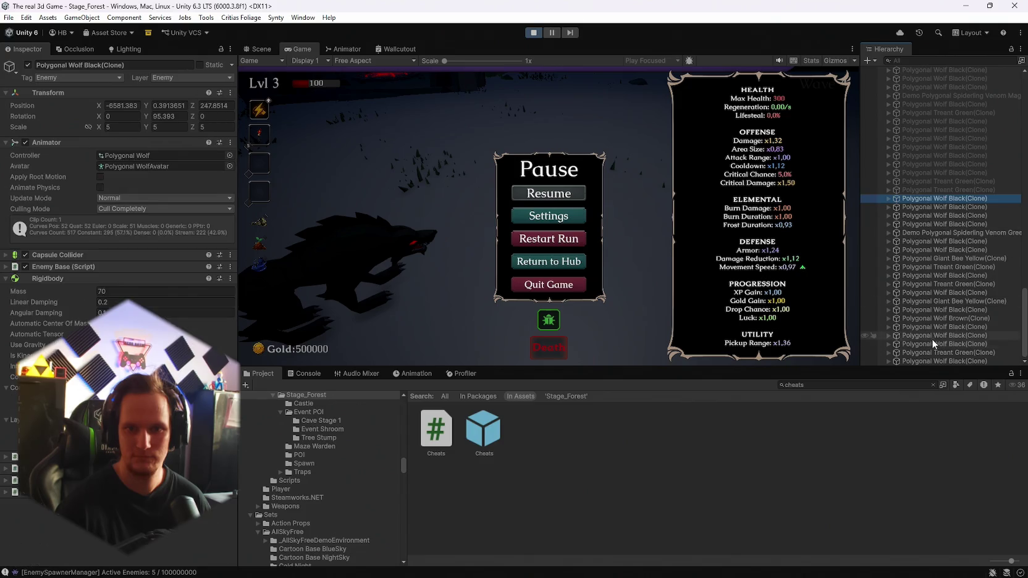
shift+click(924, 361)
click(27, 65)
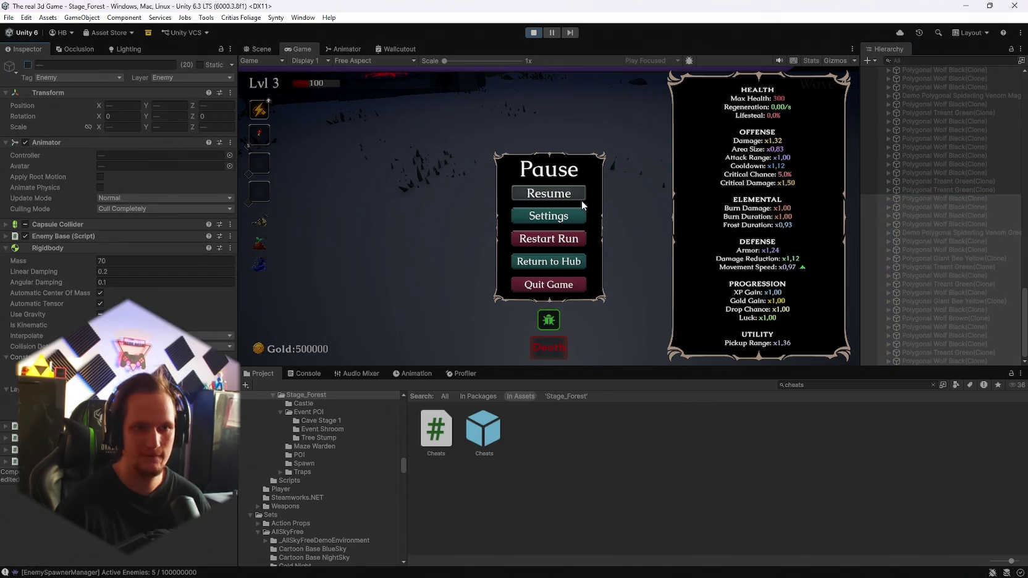
key(Escape)
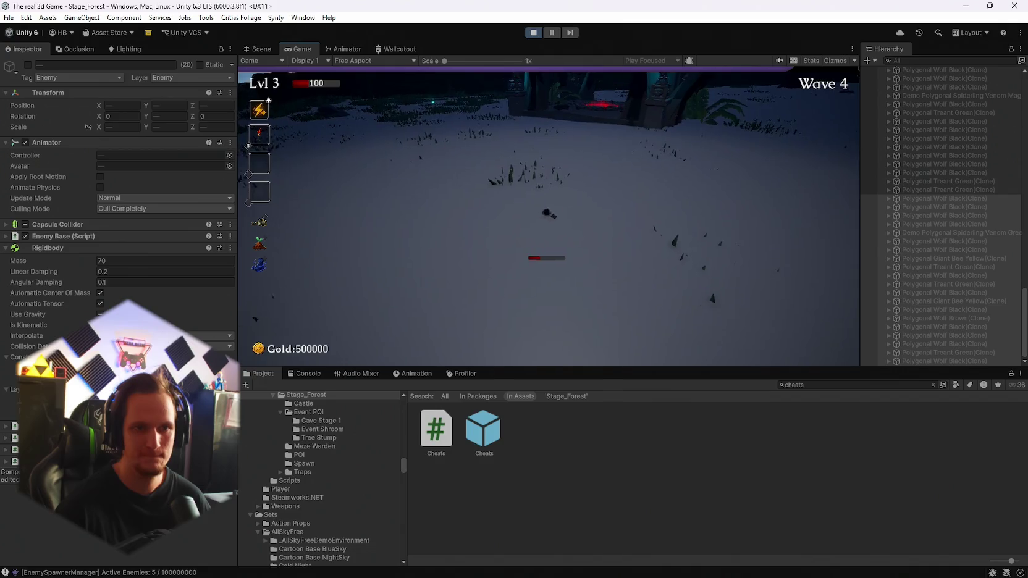
key(d)
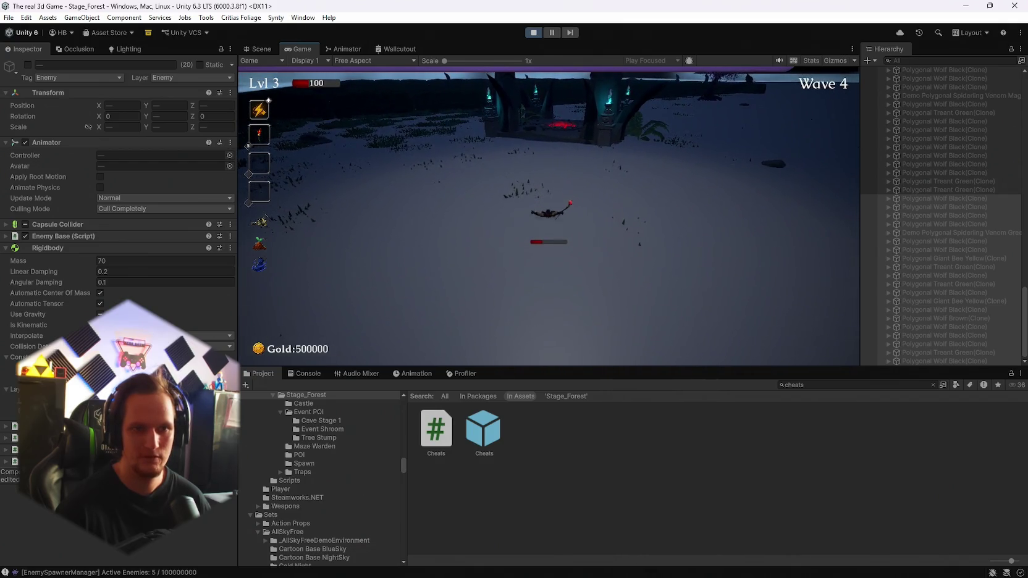
key(Escape)
scroll(923, 276, up, 10)
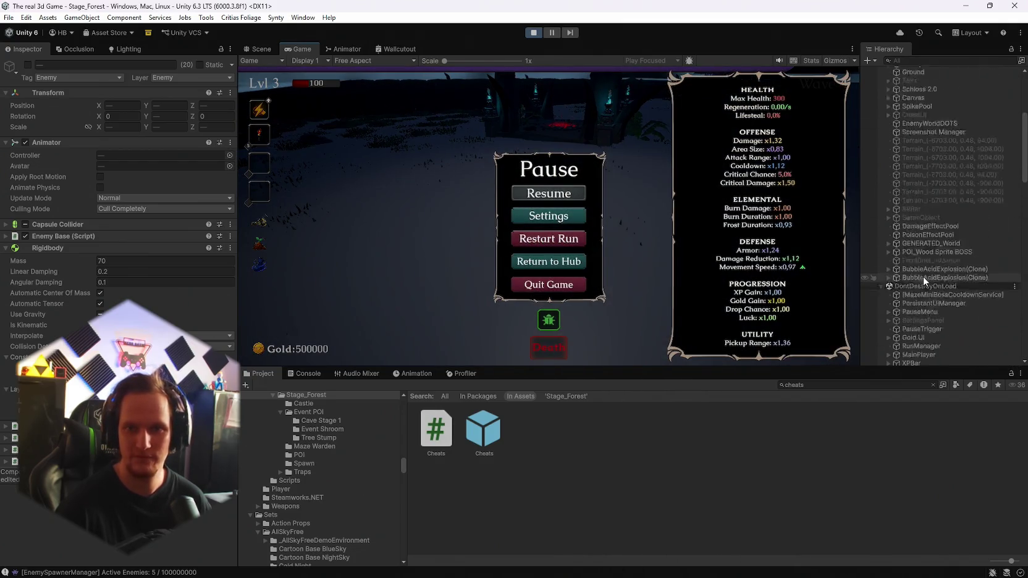
click(934, 113)
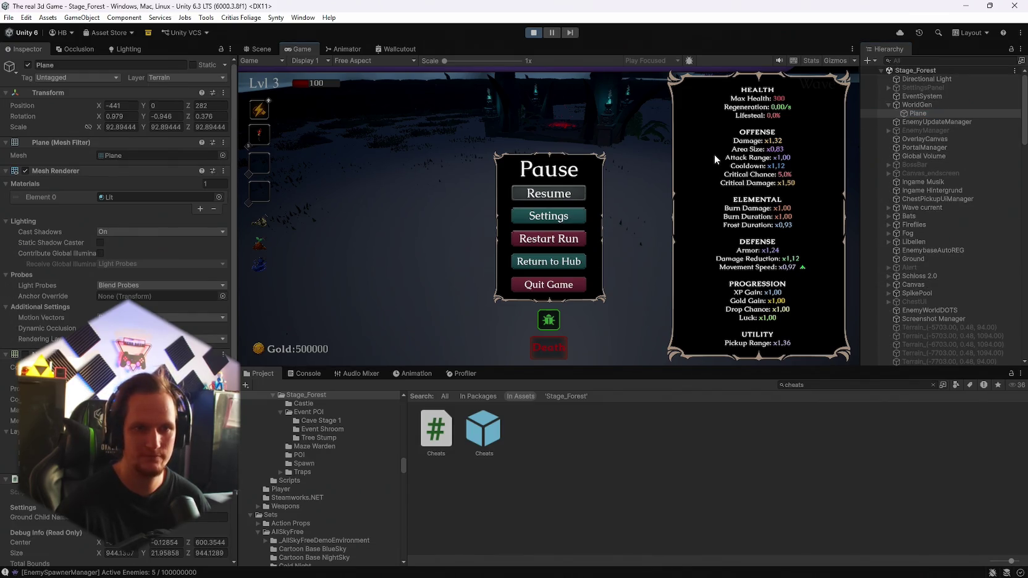
Step: In the Scene view, drag the WorldGen Plane down to Y -2.6 under the terrain
click(262, 50)
scroll(602, 159, down, 5)
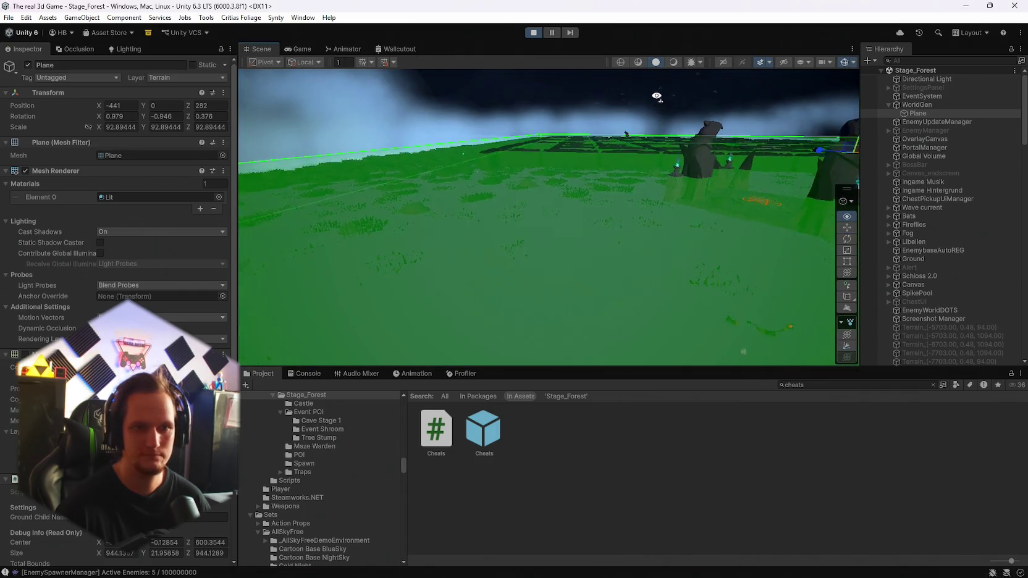
drag(657, 110, 657, 111)
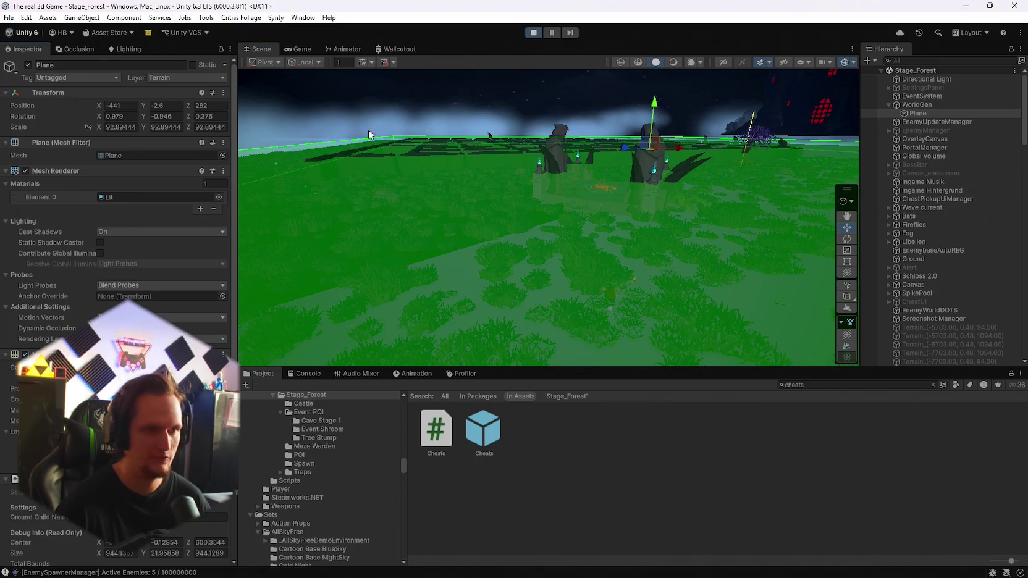
Step: Resume the Wave 4 run to check the Plane, pause again, and select Ground
click(307, 50)
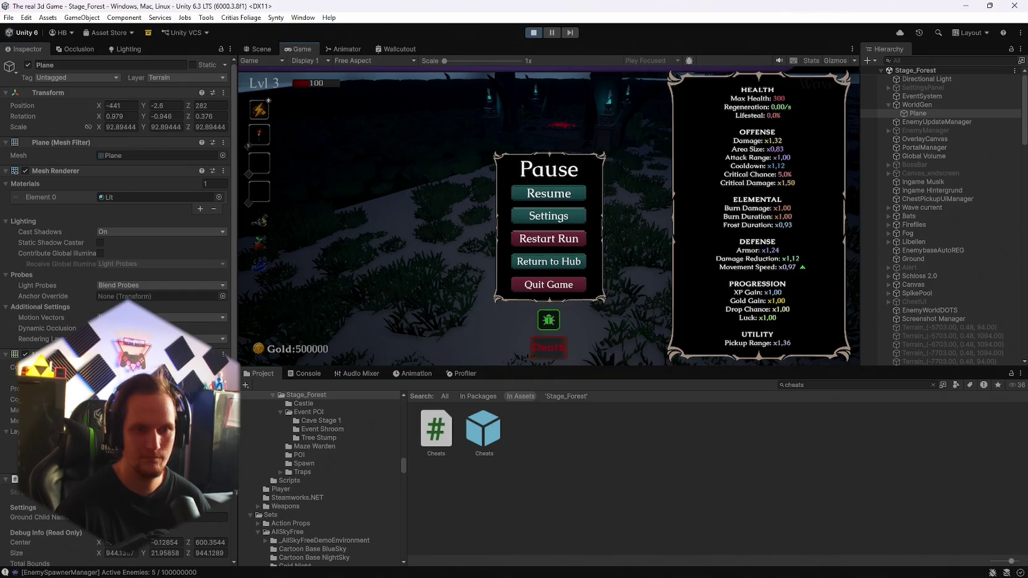
click(549, 193)
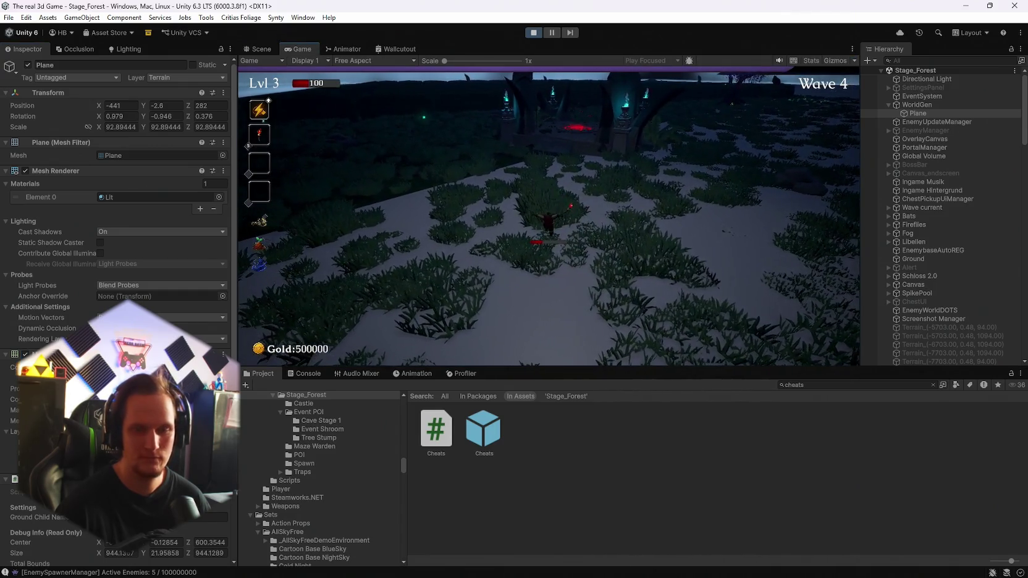
key(Escape)
scroll(966, 244, down, 5)
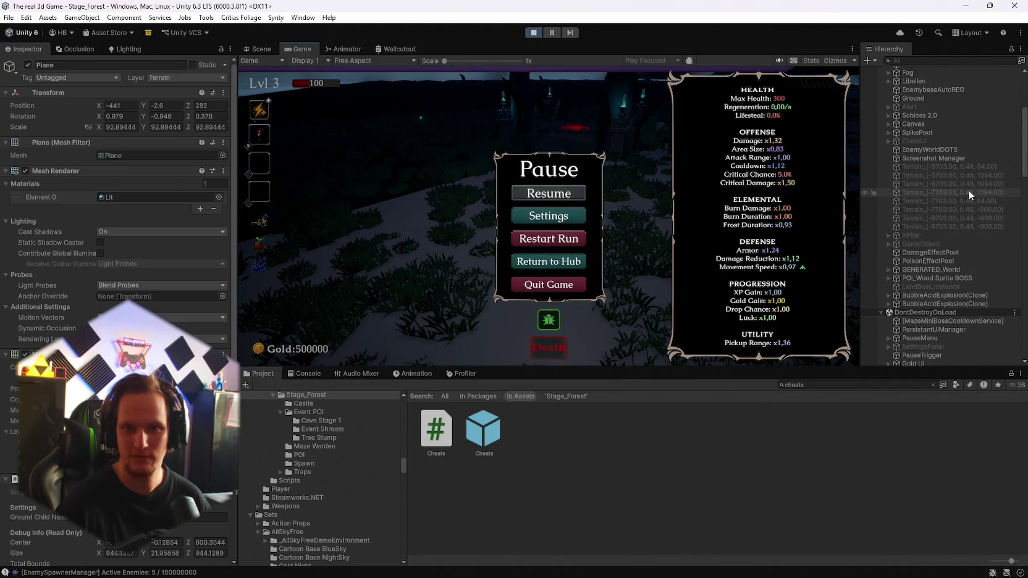
scroll(964, 188, up, 2)
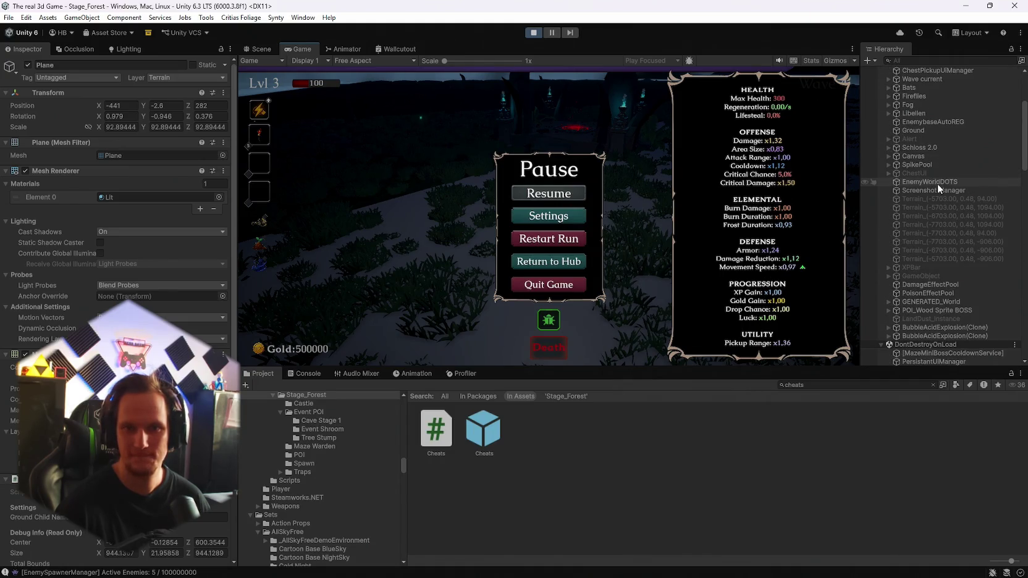
click(904, 131)
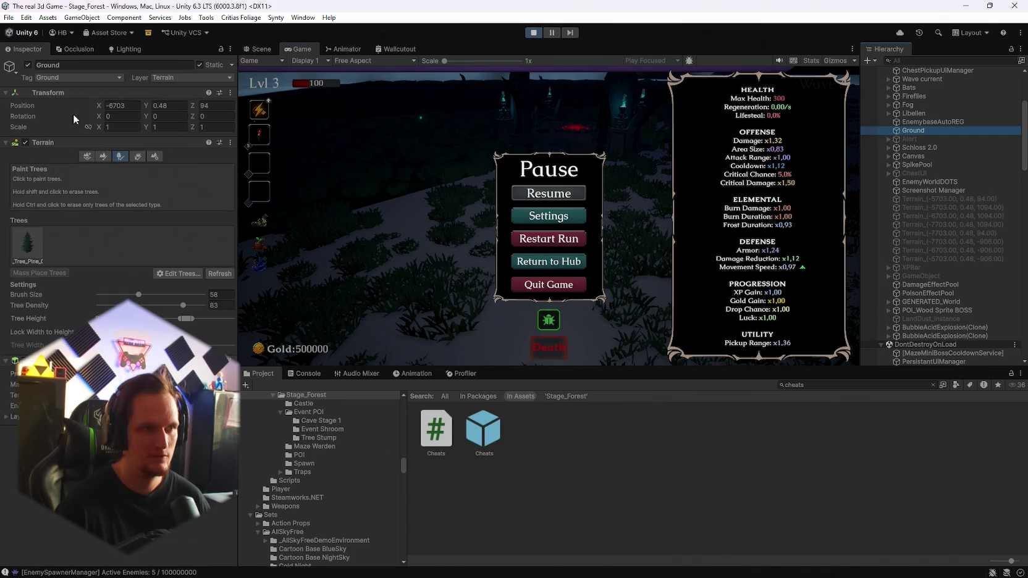
Step: Disable the Ground terrain for a quick comparison run, then re-enable it and resume
click(25, 65)
click(566, 196)
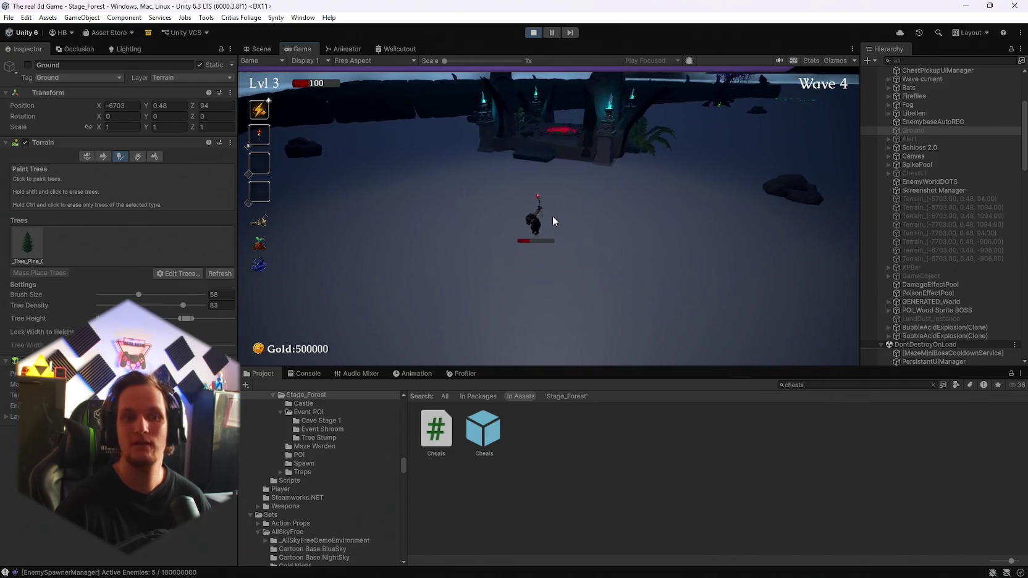
key(Escape)
click(28, 64)
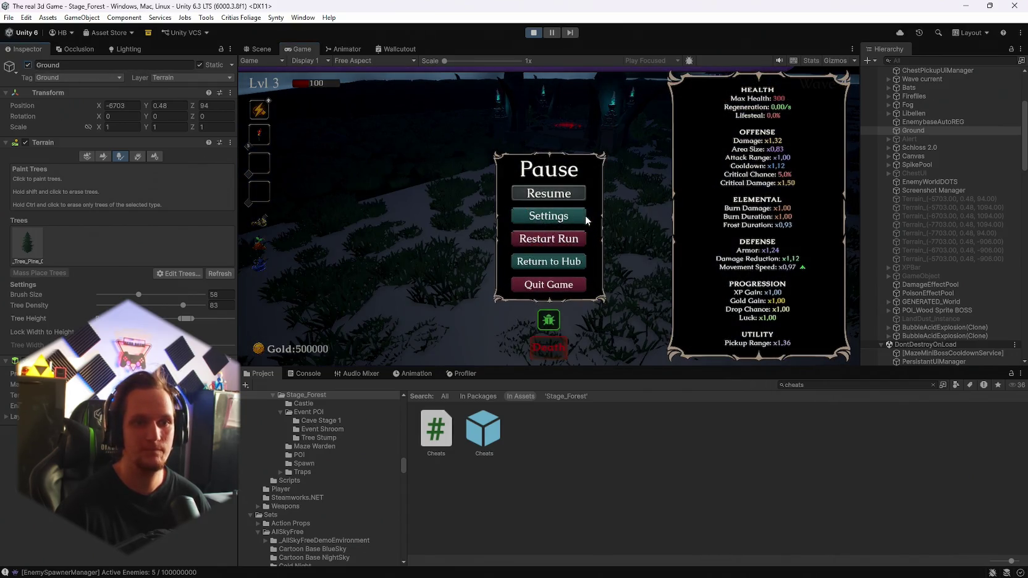
click(548, 194)
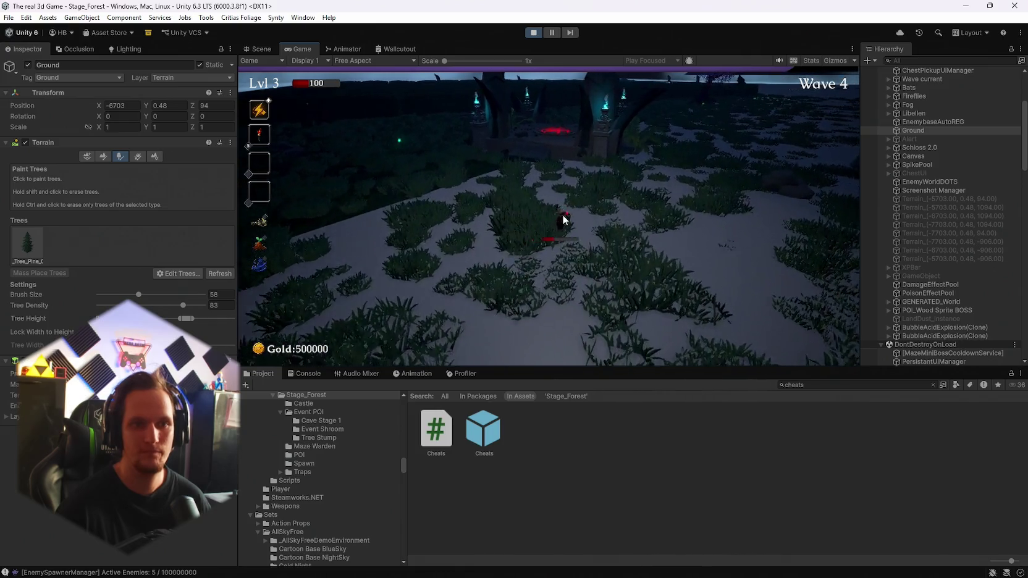
Step: Walk the character with WASD through forest and grassland, then pause to show stats
key(w)
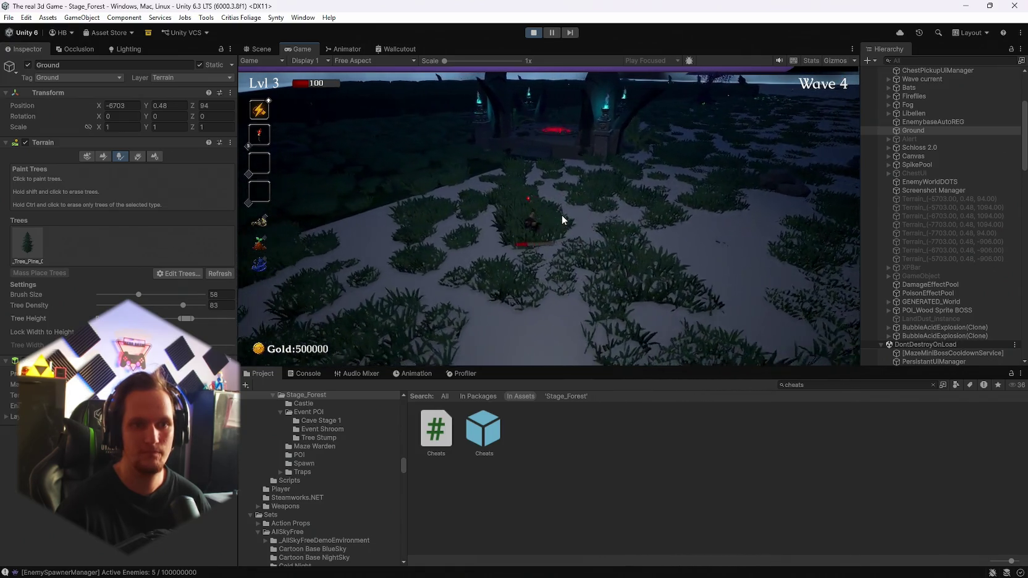
key(s)
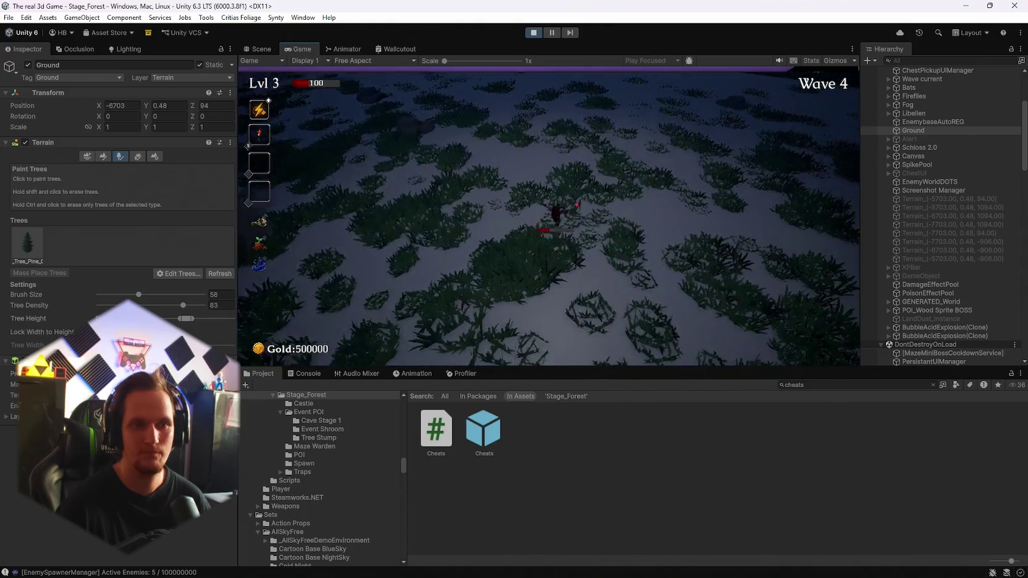
key(w)
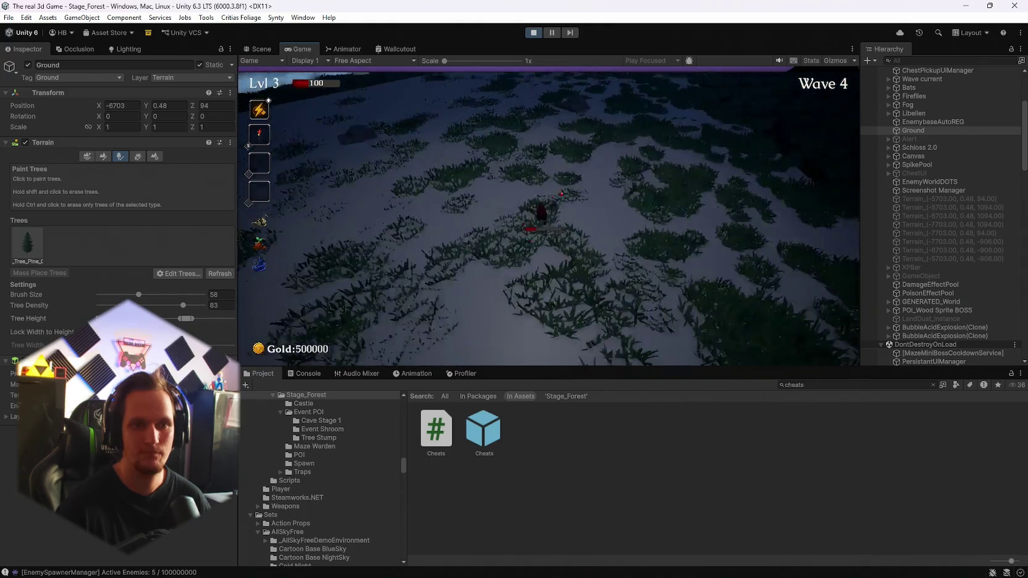
key(w)
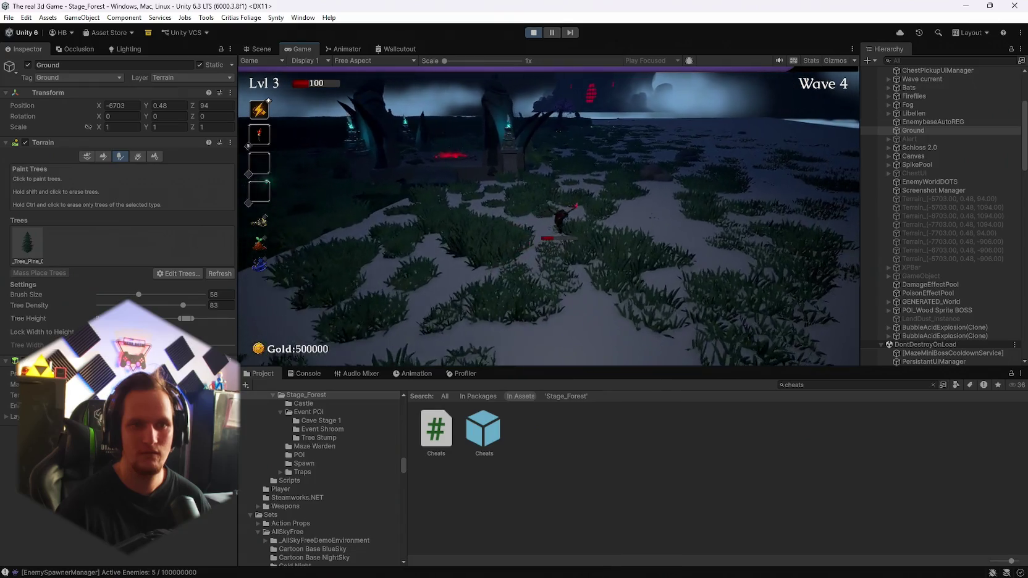
key(a)
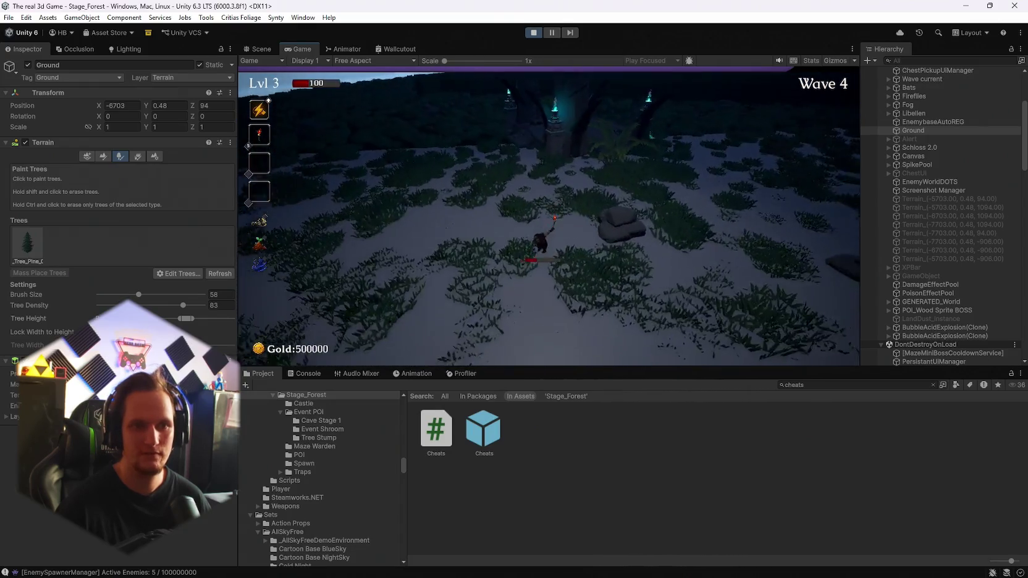
key(a)
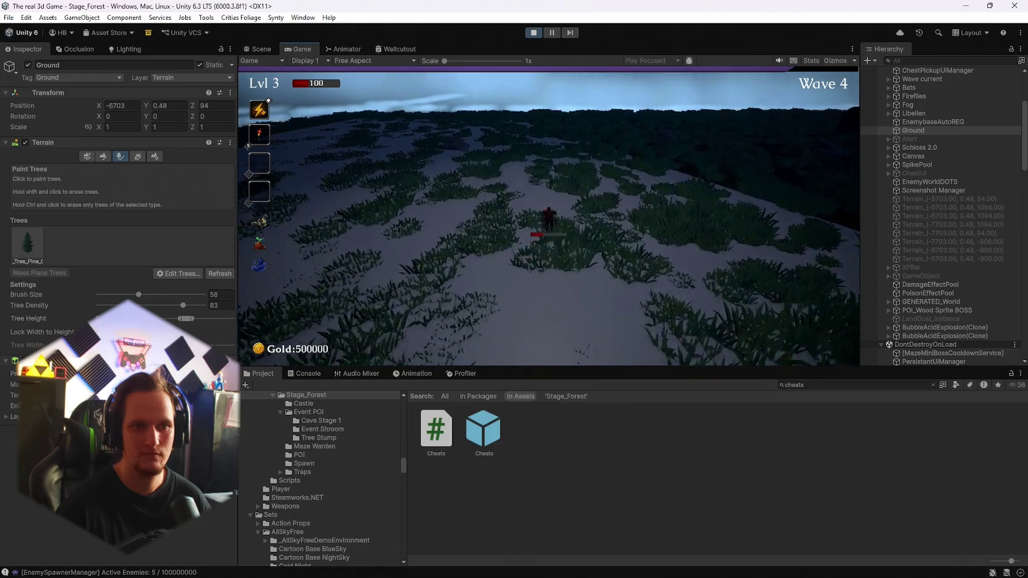
key(w)
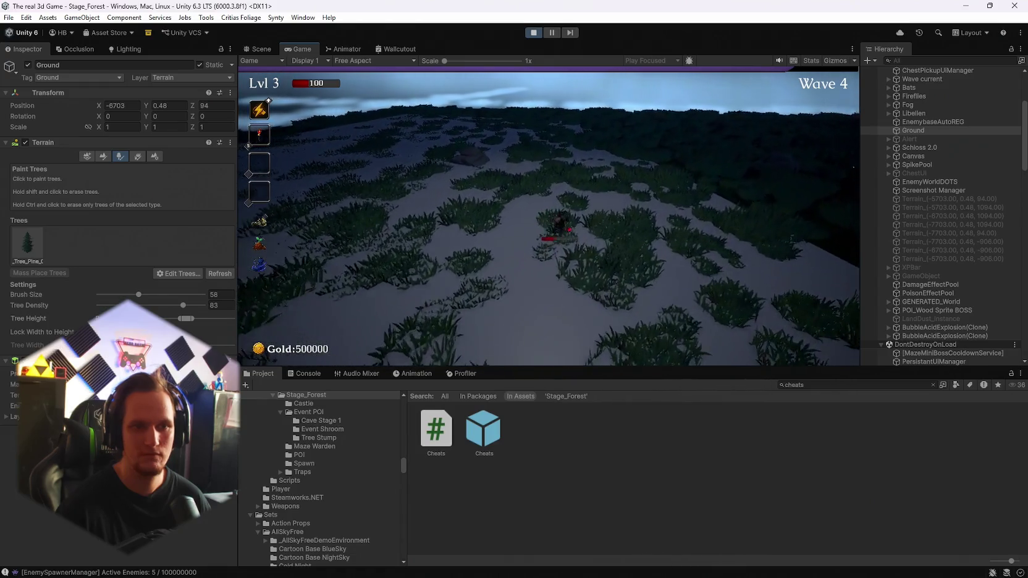
key(w)
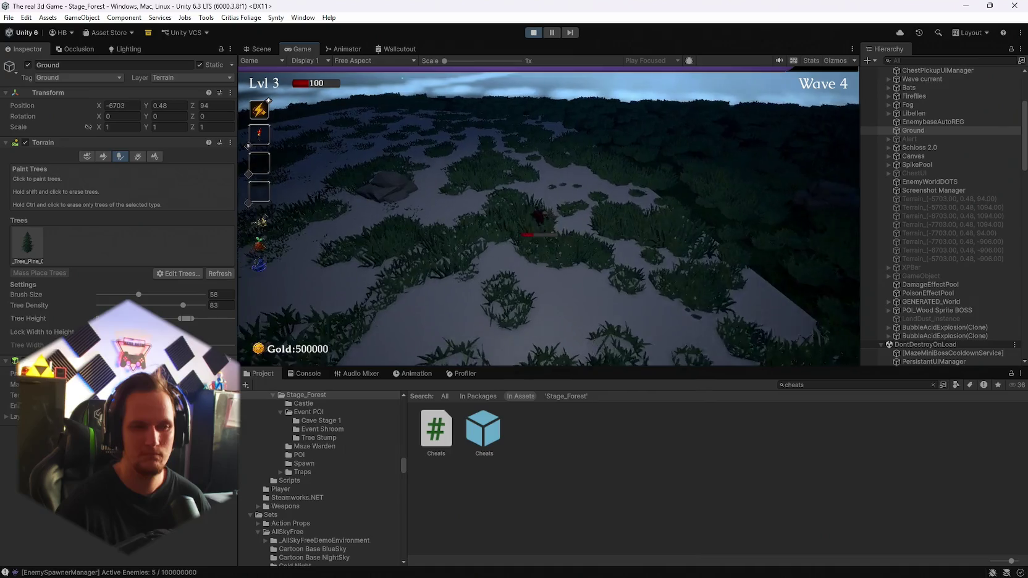
key(w)
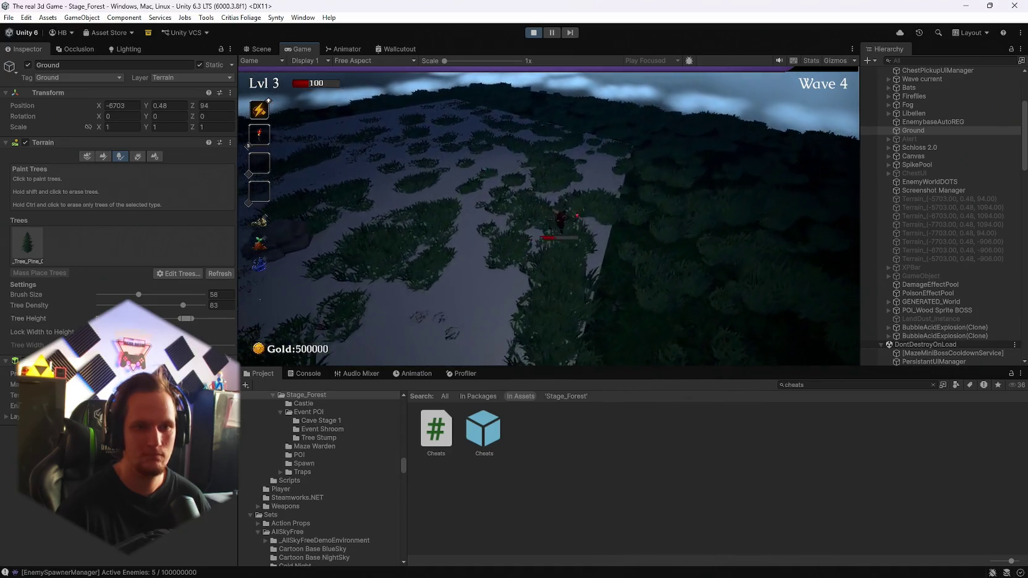
key(w)
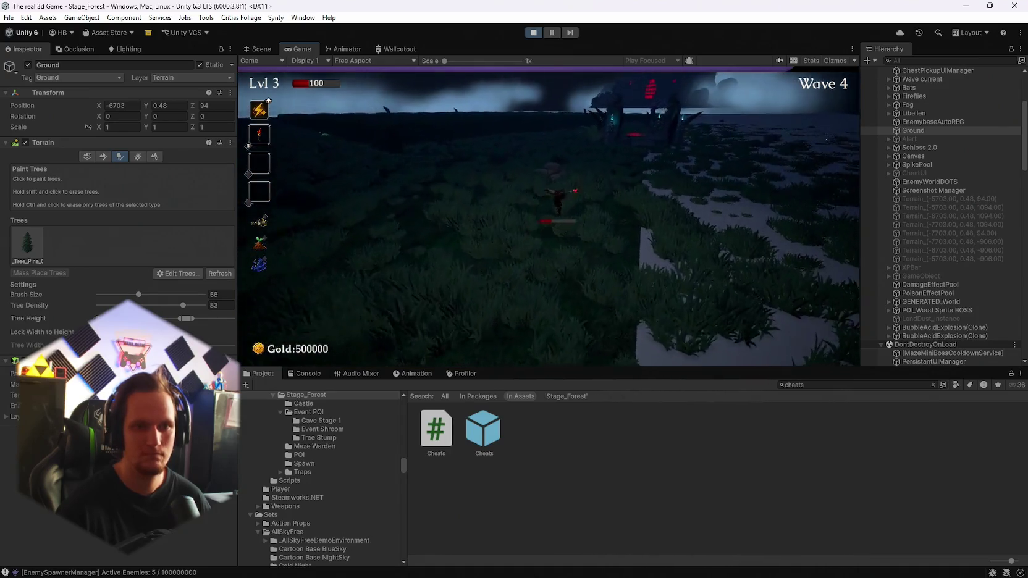
key(Escape)
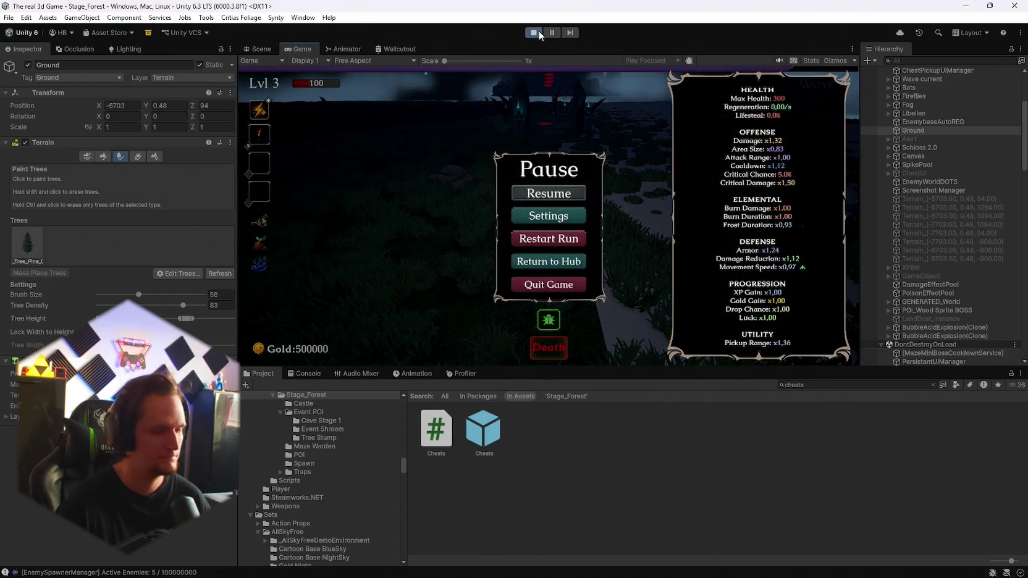
Step: Stop Play mode and dismiss the Open Recent Scene list without loading anything
click(539, 34)
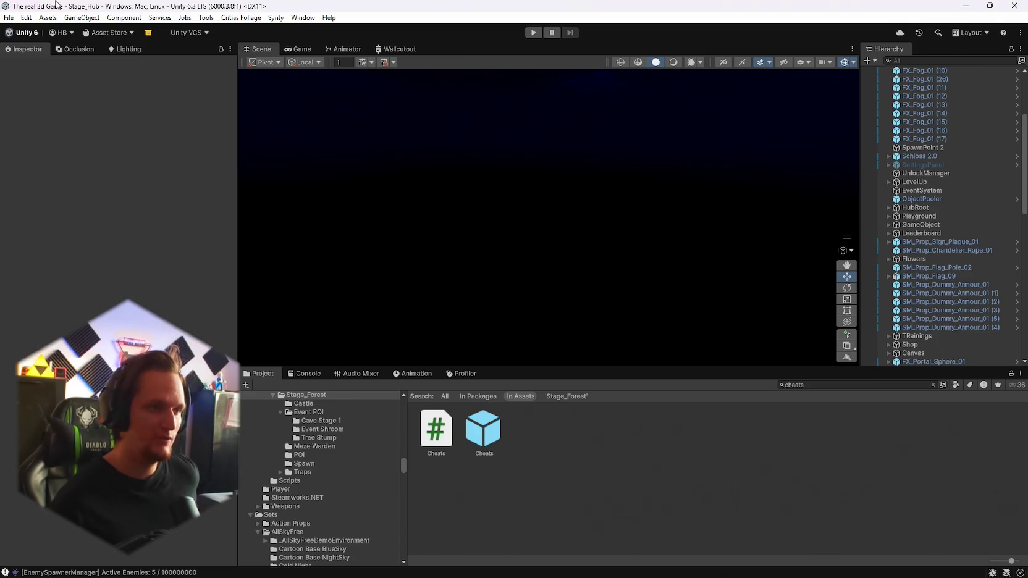
scroll(962, 223, up, 5)
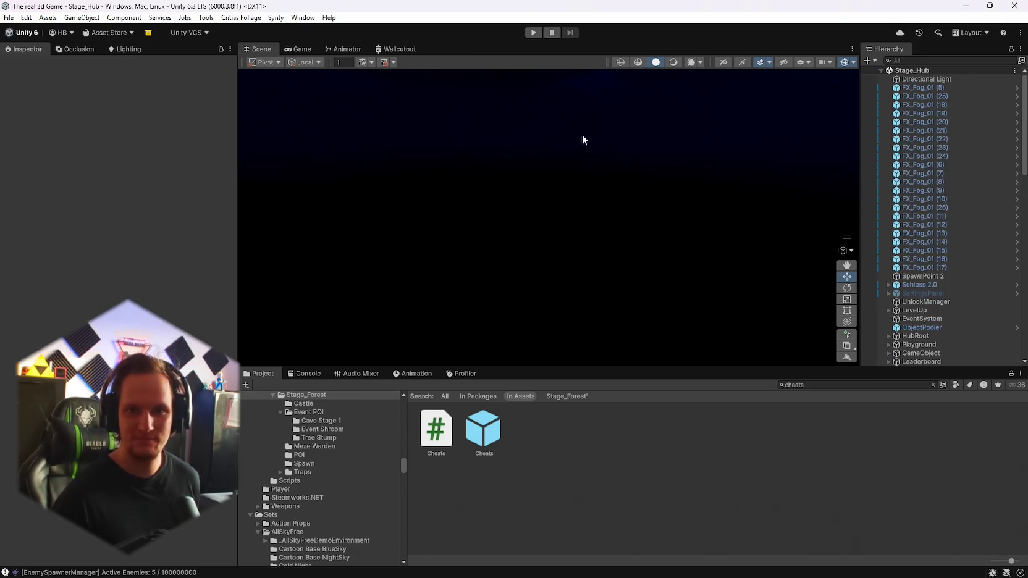
click(8, 18)
mouse_move(50, 55)
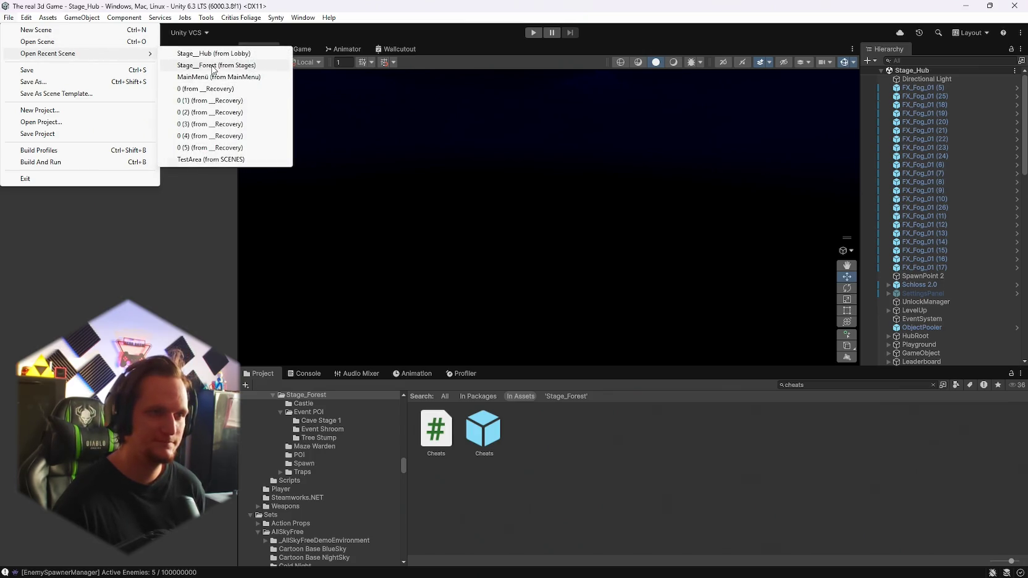
click(1024, 146)
Step: Scroll through the Stage_Hub Hierarchy and expand MainPlayer's children
drag(1024, 146, 1027, 332)
scroll(952, 299, up, 15)
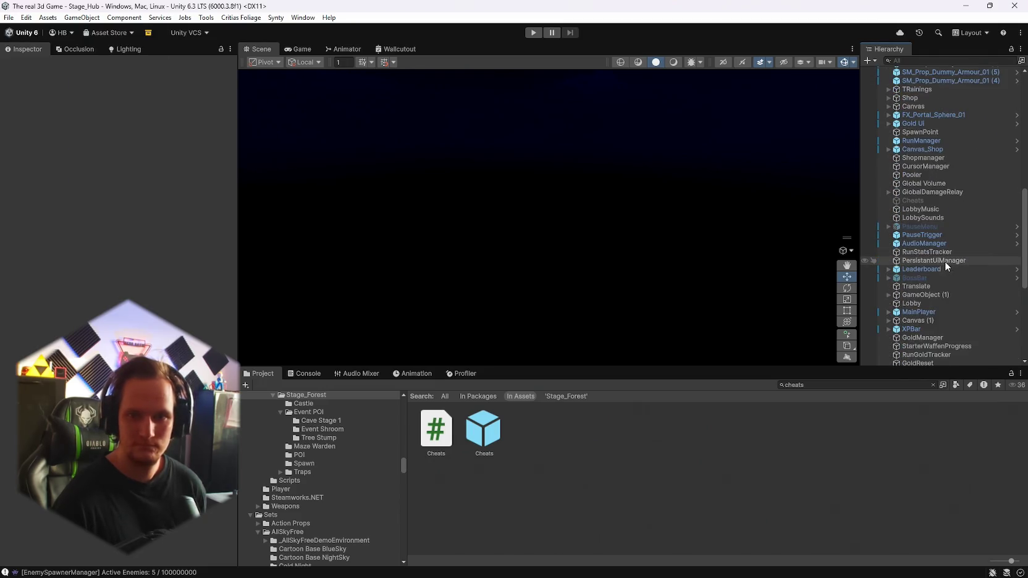
scroll(937, 237, up, 5)
scroll(938, 232, down, 8)
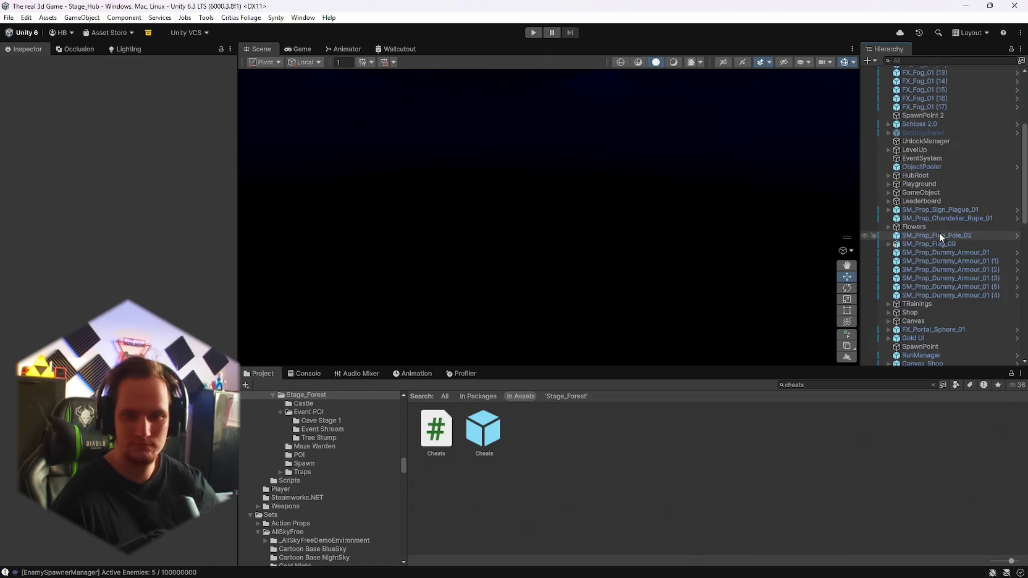
scroll(940, 226, down, 3)
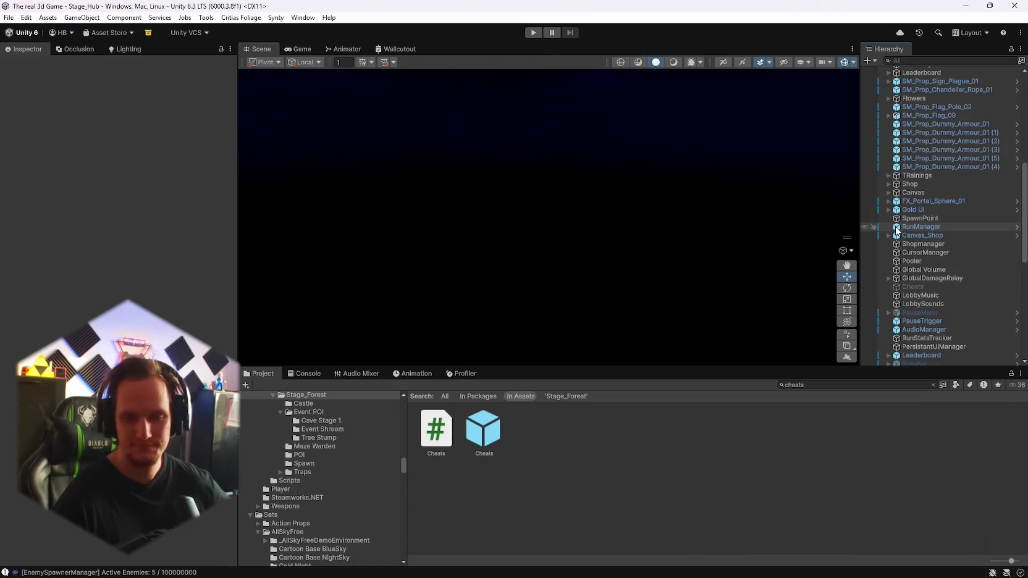
scroll(890, 247, down, 5)
scroll(902, 278, down, 4)
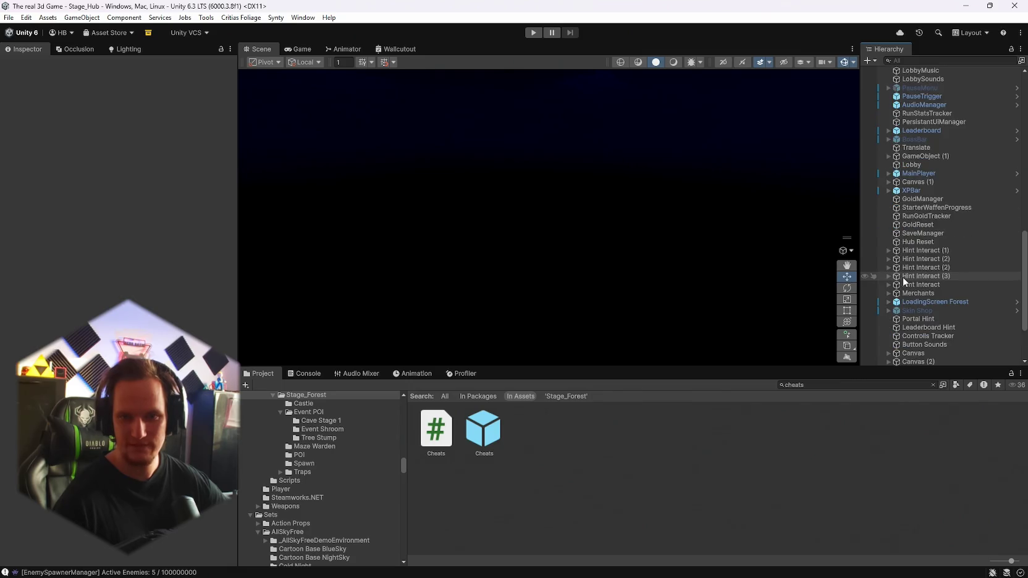
scroll(905, 282, up, 15)
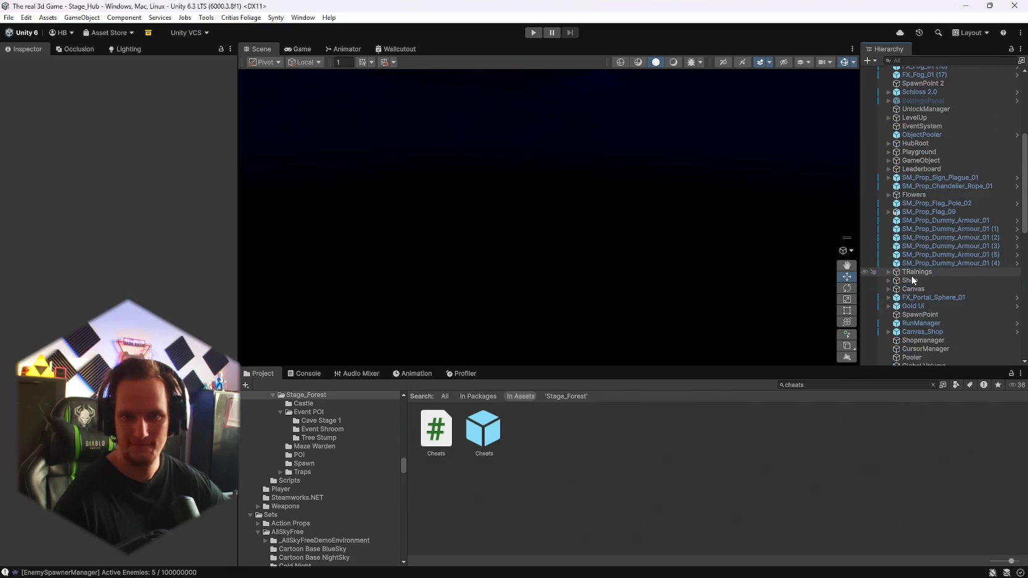
scroll(913, 271, down, 3)
scroll(911, 275, down, 3)
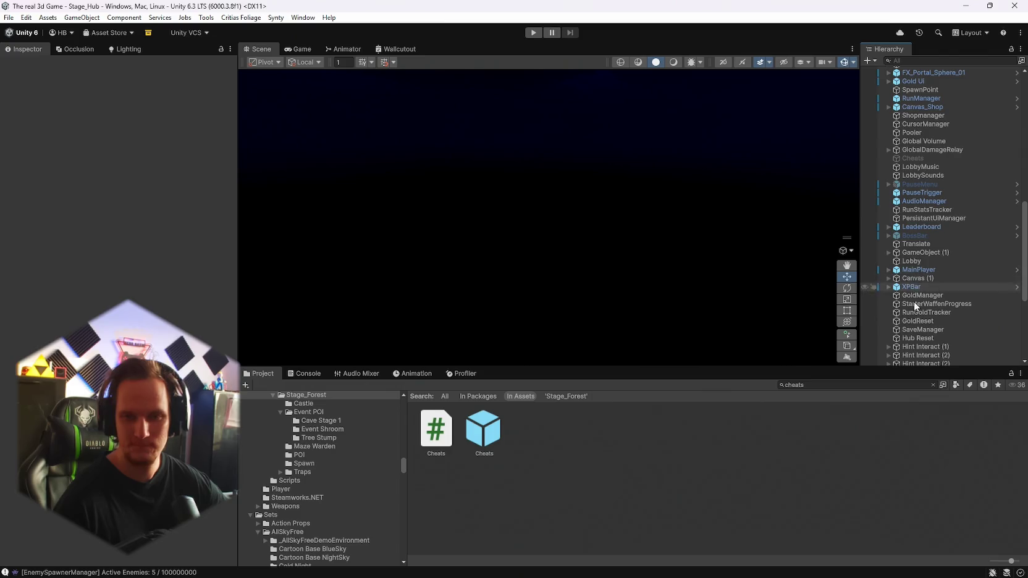
scroll(924, 227, down, 4)
scroll(927, 226, down, 4)
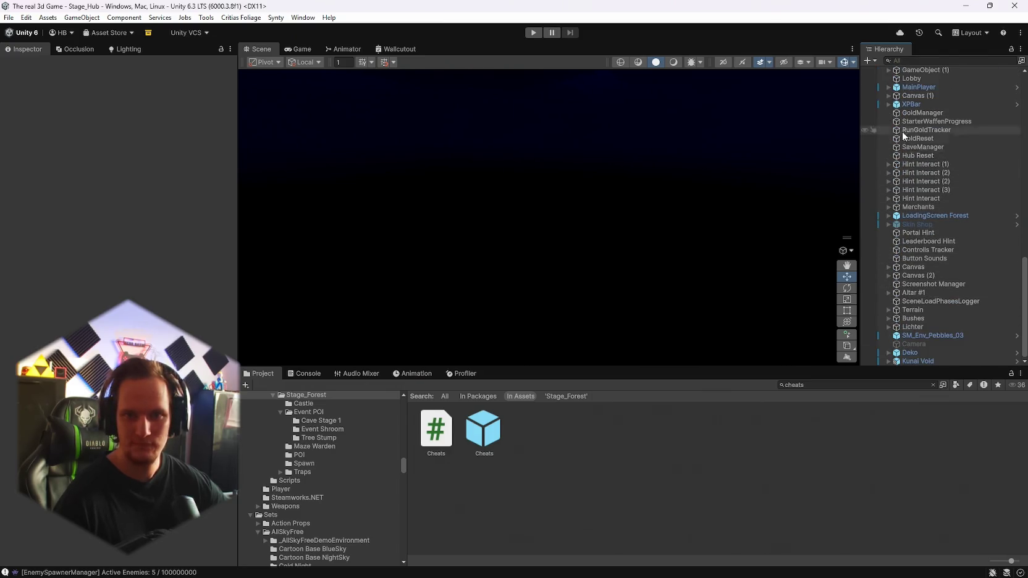
click(889, 87)
Step: Expand MainPlayer > Player and select its Spot Light to review its settings
click(896, 104)
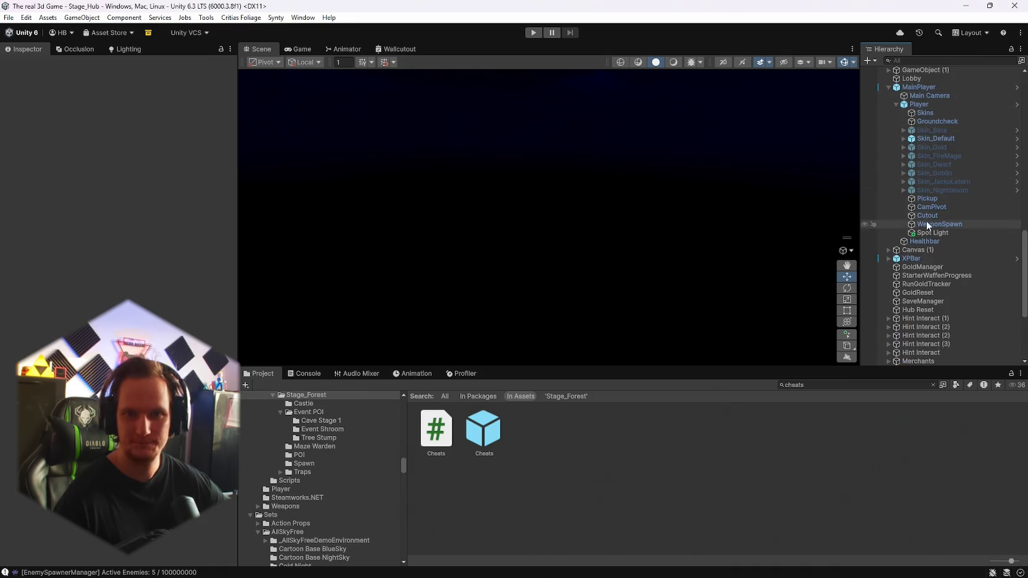
click(893, 233)
scroll(37, 351, down, 6)
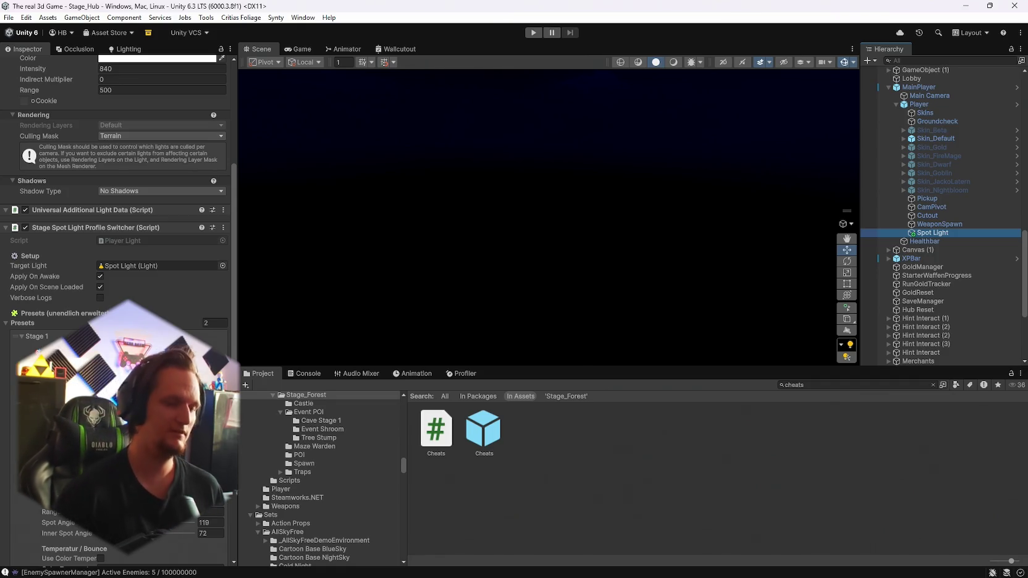
scroll(118, 297, down, 10)
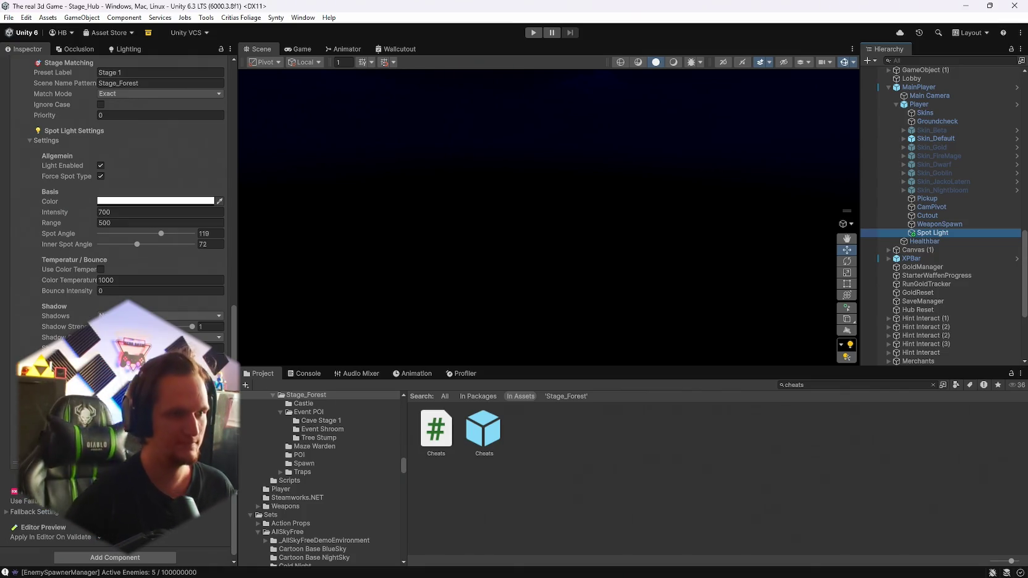
scroll(110, 283, up, 3)
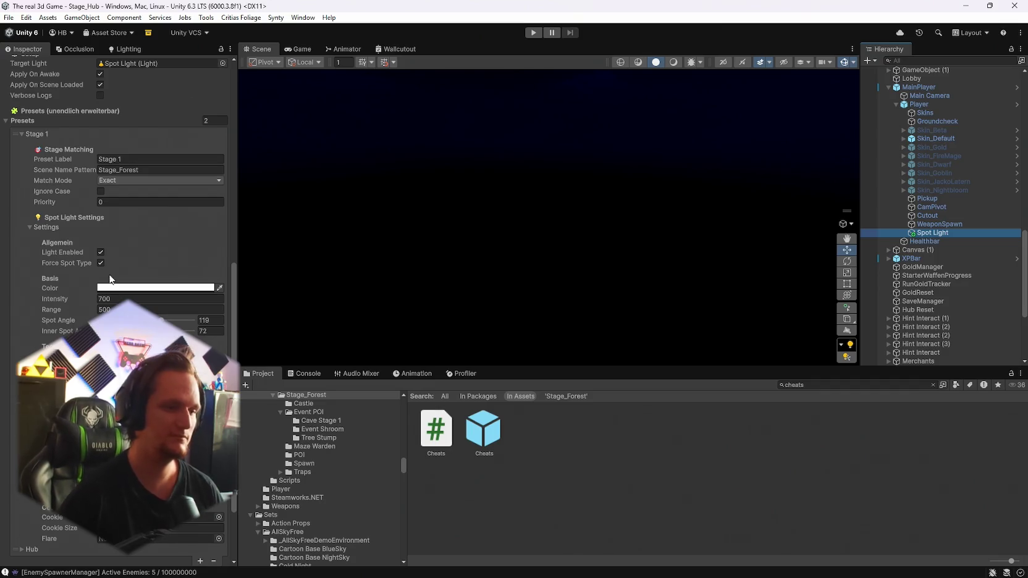
scroll(112, 272, down, 3)
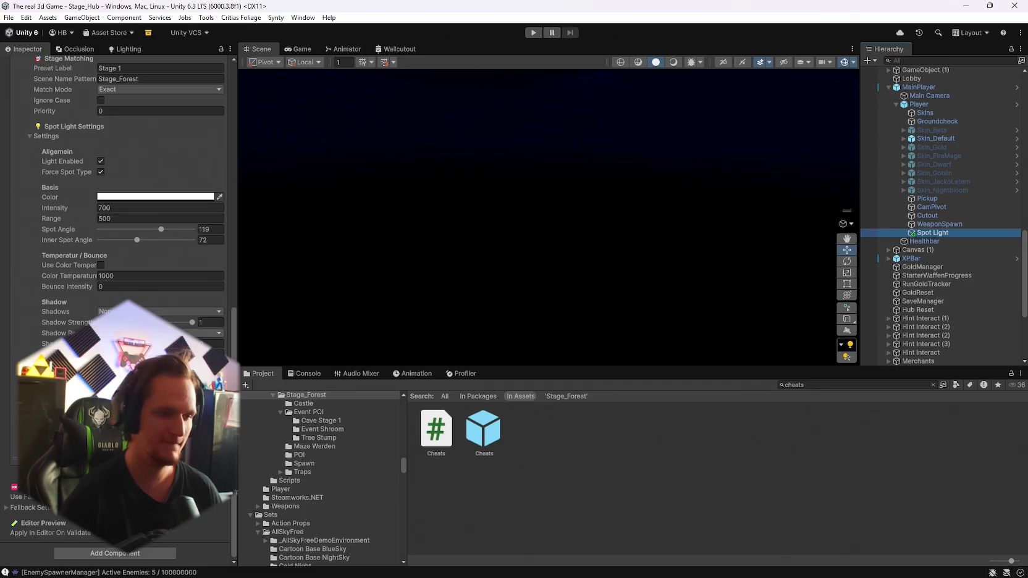
scroll(118, 247, down, 1)
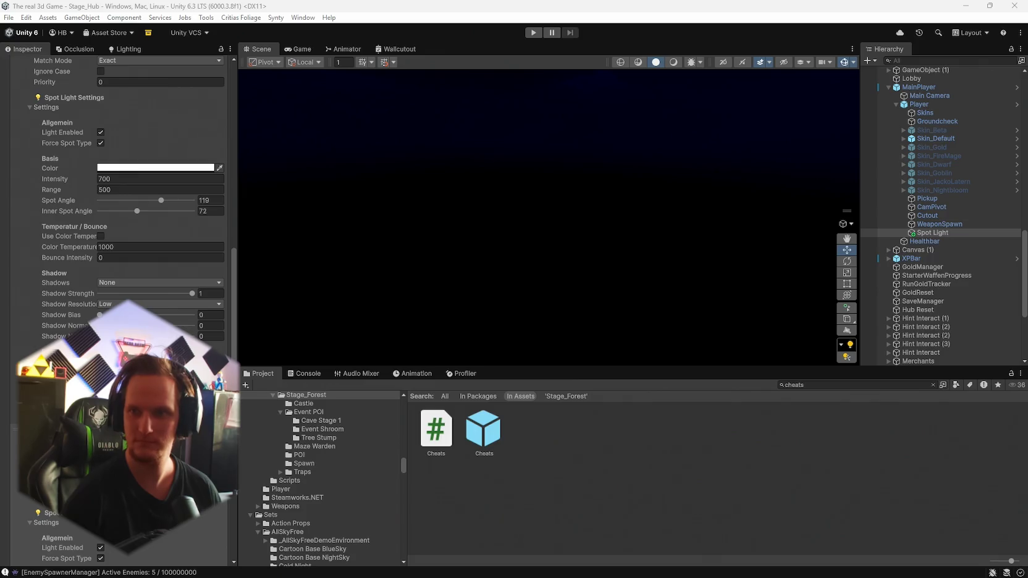
scroll(125, 236, up, 4)
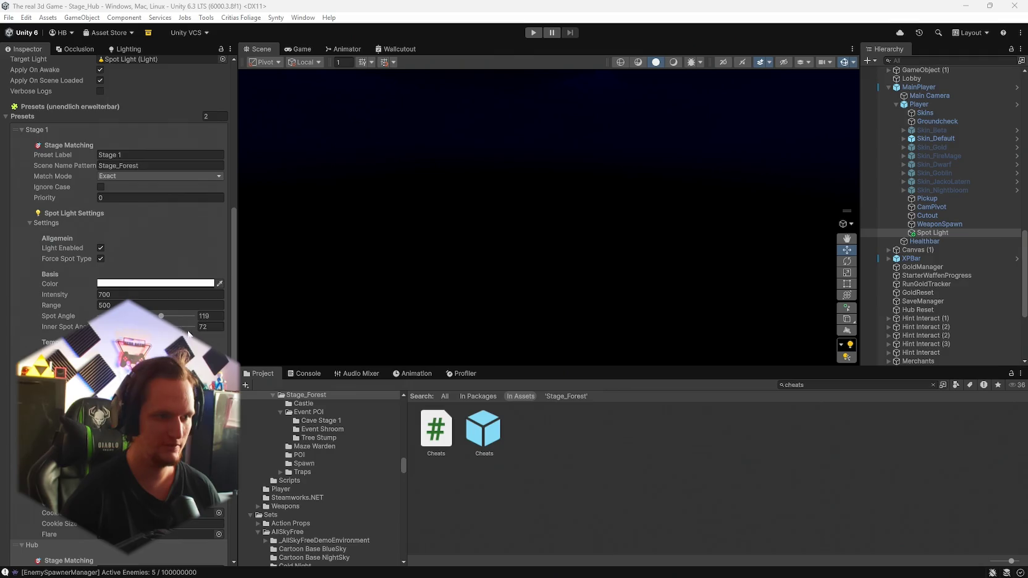
Step: Set the Stage 1 preset's Spot Angle to 144 and Inner Spot Angle to 100
click(215, 316)
text(144)
click(212, 327)
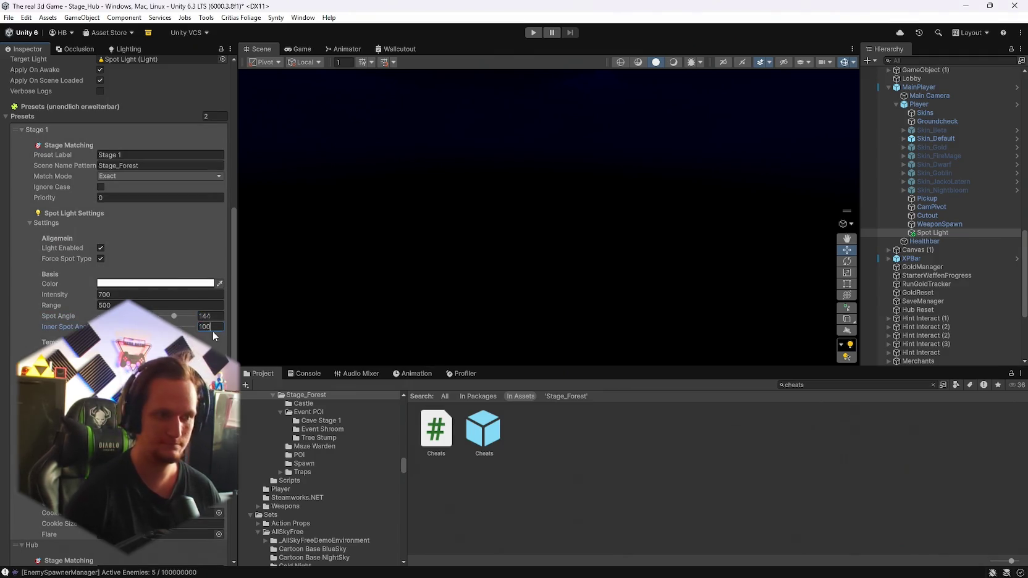
text(100)
scroll(213, 331, up, 2)
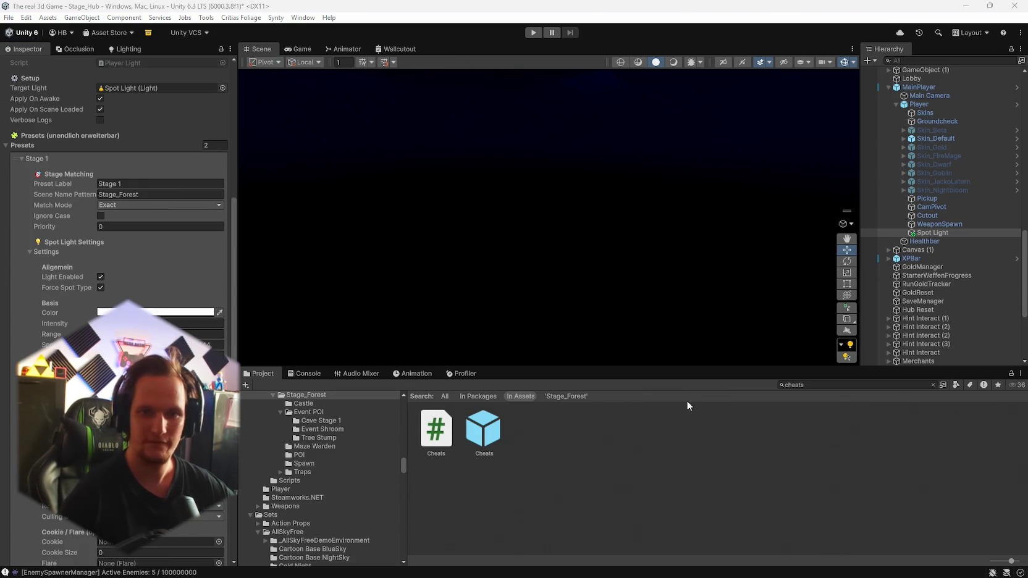
scroll(934, 263, down, 10)
Step: Load Stage_Forest from recent scenes and orbit to bring the red-lit castle into view
click(9, 18)
mouse_move(142, 53)
click(204, 66)
mouse_move(594, 225)
mouse_down()
mouse_move(671, 209)
mouse_move(689, 228)
mouse_move(530, 221)
mouse_move(245, 231)
mouse_move(372, 245)
mouse_move(530, 229)
mouse_move(680, 241)
mouse_up()
scroll(938, 257, up, 5)
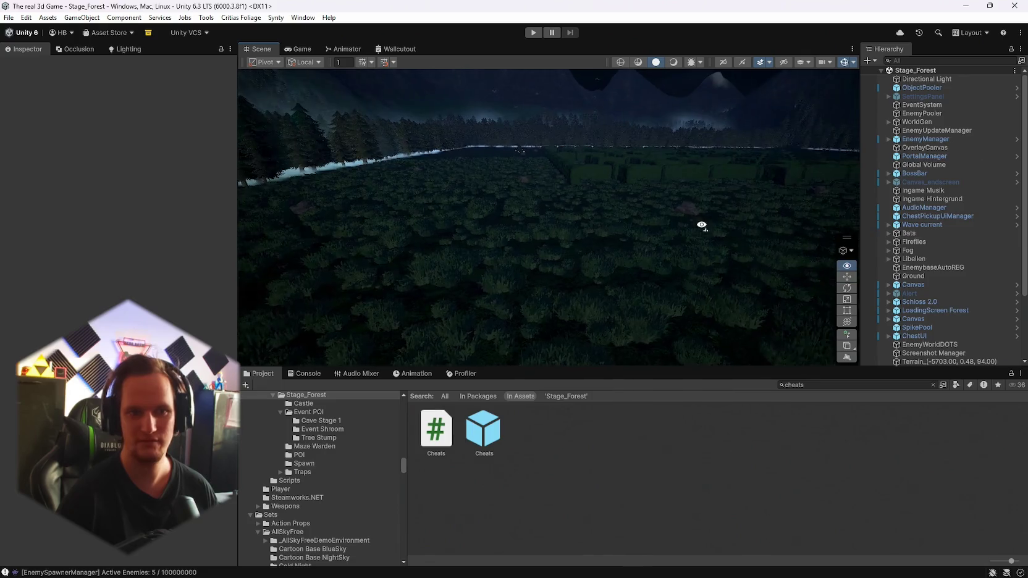
mouse_move(853, 185)
mouse_down()
mouse_move(746, 207)
mouse_move(831, 195)
mouse_move(873, 174)
mouse_move(878, 155)
mouse_move(853, 148)
mouse_move(620, 179)
mouse_move(532, 218)
mouse_move(592, 231)
mouse_move(550, 222)
mouse_move(746, 206)
mouse_move(814, 221)
mouse_up()
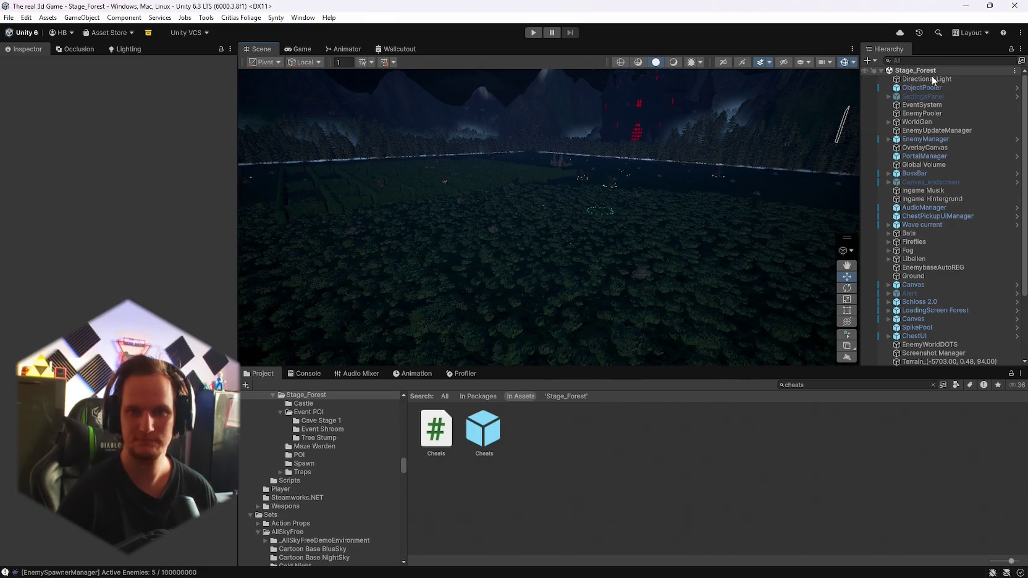
Step: Switch the Scene view to Shaded Wireframe, then Wireframe, then back to Shaded
click(637, 61)
drag(649, 87, 556, 143)
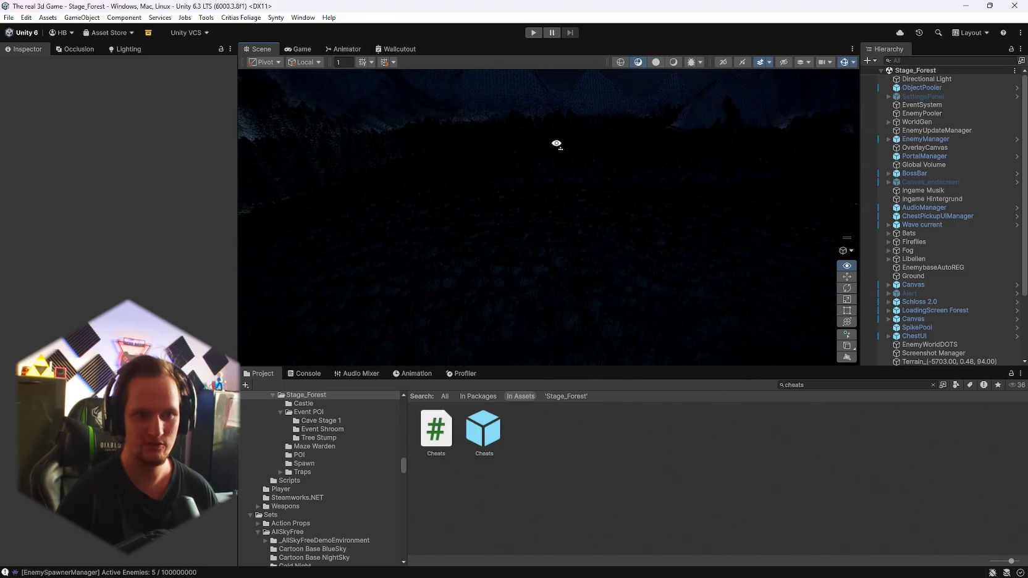
click(619, 61)
mouse_move(653, 92)
mouse_down()
mouse_move(608, 193)
mouse_move(583, 220)
mouse_move(524, 160)
mouse_move(335, 126)
mouse_move(802, 118)
mouse_move(703, 94)
mouse_move(492, 85)
mouse_move(408, 97)
mouse_move(325, 73)
mouse_move(66, 95)
mouse_move(51, 104)
mouse_move(88, 226)
mouse_move(80, 92)
mouse_move(20, 99)
mouse_move(1012, 99)
mouse_move(991, 96)
mouse_move(700, 237)
mouse_move(645, 233)
mouse_move(658, 228)
mouse_move(642, 223)
mouse_move(669, 267)
mouse_move(702, 260)
mouse_move(529, 175)
mouse_move(778, 267)
mouse_up()
click(655, 63)
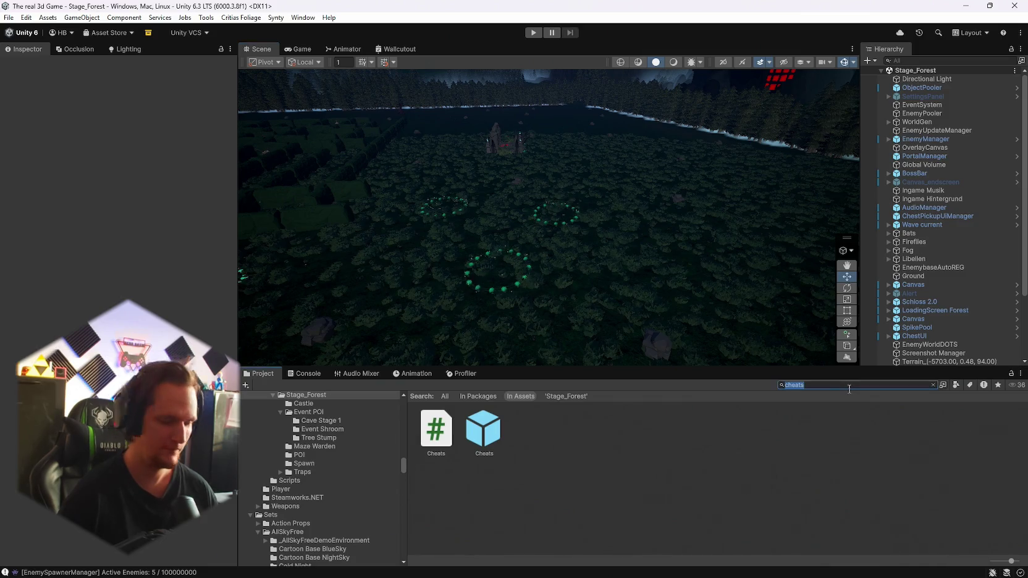
Step: Search for and open the Stage_Forest folder, then inspect the Real Tree prefab
text(pine)
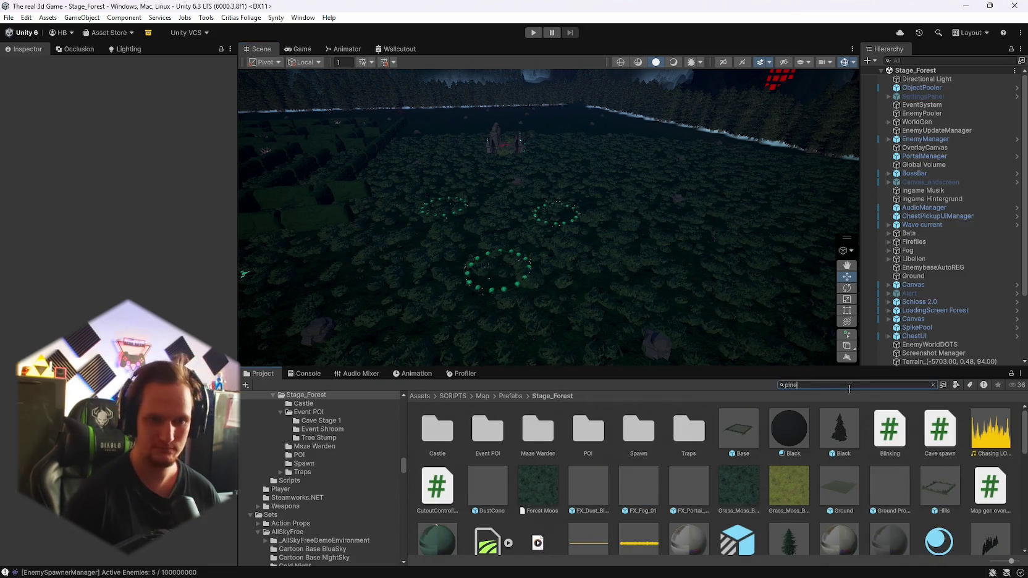
text(stage_forest)
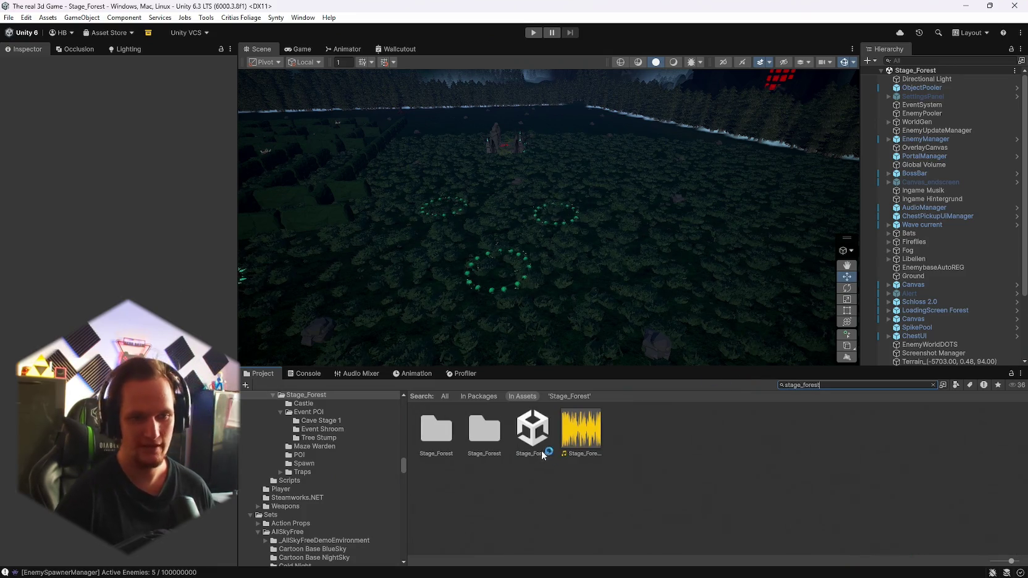
double_click(487, 431)
scroll(646, 465, down, 2)
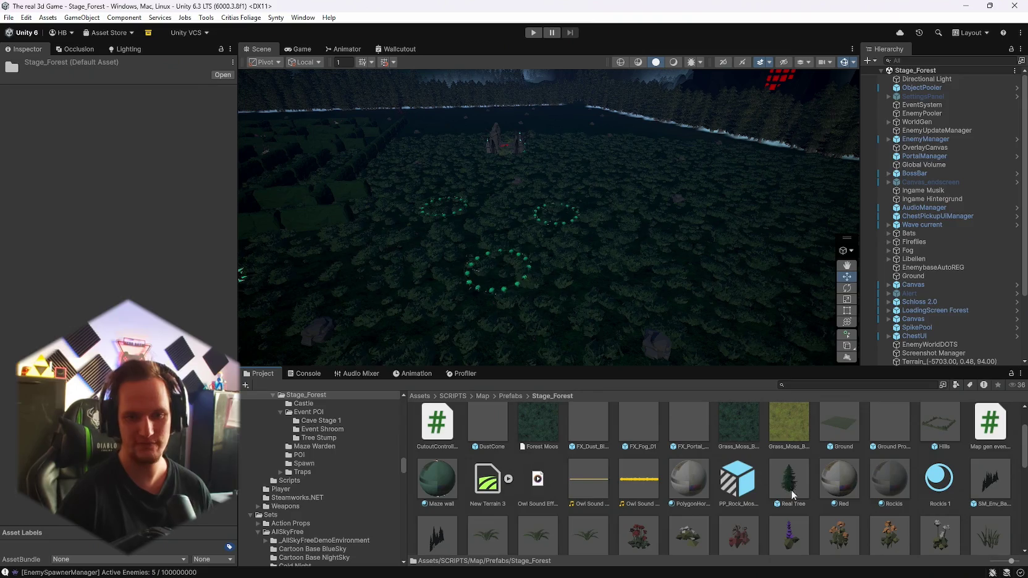
click(794, 484)
Step: Compare the LOD Groups of SM_Tree_Pine_02 1, SM_Tree_Pine_02 and SM_Tree_Pine_Small_01
scroll(793, 484, down, 5)
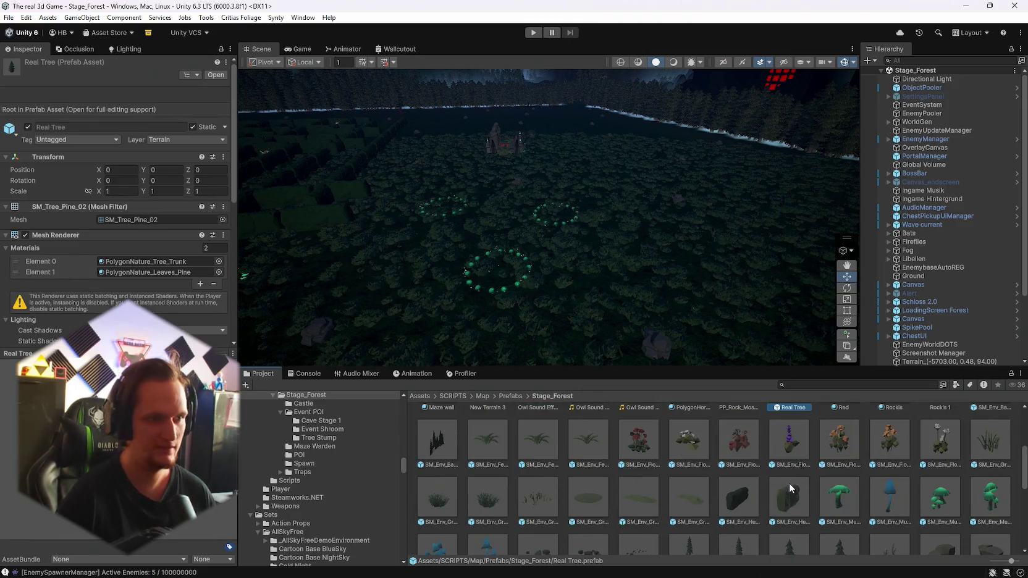
scroll(821, 491, down, 3)
scroll(852, 500, down, 2)
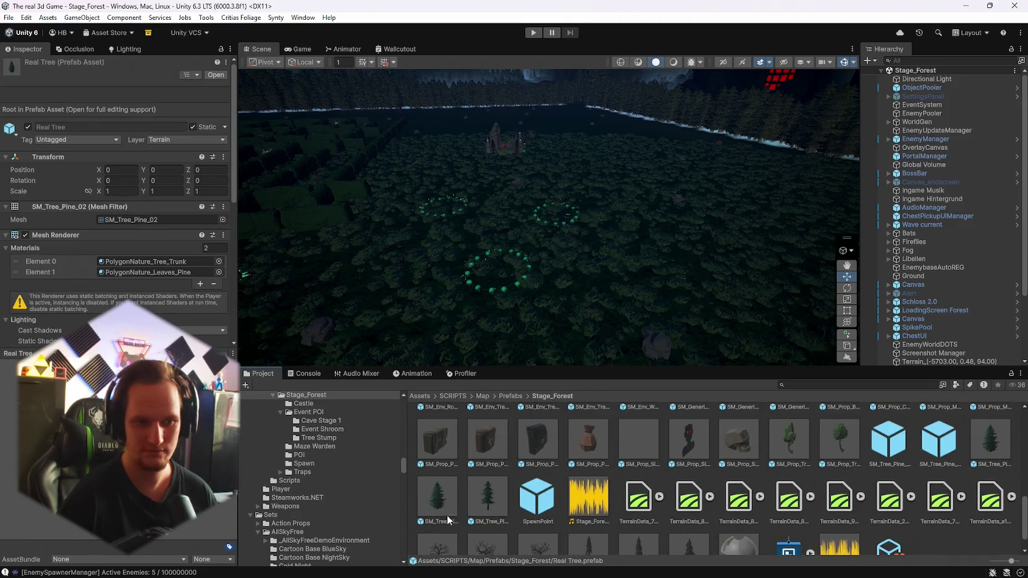
click(437, 496)
scroll(115, 305, down, 1)
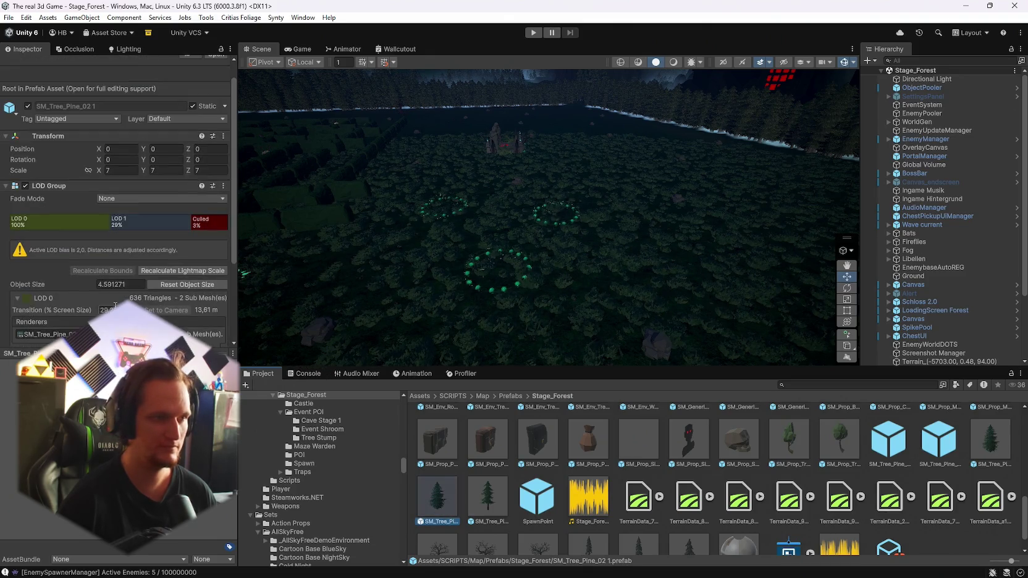
click(991, 434)
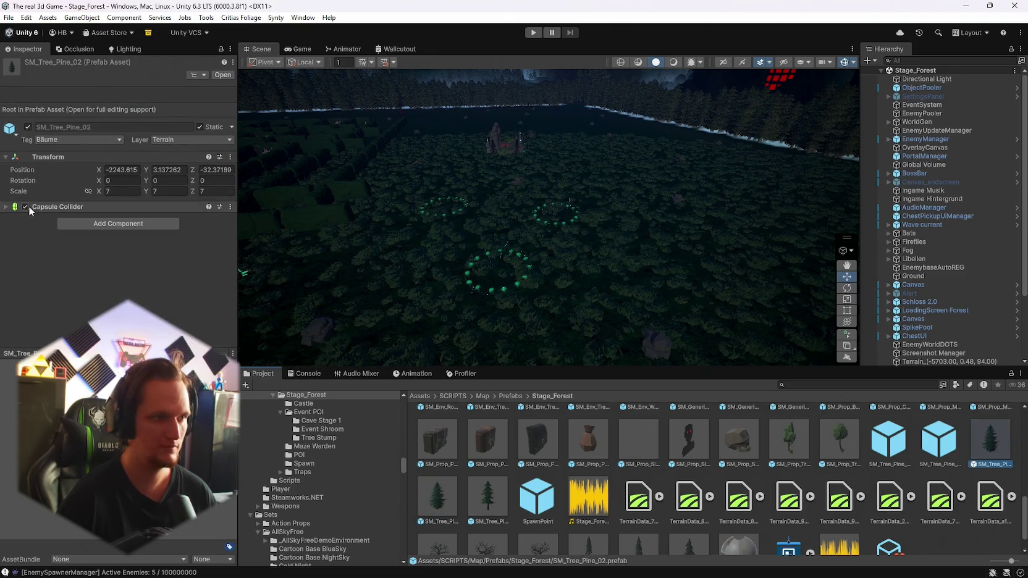
click(487, 496)
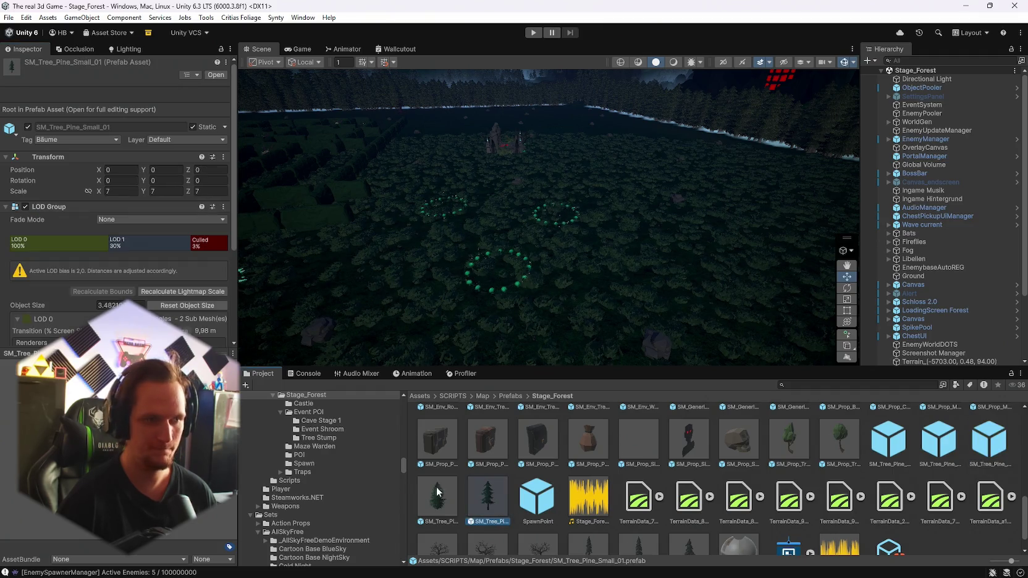
scroll(46, 287, down, 5)
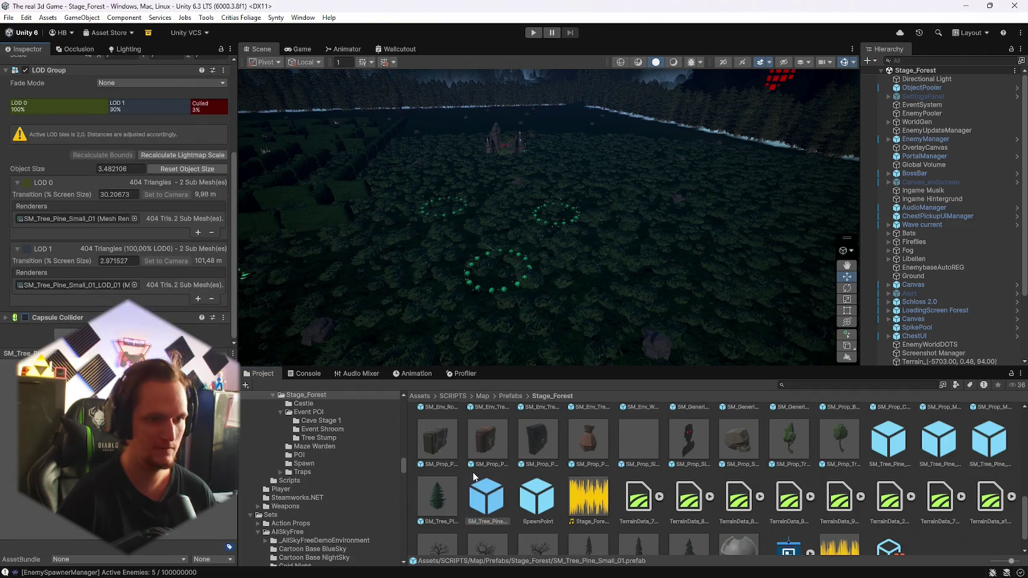
scroll(423, 472, down, 2)
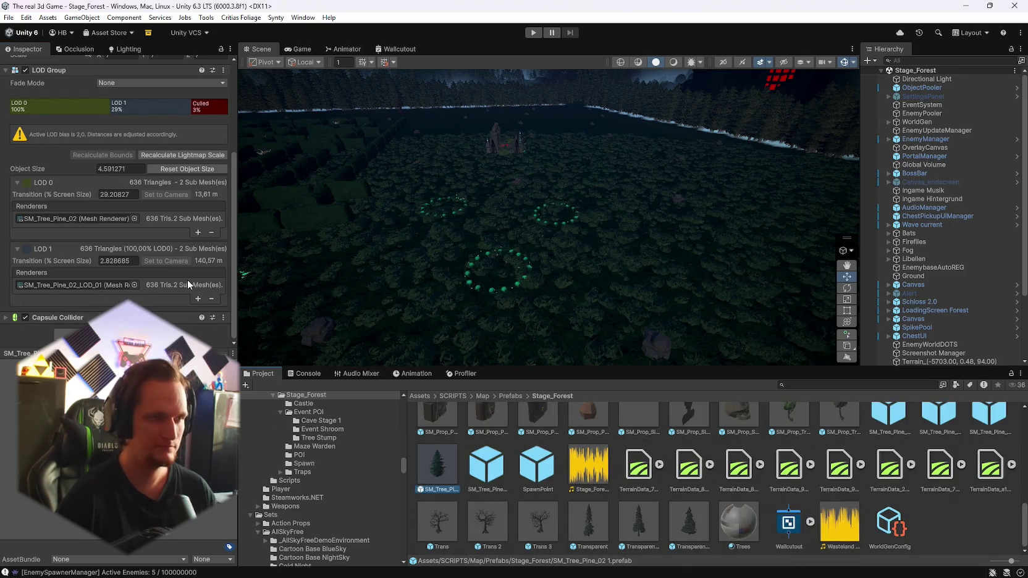
double_click(436, 467)
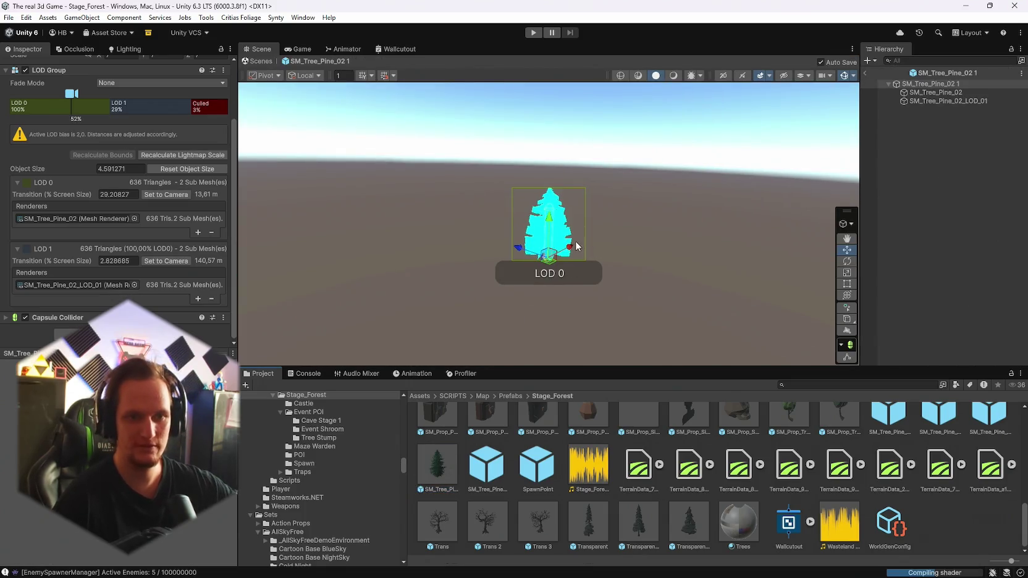
scroll(574, 245, up, 6)
scroll(571, 238, down, 3)
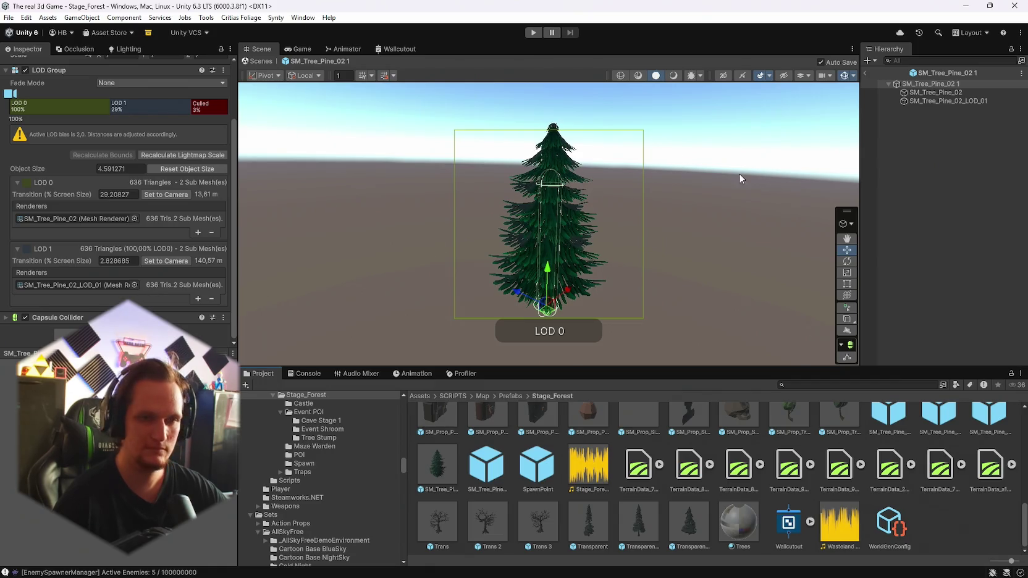
click(933, 92)
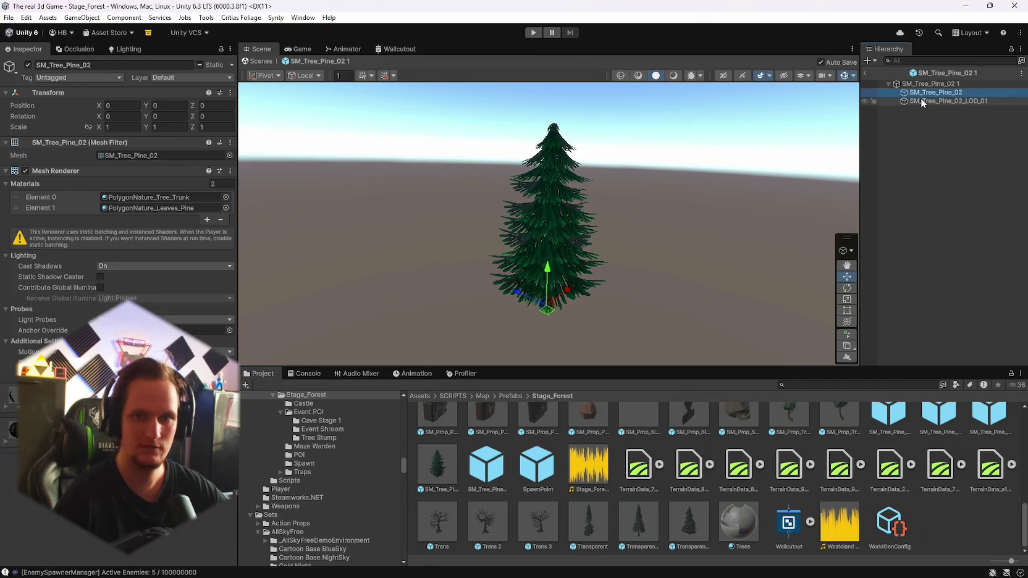
click(923, 102)
mouse_move(507, 185)
mouse_down()
mouse_move(472, 177)
mouse_move(748, 177)
mouse_move(803, 157)
mouse_up()
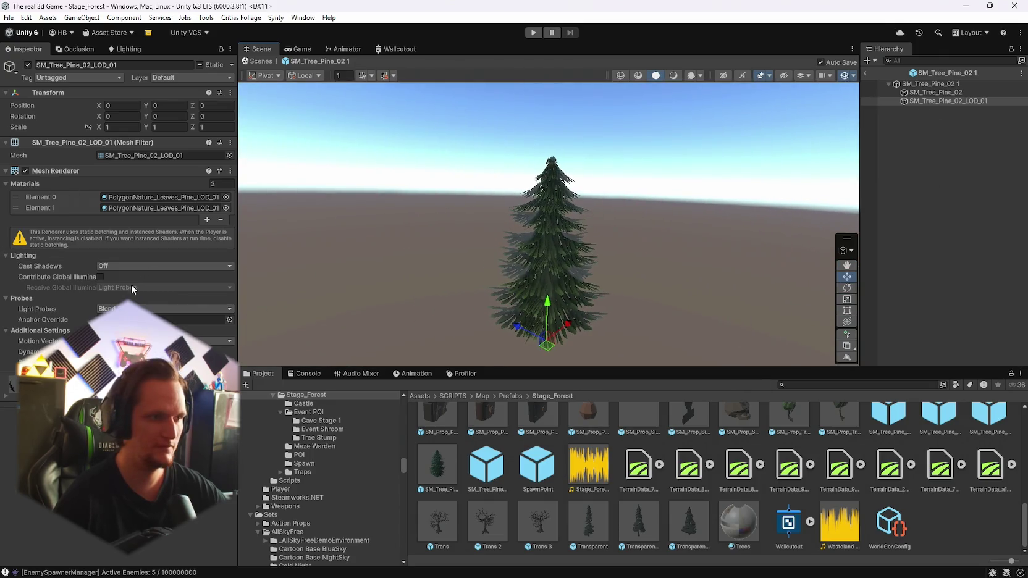
click(922, 96)
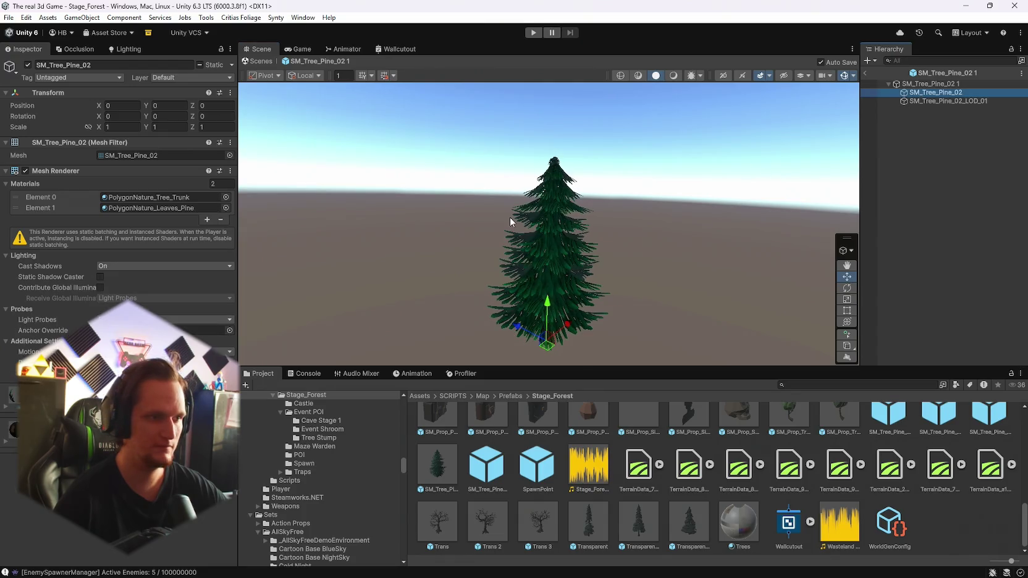
click(923, 101)
mouse_move(624, 189)
mouse_down()
mouse_move(91, 183)
mouse_move(781, 141)
mouse_up()
double_click(949, 83)
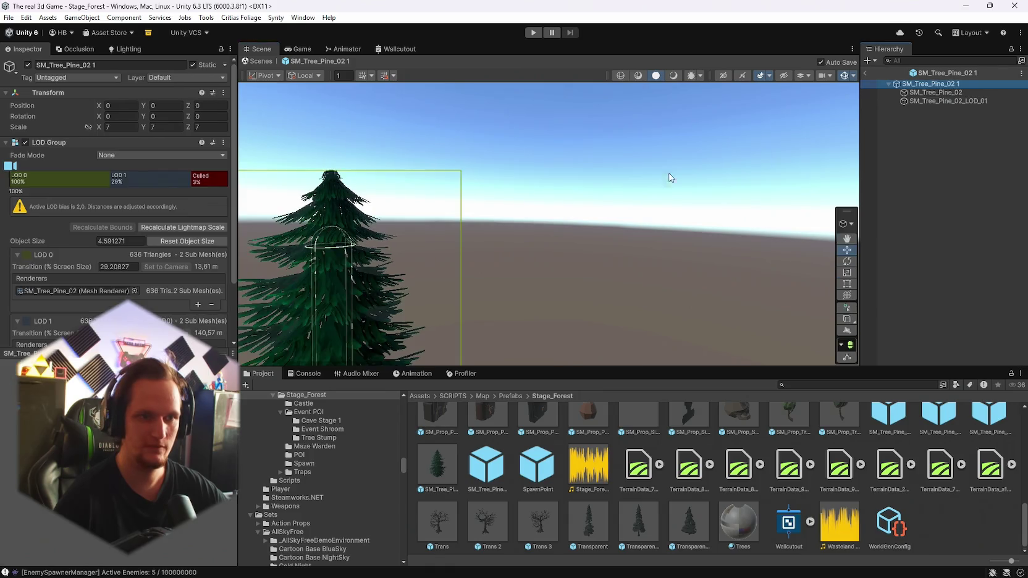
drag(476, 232, 479, 229)
scroll(88, 276, down, 3)
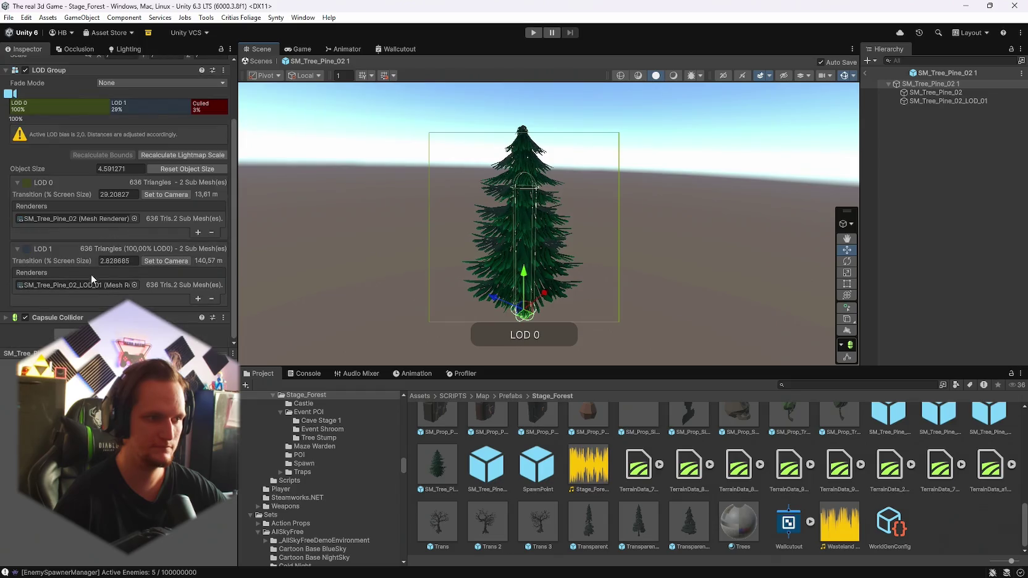
click(5, 318)
scroll(118, 278, down, 3)
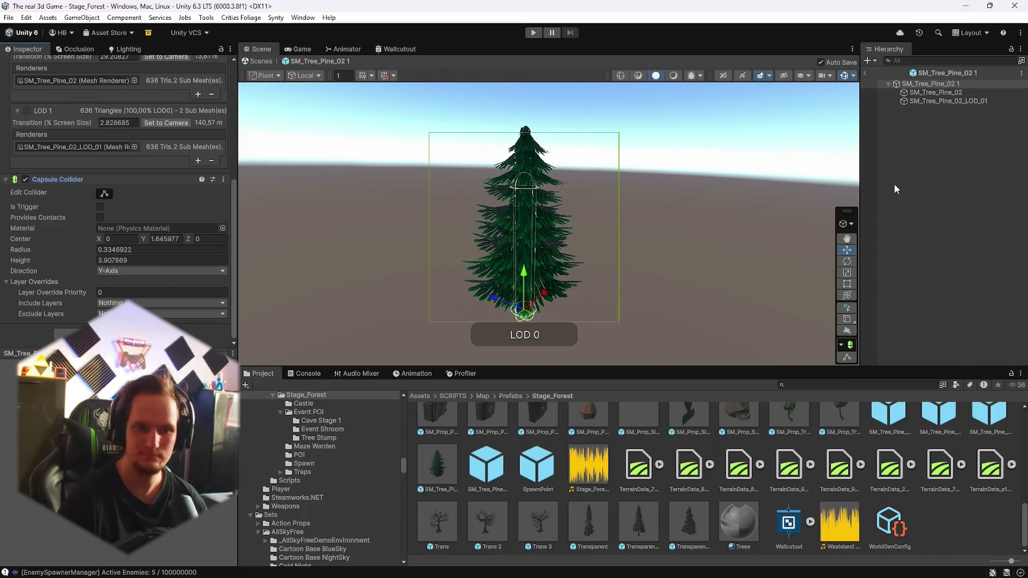
click(866, 74)
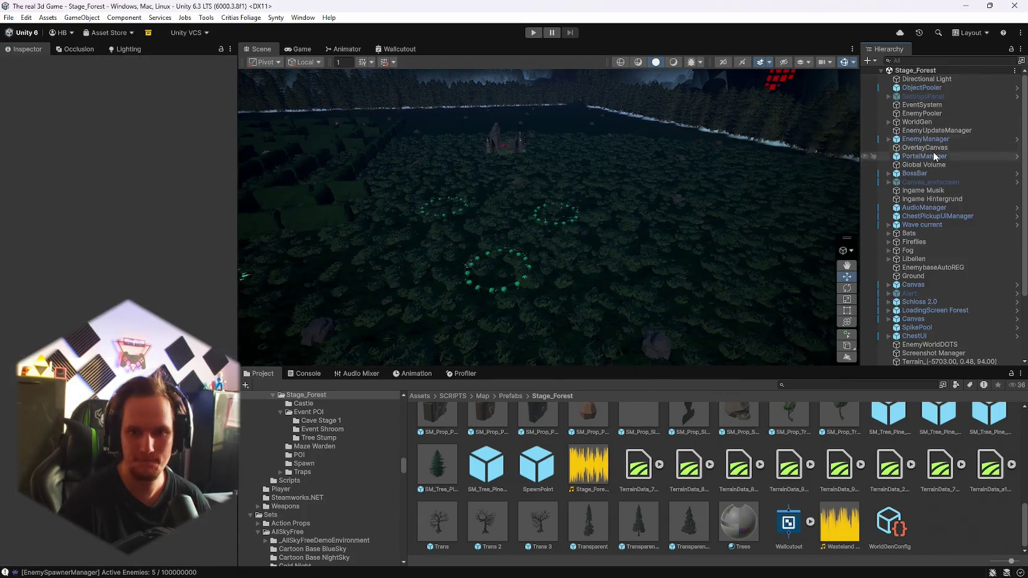
Step: Inspect EnemyManager's EnemySpawner, then select and expand the WorldGen map generator
mouse_move(652, 224)
mouse_down()
mouse_move(671, 219)
mouse_move(660, 221)
mouse_up()
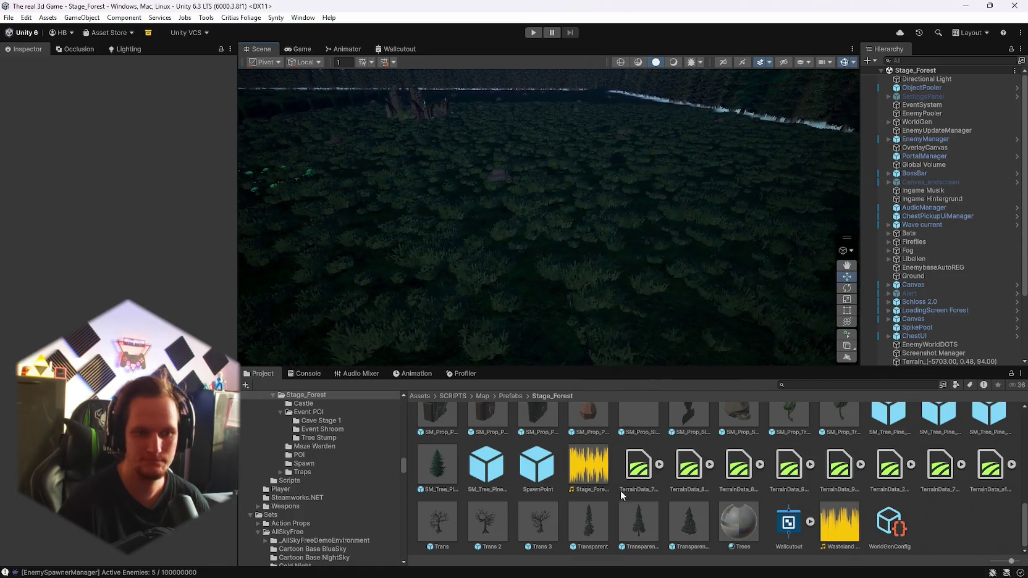
click(889, 139)
click(915, 148)
click(927, 122)
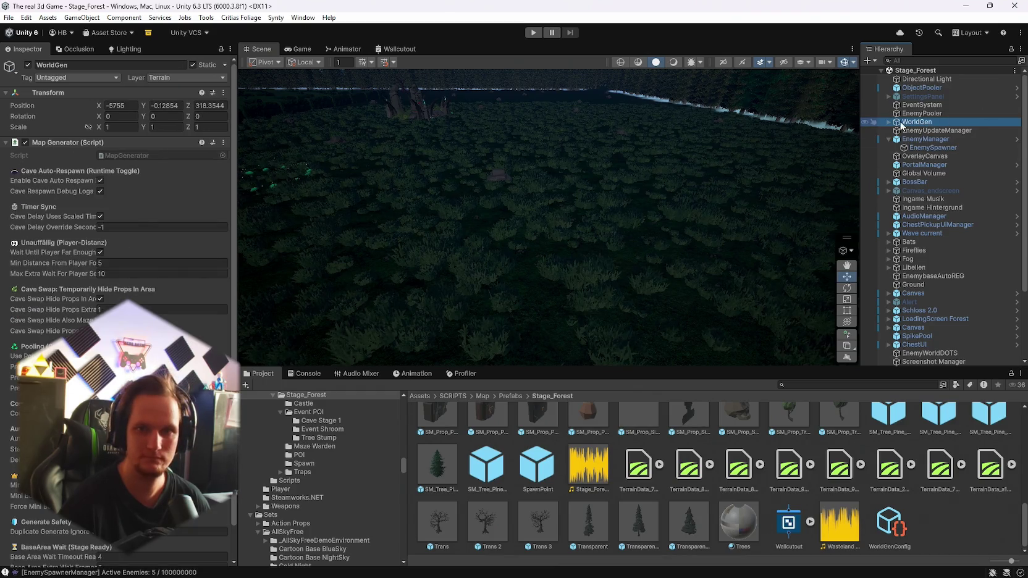
click(890, 123)
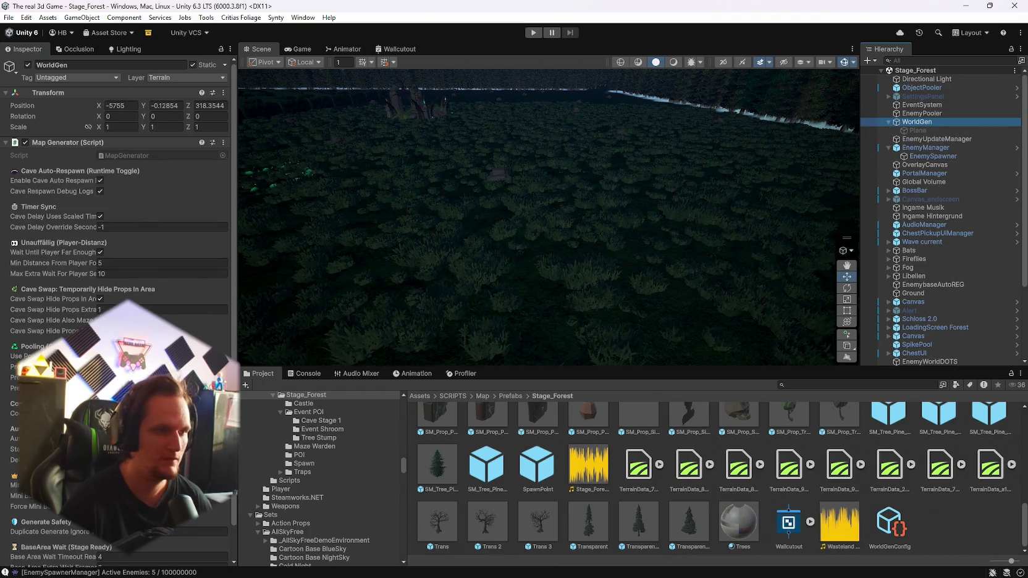
Step: Locate WorldGen's referenced WorldGenConfig asset and open its settings
scroll(164, 233, down, 2)
click(163, 378)
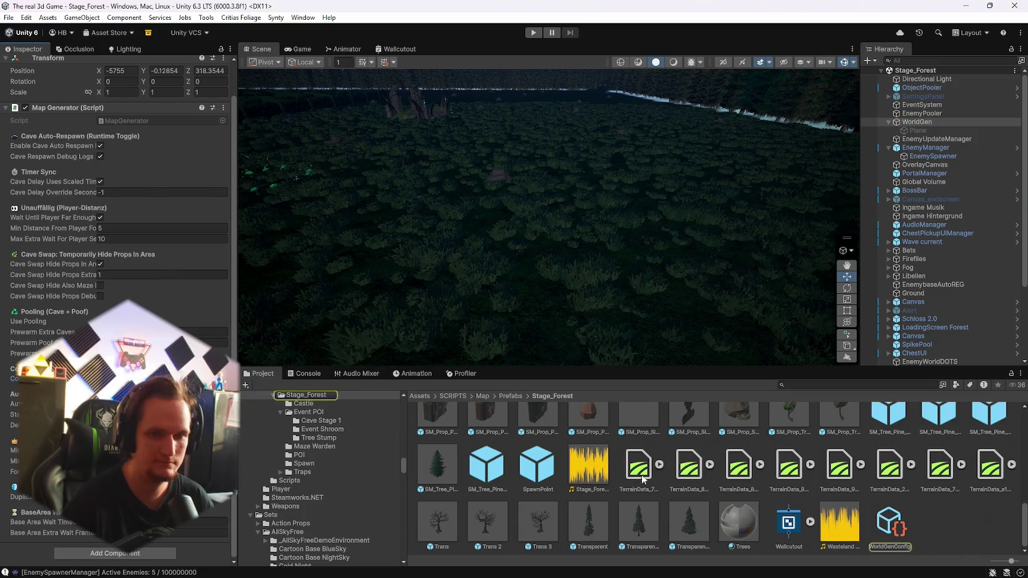
click(898, 533)
scroll(233, 206, down, 5)
drag(233, 206, 227, 515)
Step: Locate the Terrain Trees prefab reference, then select the SM_Tree_Pine_Small_01 prefab
click(161, 345)
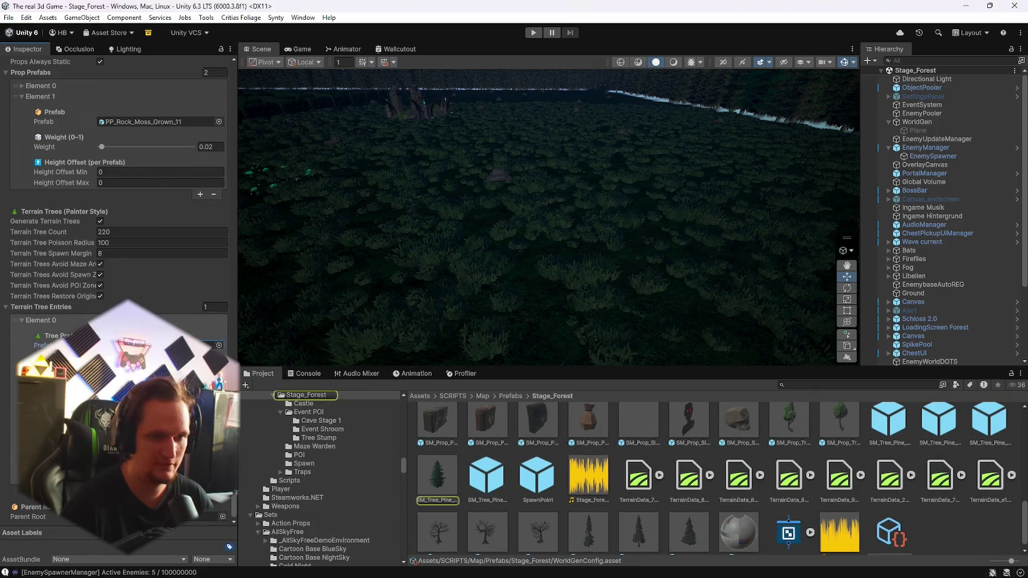
scroll(444, 479, down, 1)
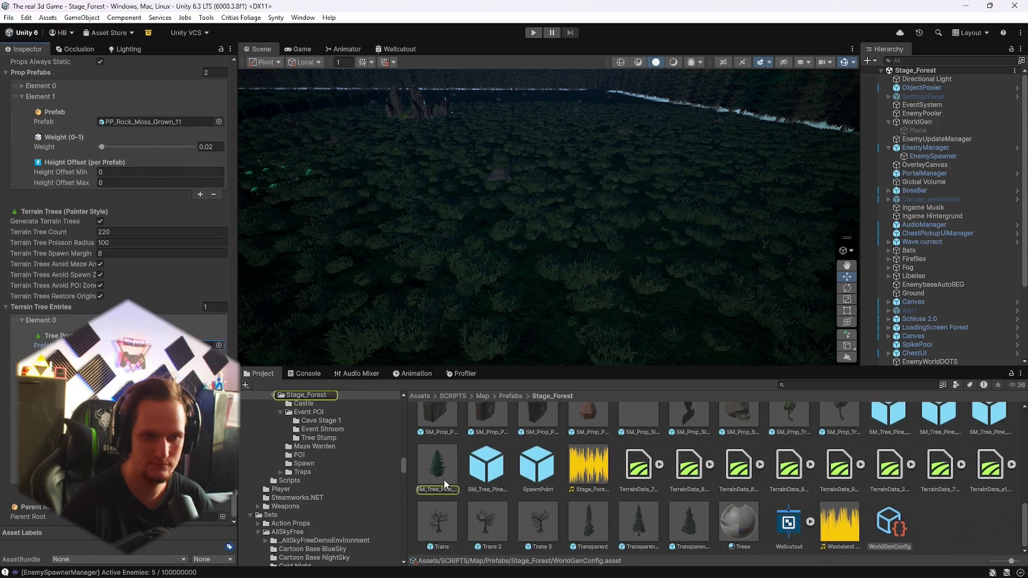
scroll(481, 491, up, 2)
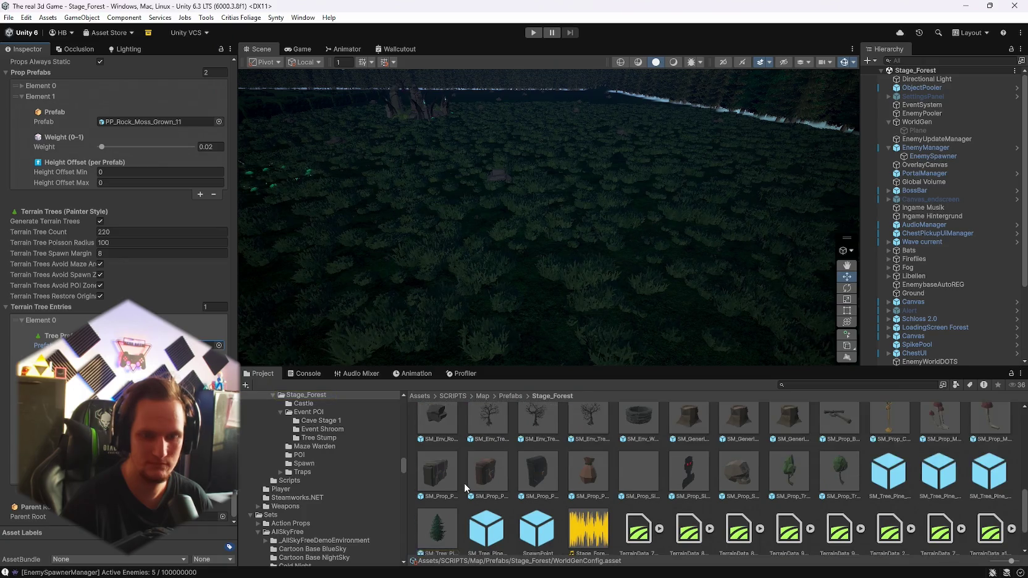
click(446, 491)
click(488, 497)
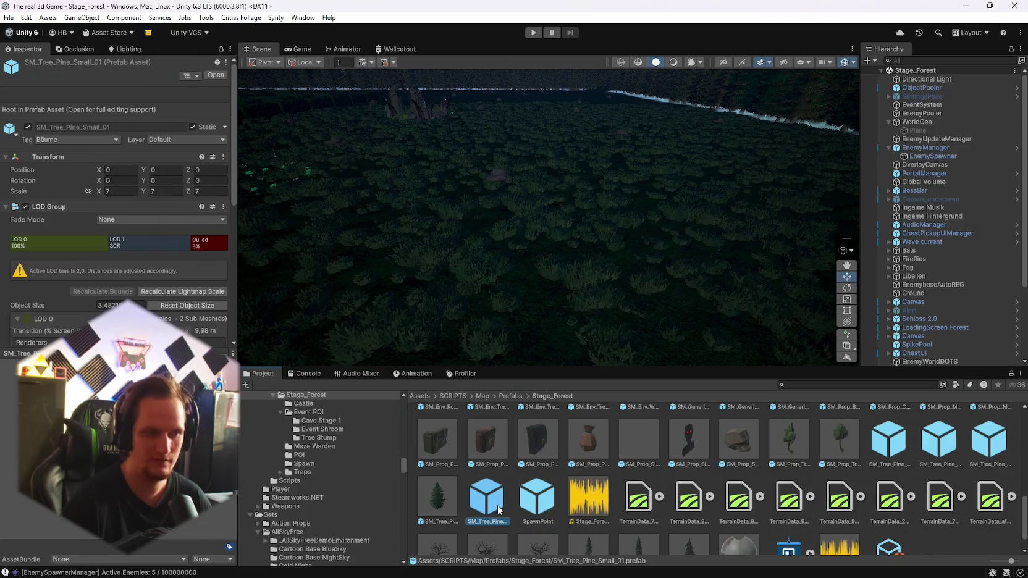
Step: Delete SM_Tree_Pine_Small_01, then delete three more SM_Tree_Pine prefabs together
key(Delete)
click(559, 315)
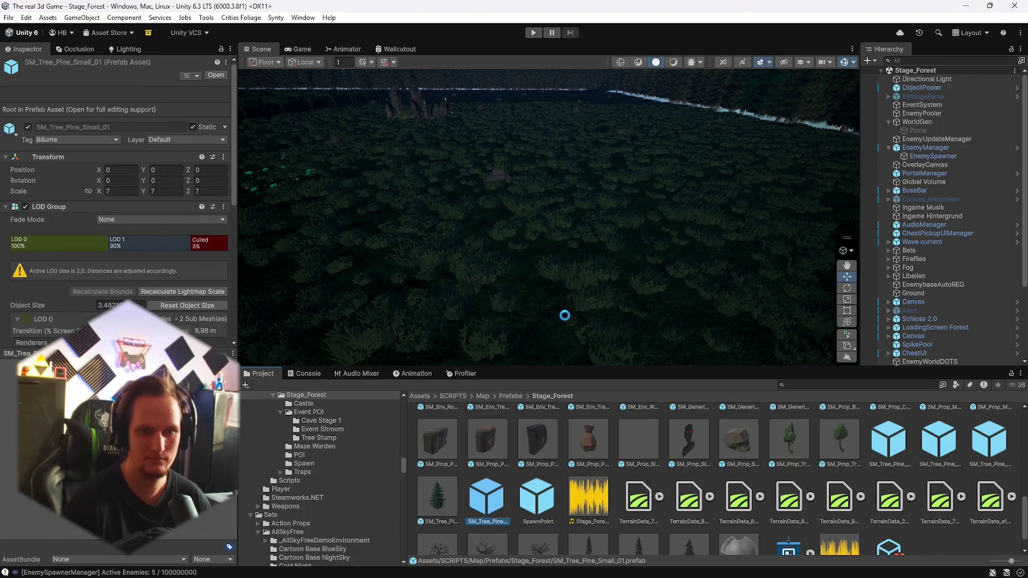
ctrl+click(939, 449)
ctrl+click(975, 451)
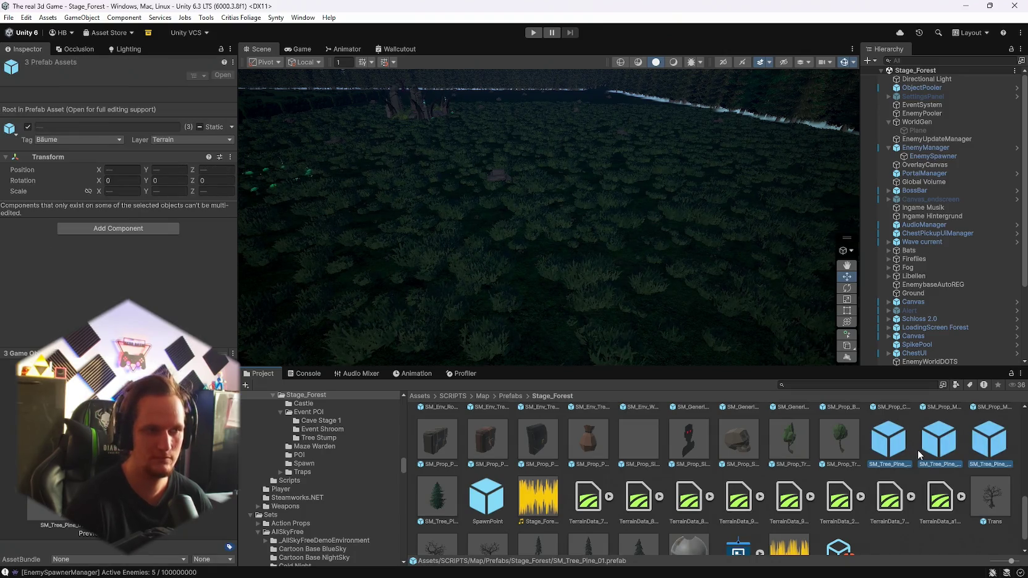
key(Delete)
click(553, 324)
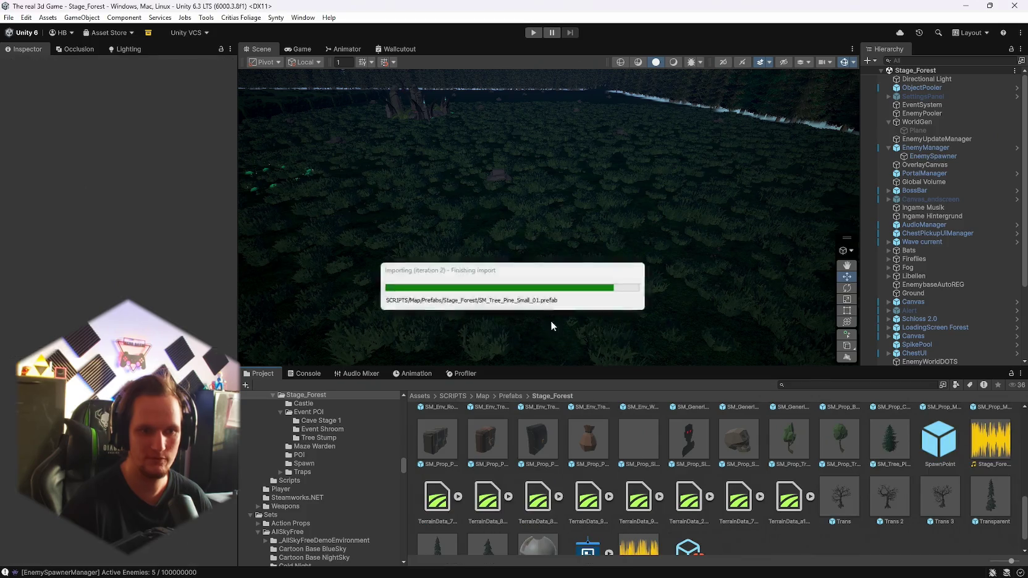
scroll(772, 485, up, 2)
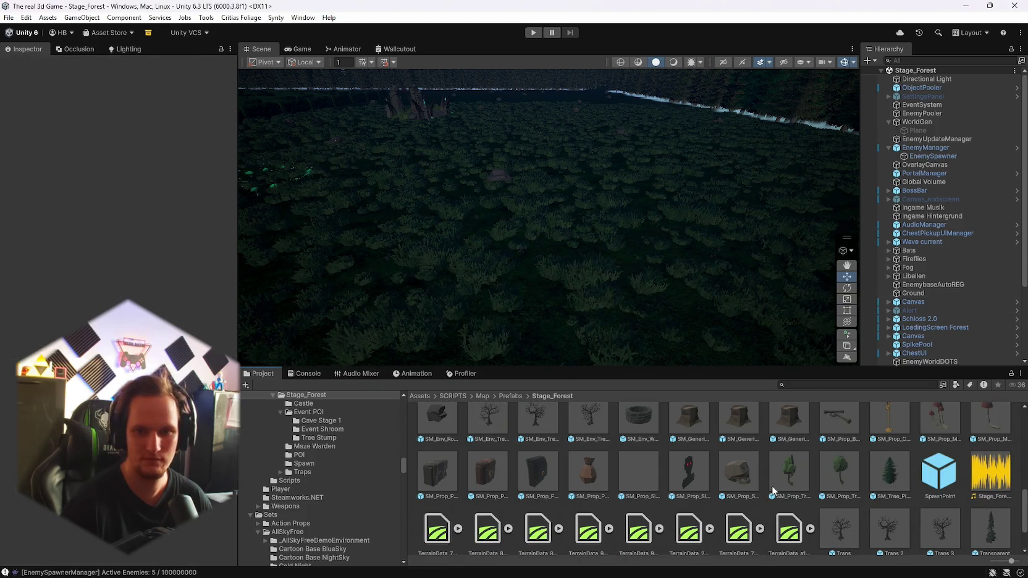
scroll(930, 295, down, 3)
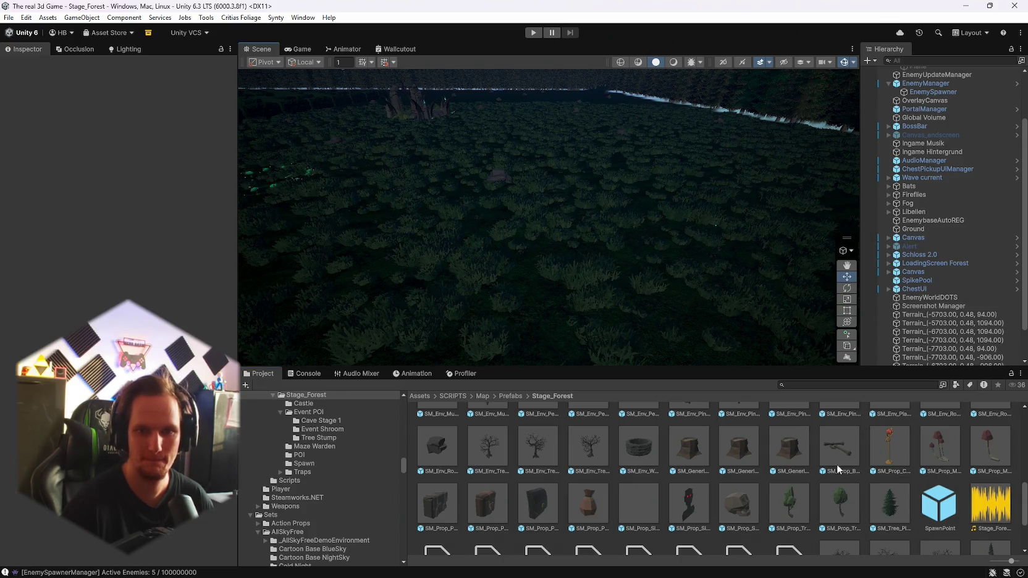
Step: Select the Ground terrain and undo the freshly painted pine trees
click(822, 352)
mouse_move(608, 176)
mouse_down()
mouse_move(608, 165)
mouse_move(533, 159)
mouse_move(614, 162)
mouse_move(582, 199)
mouse_up()
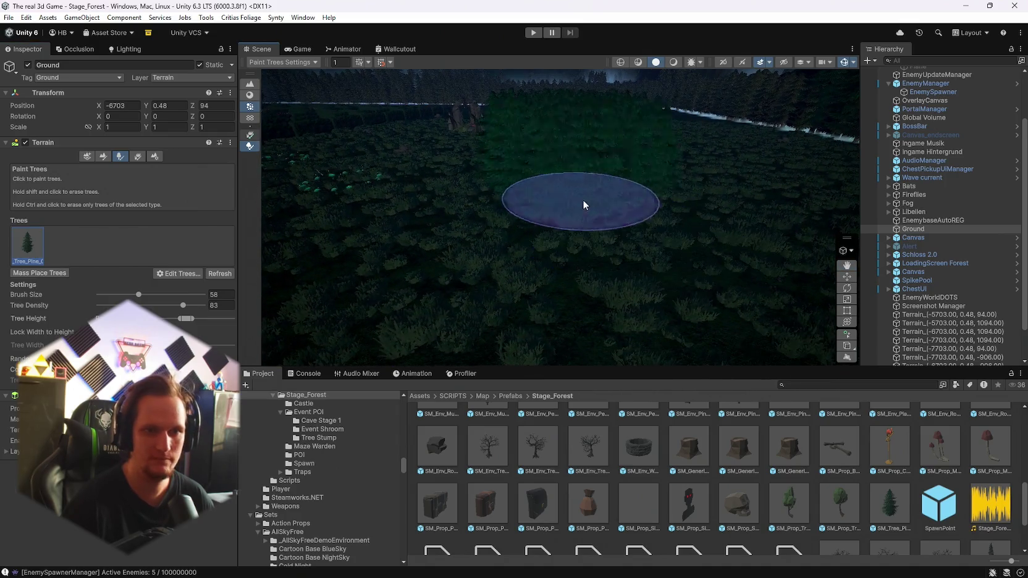
right_click(642, 266)
key(Escape)
key(ctrl+z)
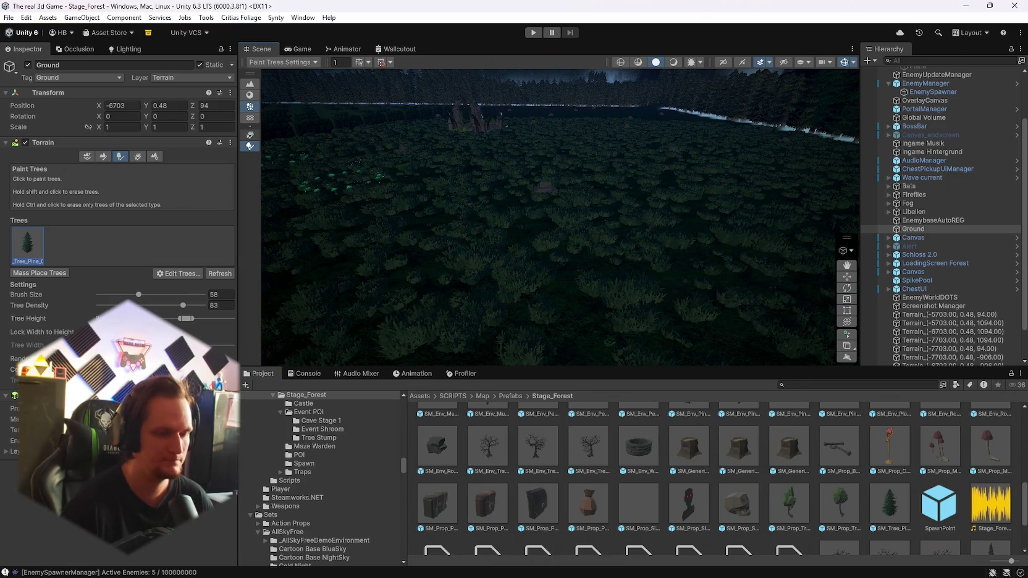
Step: Select WorldGen and look at its Map Generator component options
scroll(916, 136, up, 3)
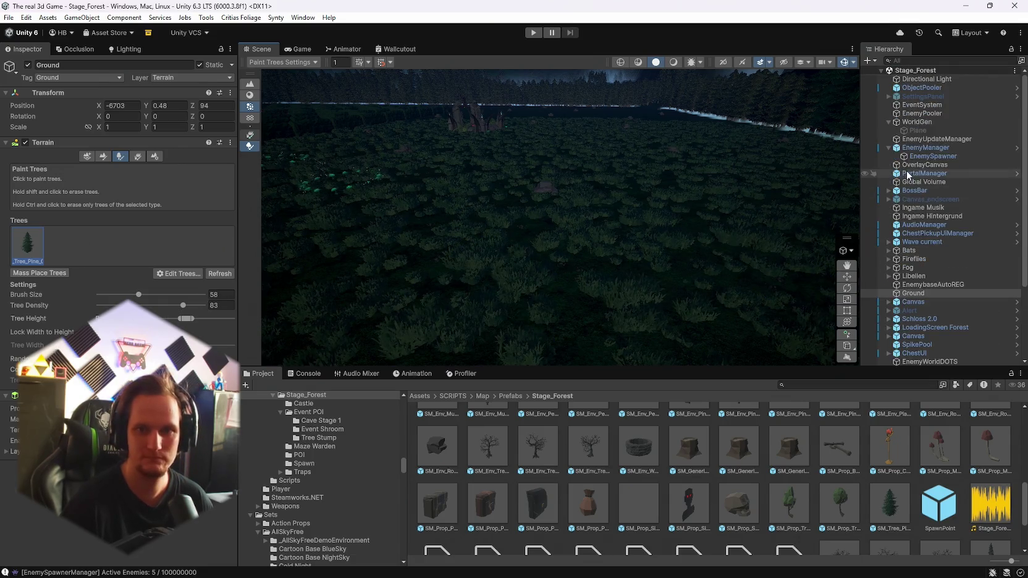
click(916, 122)
click(224, 142)
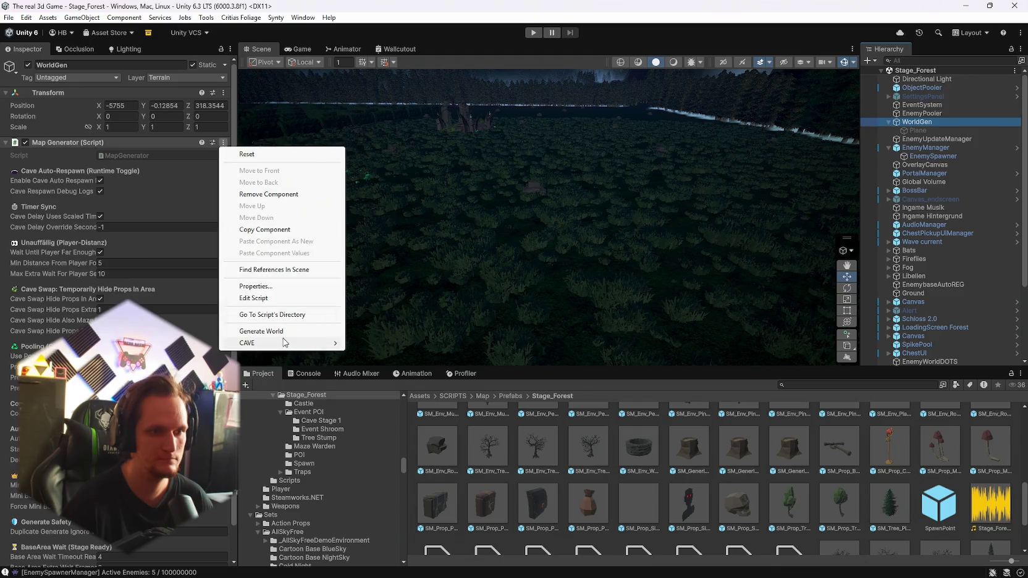
click(177, 168)
mouse_move(613, 196)
mouse_down()
mouse_move(374, 180)
mouse_move(367, 170)
mouse_move(388, 176)
mouse_move(73, 168)
mouse_move(223, 159)
mouse_move(619, 259)
mouse_up()
Step: Select SM_Tree_Pine_02 1, paint test pines on the Ground terrain, and undo them
click(897, 490)
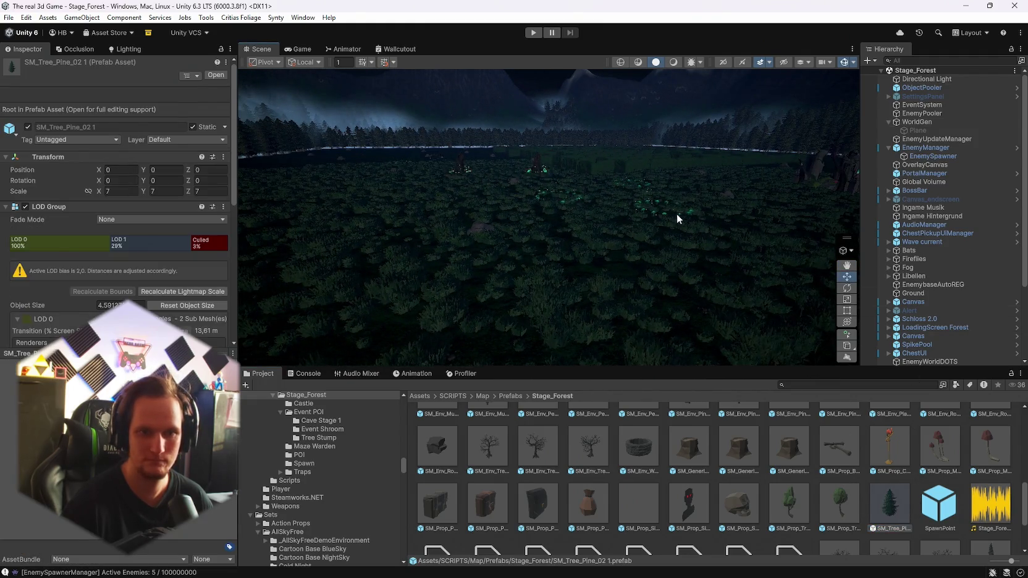
click(677, 214)
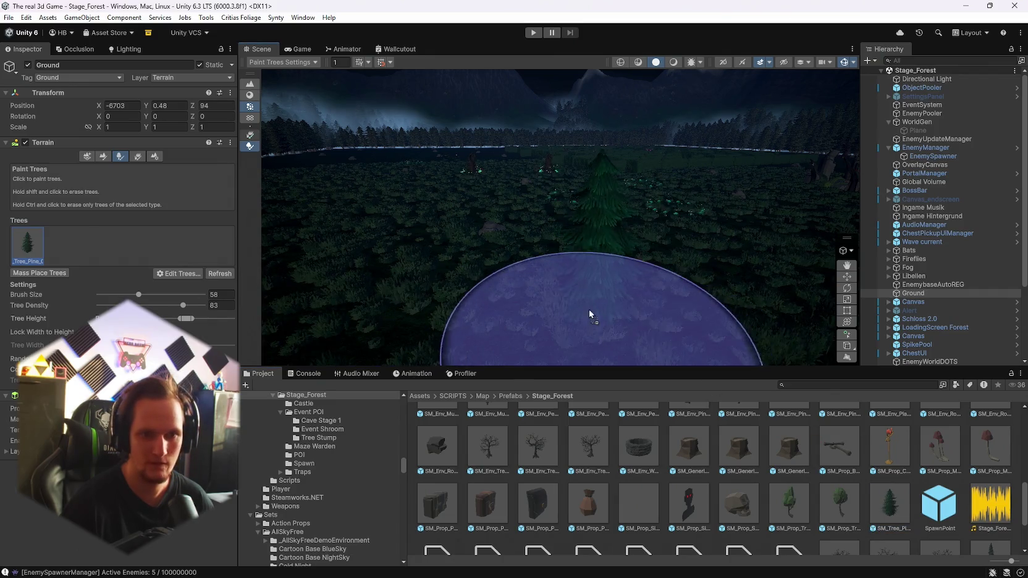
mouse_move(616, 288)
mouse_down()
mouse_move(670, 319)
mouse_move(579, 303)
mouse_up()
key(ctrl+z)
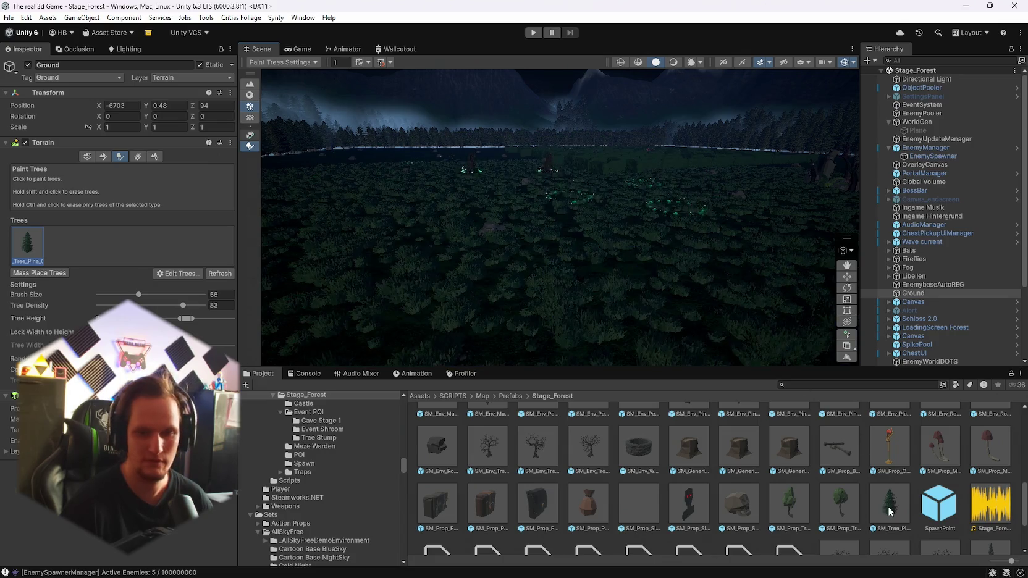
Step: Inspect the pine prefab's LOD Group and Capsule Collider, then reselect WorldGen's Map Generator
click(889, 507)
scroll(112, 287, down, 4)
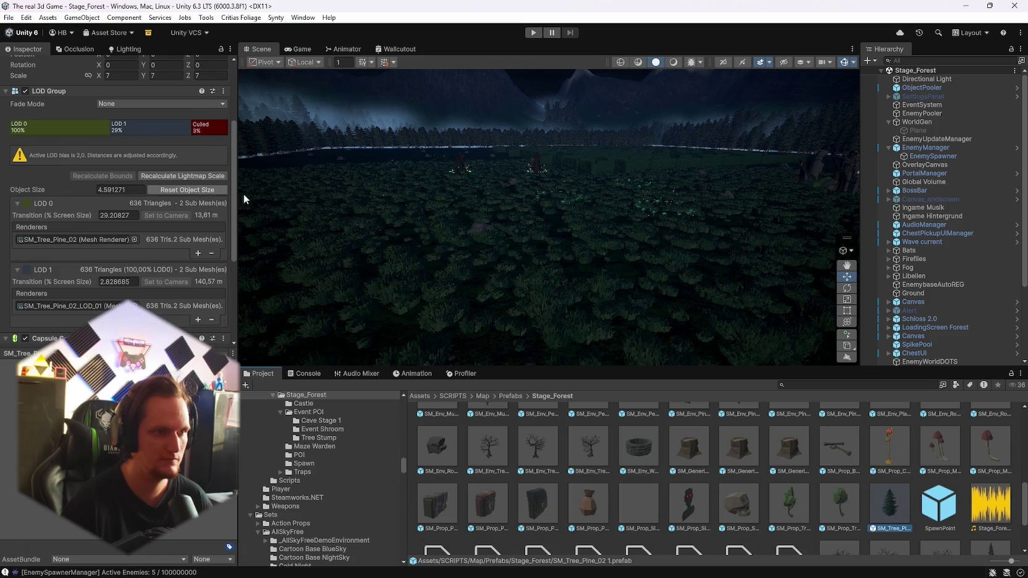
scroll(430, 223, up, 5)
scroll(132, 263, down, 5)
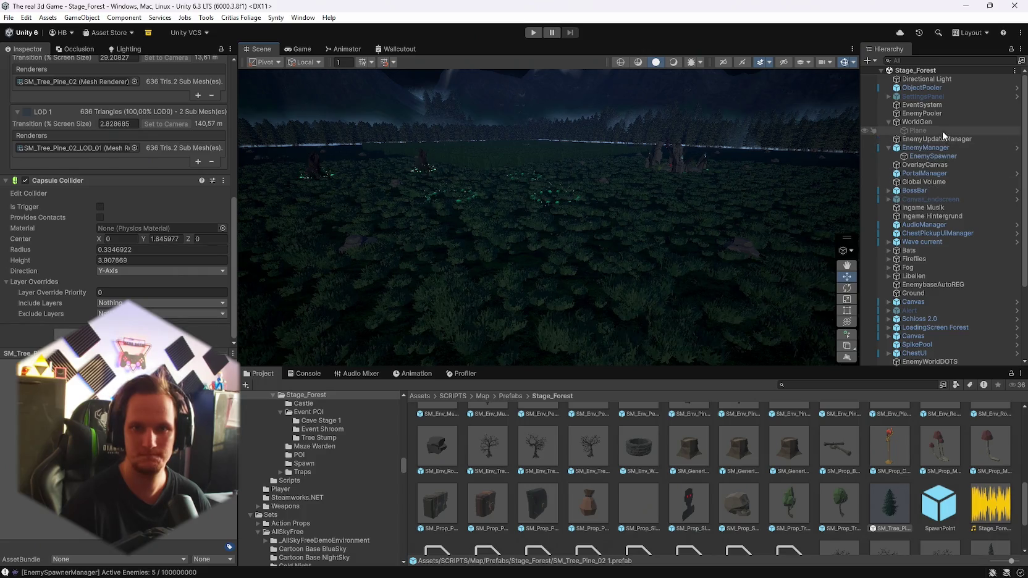
click(917, 122)
click(223, 108)
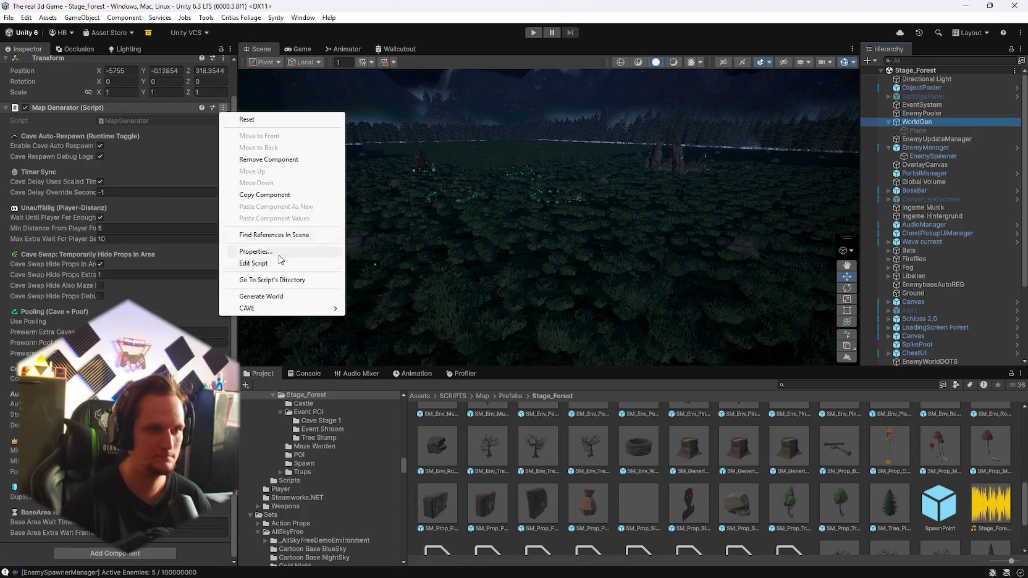
Step: Regenerate the Stage_Forest world and bring up the 'spawn'-filtered Console log
click(253, 276)
mouse_move(598, 215)
mouse_down()
mouse_move(623, 218)
mouse_move(417, 217)
mouse_up()
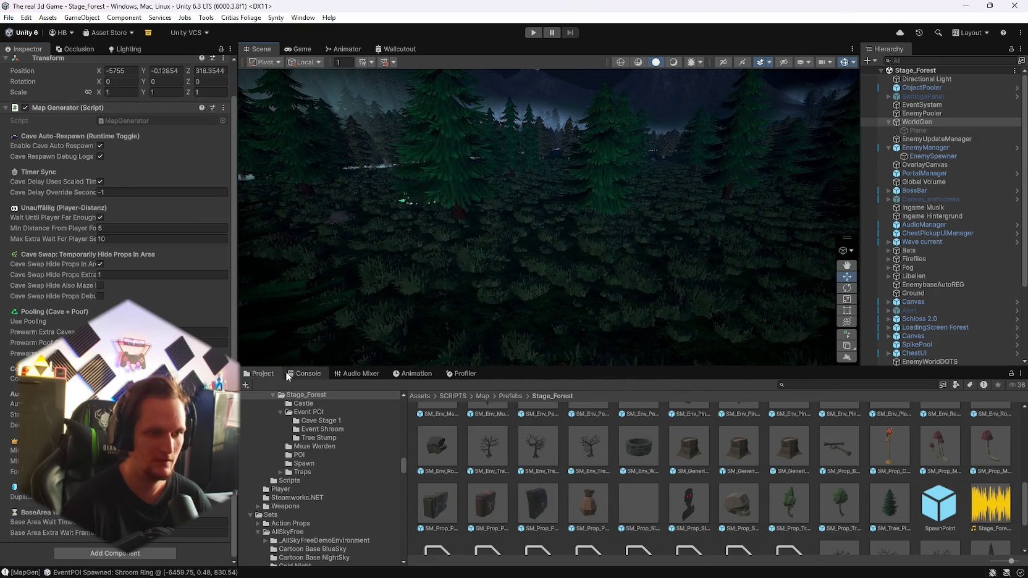
click(296, 374)
Step: Scroll through the spawn logs, inspecting the SpawnPoint entry and a BoxCollider warning
scroll(458, 487, up, 10)
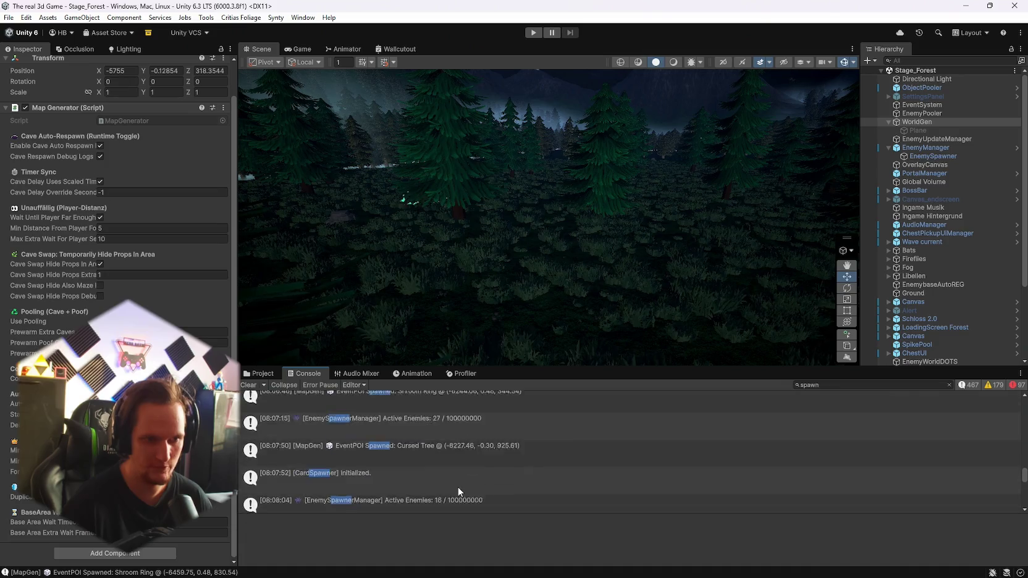
scroll(457, 487, up, 10)
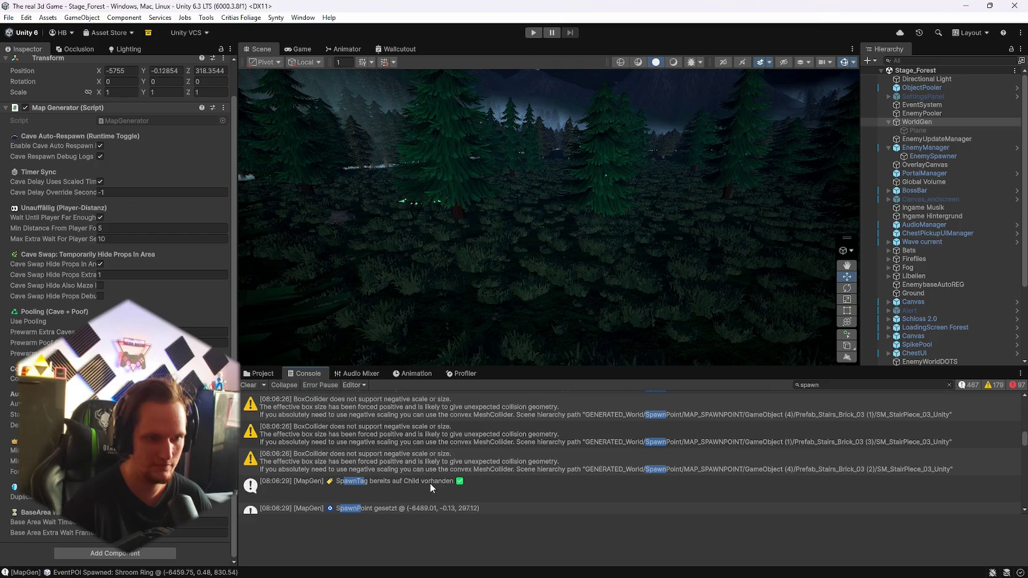
scroll(430, 482, down, 2)
click(425, 464)
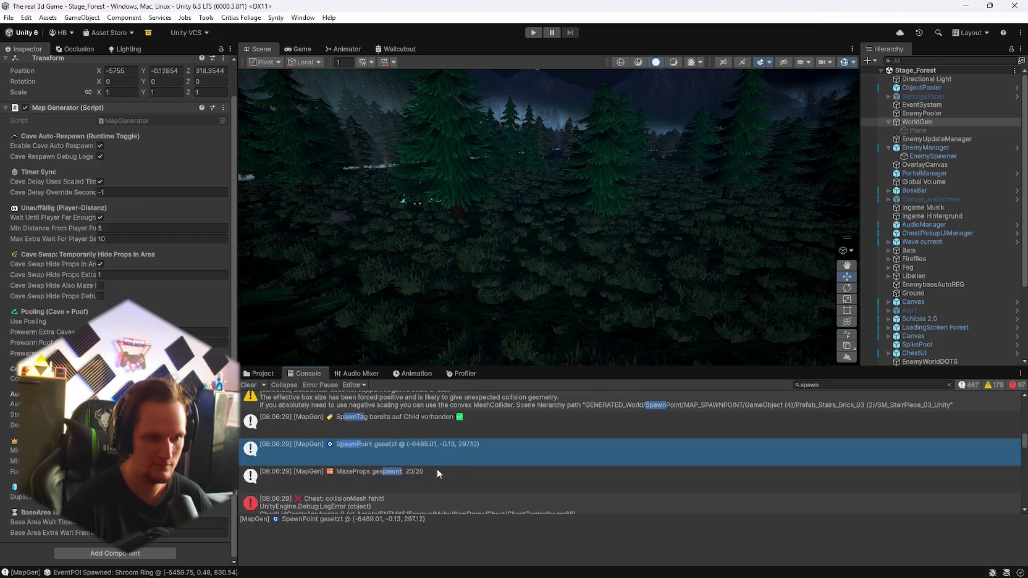
scroll(436, 470, up, 1)
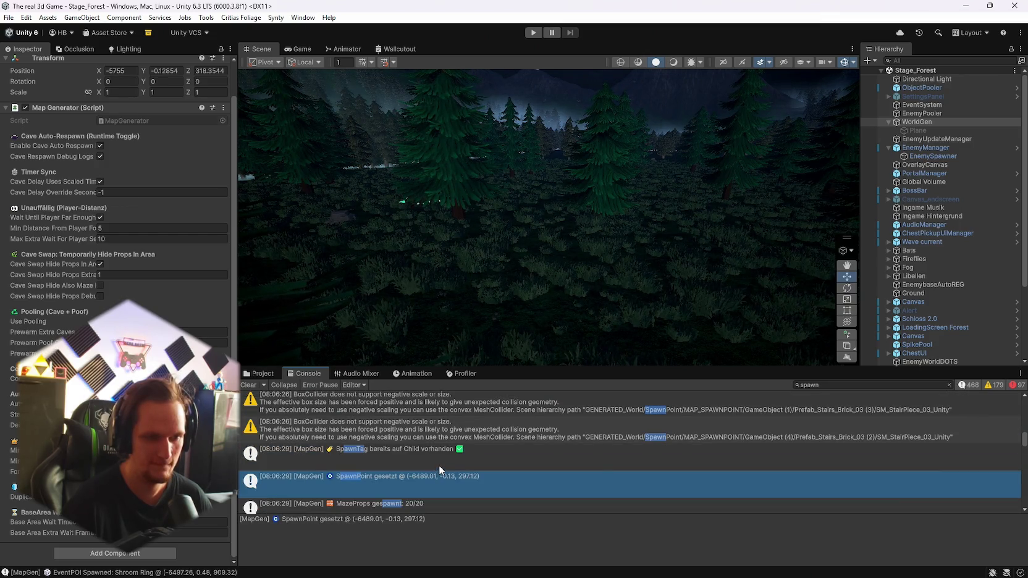
scroll(439, 466, up, 4)
scroll(440, 464, up, 2)
click(414, 470)
Step: Scroll through the remaining spawn entries, then clear all Console messages
scroll(427, 470, up, 1)
scroll(431, 469, down, 2)
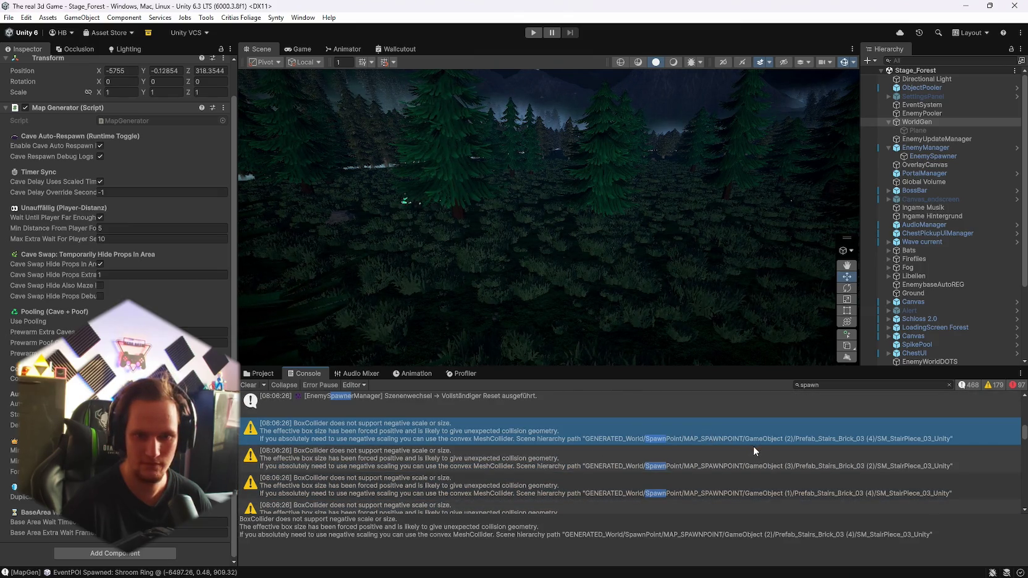
scroll(510, 464, up, 3)
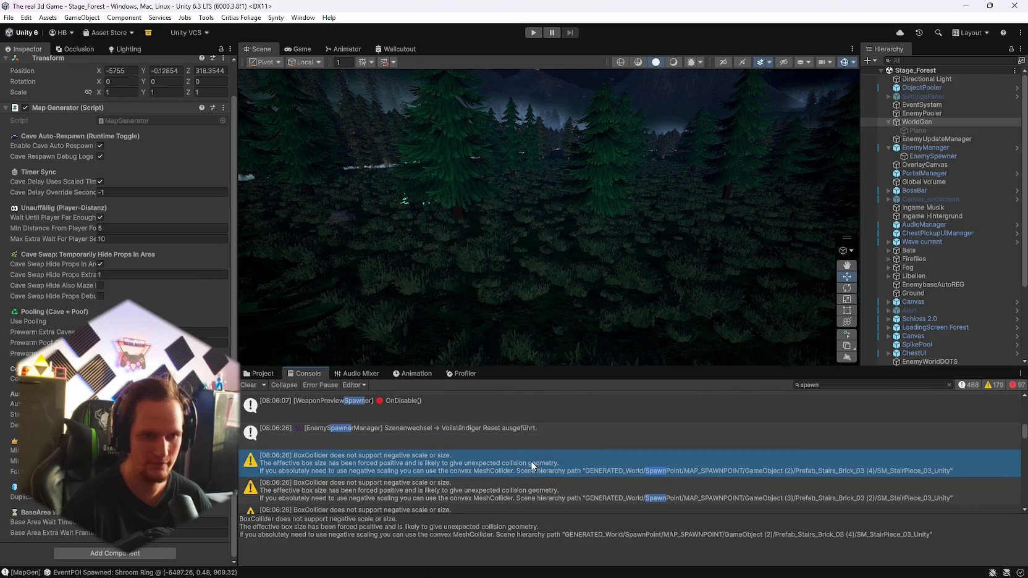
scroll(508, 466, up, 5)
scroll(505, 471, up, 2)
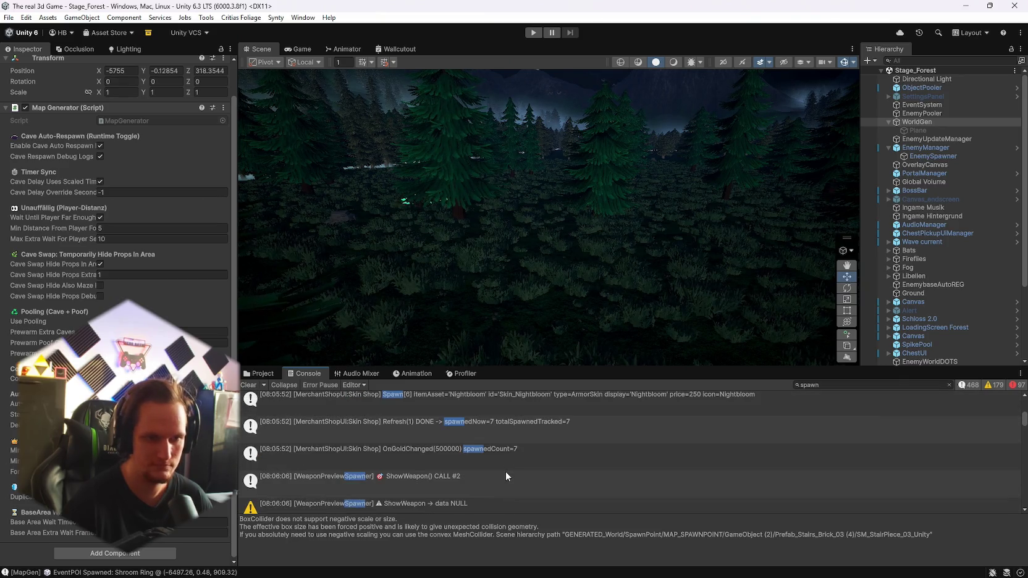
scroll(511, 470, up, 5)
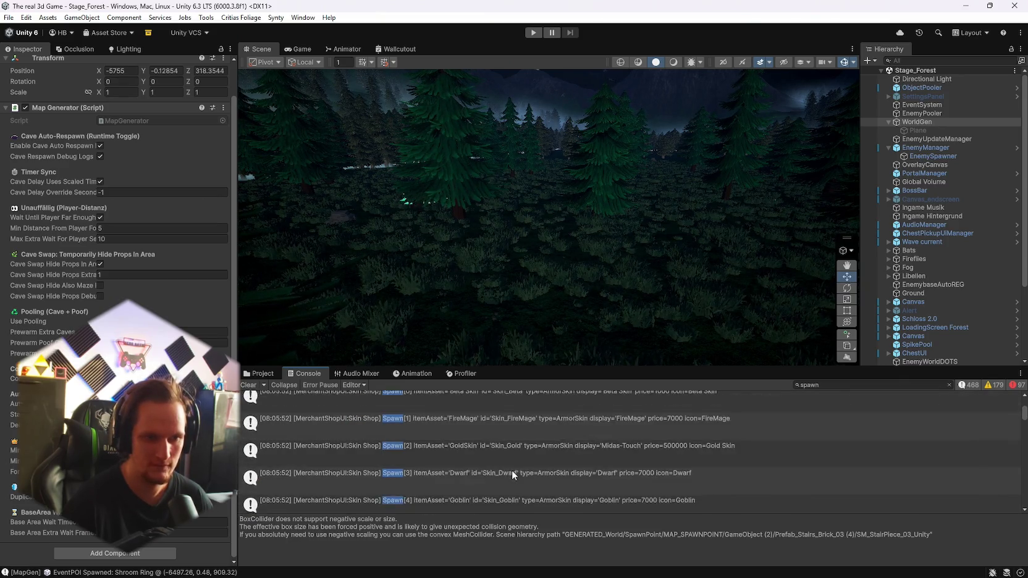
click(250, 385)
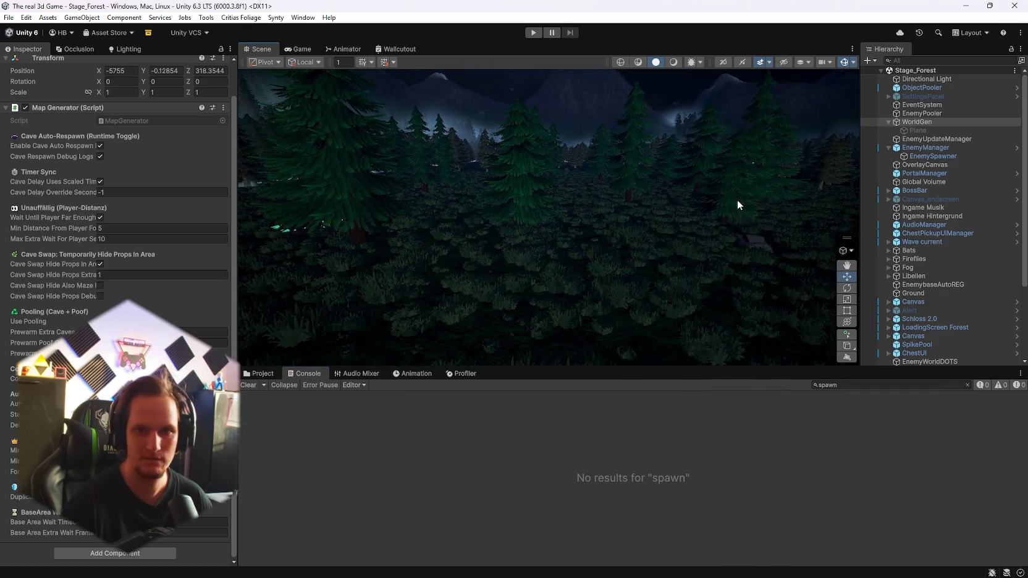
Step: Regenerate the world and scan the new Cursed Tree and Shroom Ring spawn entries
click(223, 108)
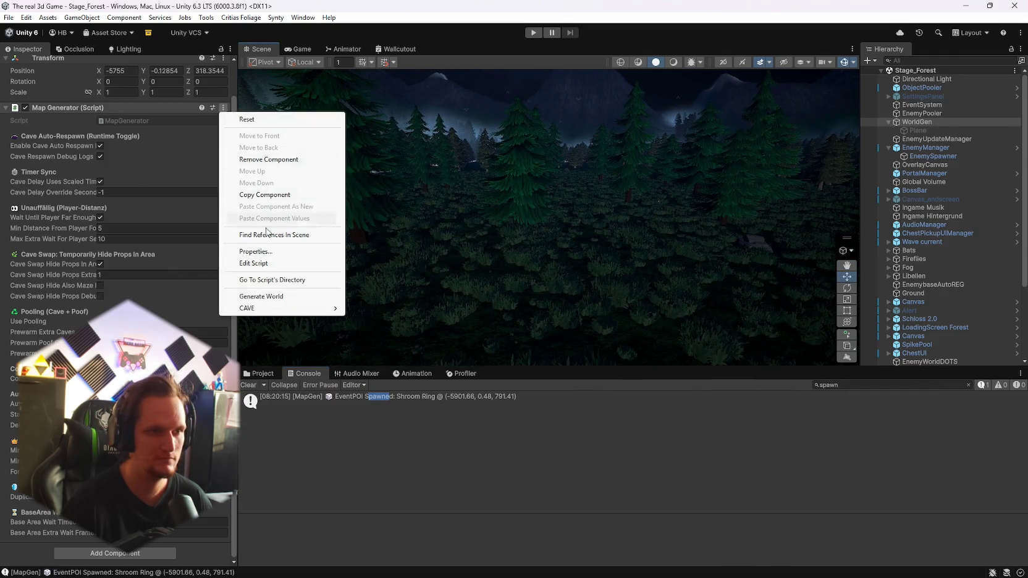
click(257, 296)
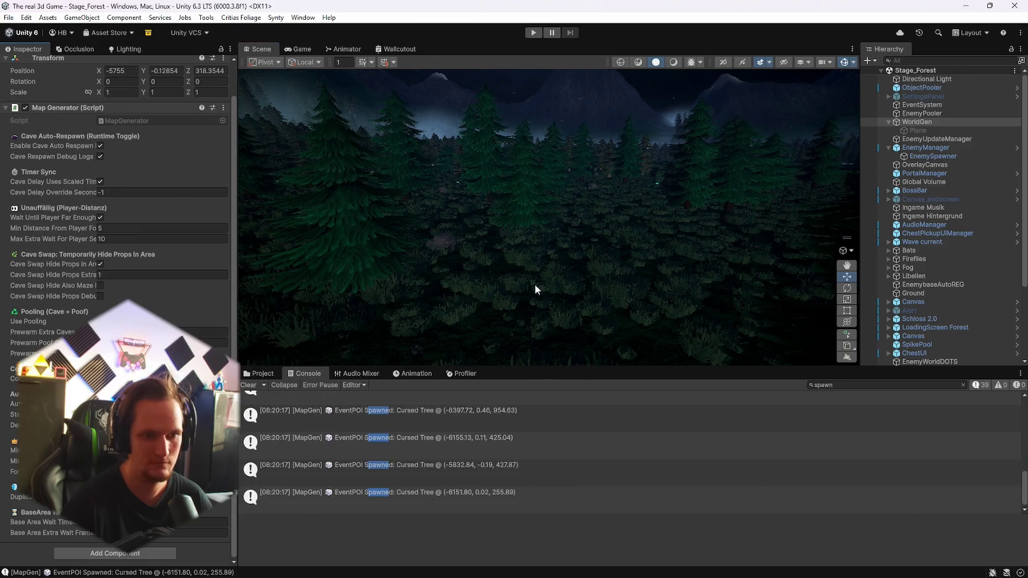
scroll(488, 487, up, 5)
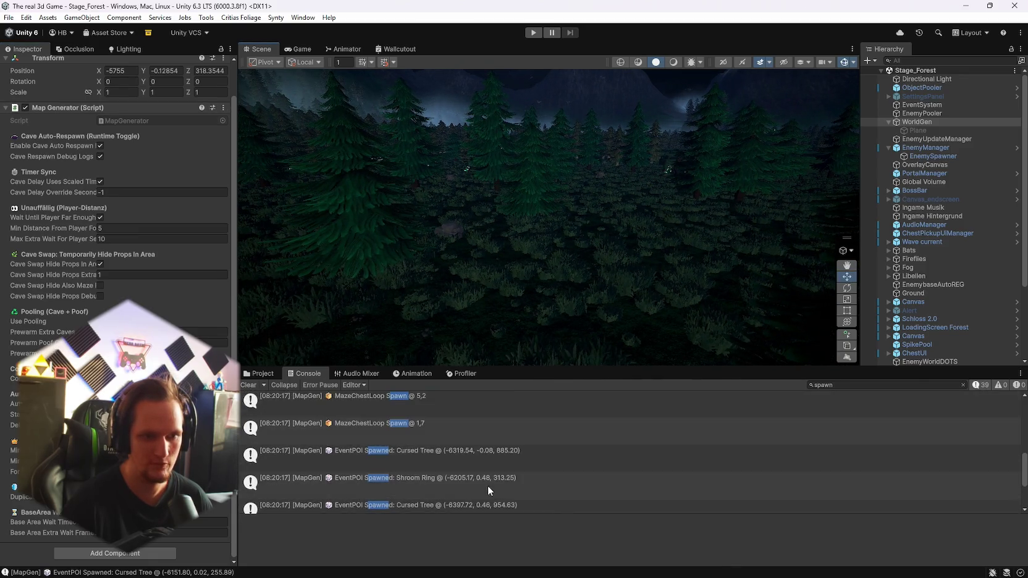
scroll(492, 486, down, 2)
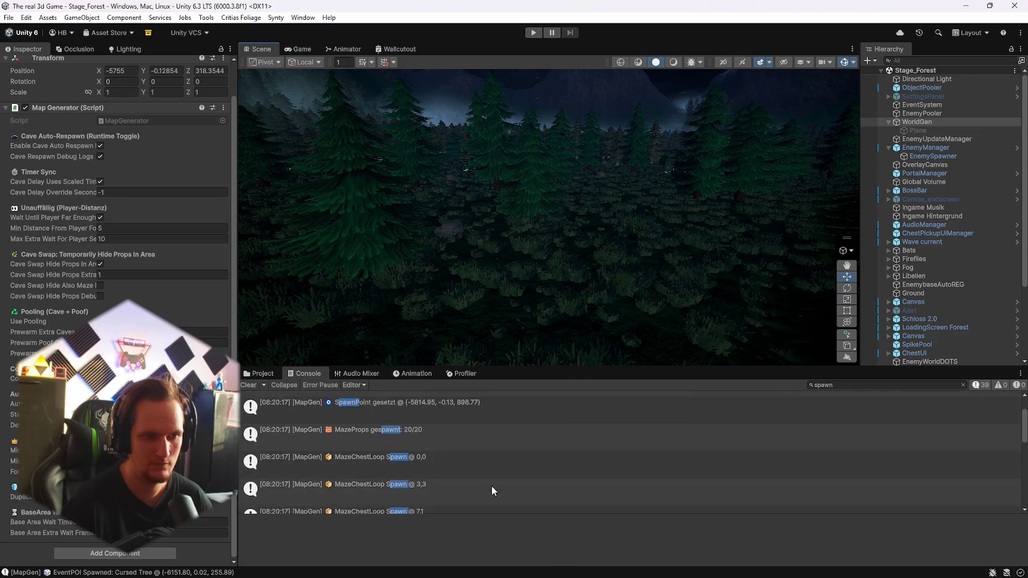
scroll(492, 474, up, 2)
scroll(492, 474, down, 3)
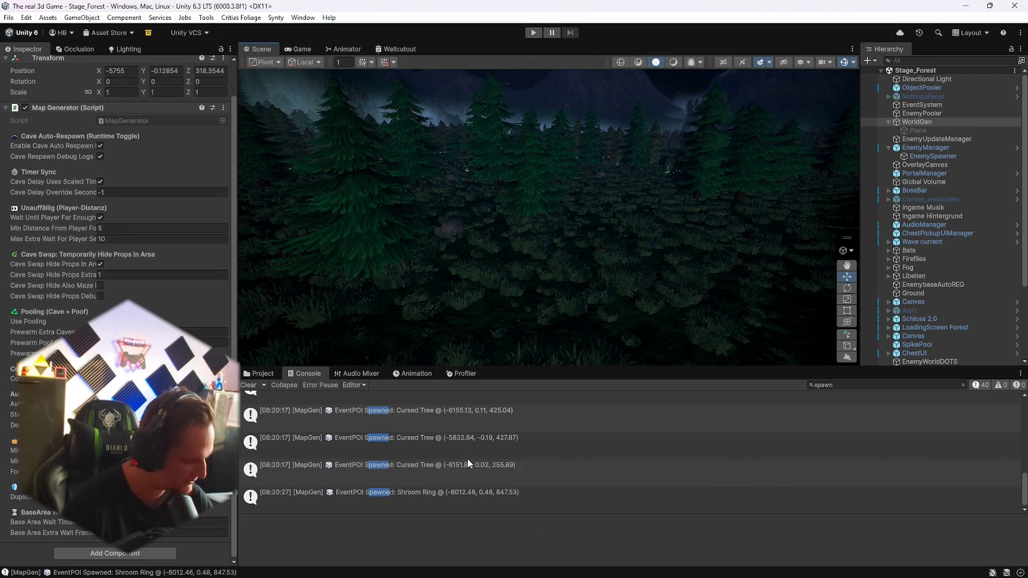
mouse_move(616, 261)
mouse_down()
mouse_move(650, 211)
mouse_move(542, 172)
mouse_move(565, 179)
mouse_move(718, 156)
mouse_move(807, 193)
mouse_move(862, 196)
mouse_move(812, 181)
mouse_move(735, 103)
mouse_up()
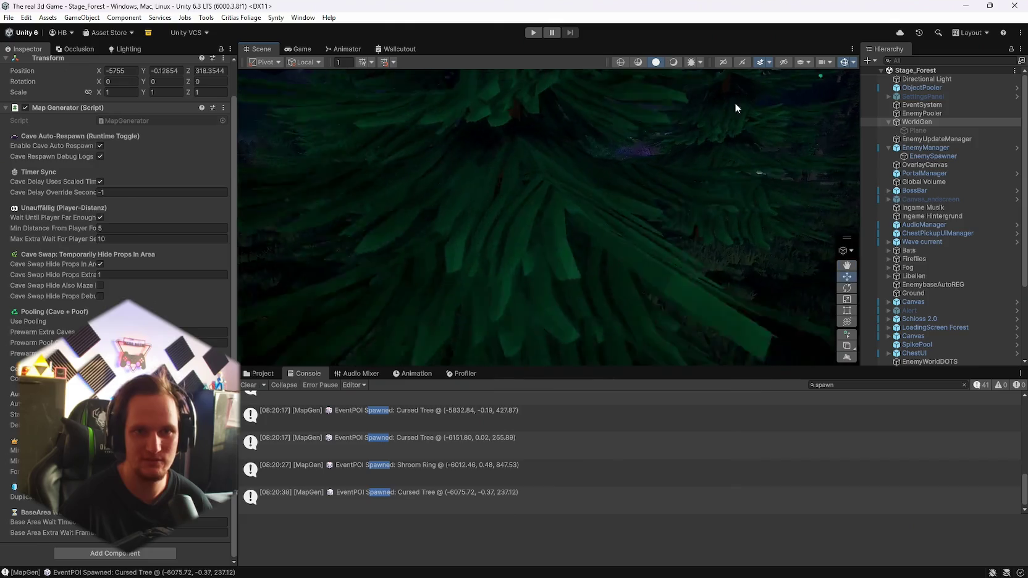
Step: Fly through the forest toward the sky in an alternate draw mode, then return to Shaded
click(673, 62)
mouse_move(567, 157)
mouse_down()
mouse_move(542, 157)
mouse_move(589, 187)
mouse_move(608, 175)
mouse_move(812, 163)
mouse_move(852, 187)
mouse_move(807, 183)
mouse_move(819, 222)
mouse_move(993, 199)
mouse_move(37, 214)
mouse_move(148, 220)
mouse_move(360, 206)
mouse_move(408, 193)
mouse_move(413, 181)
mouse_move(394, 181)
mouse_up()
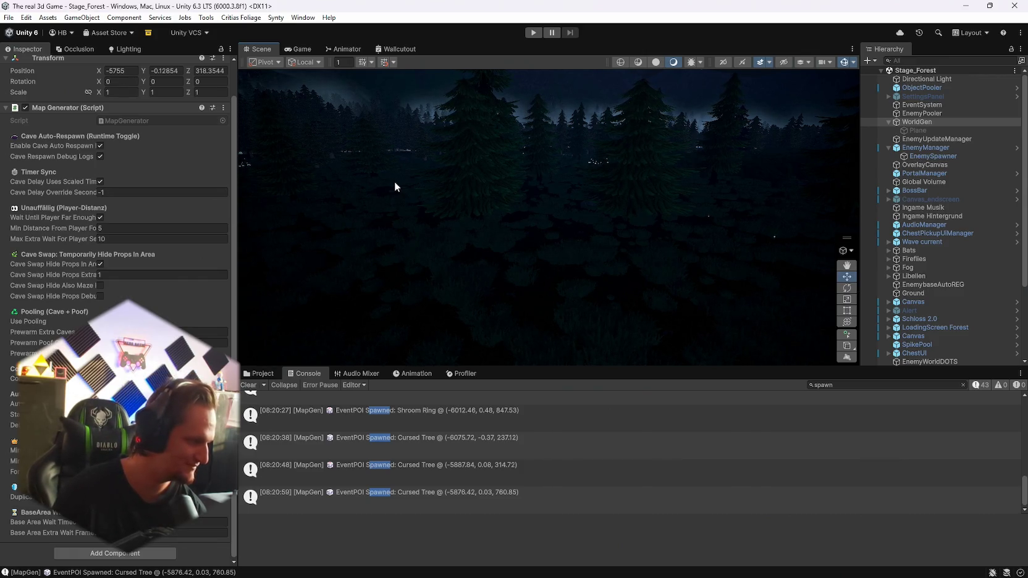
mouse_move(478, 213)
mouse_down()
mouse_move(552, 221)
mouse_move(553, 193)
mouse_move(618, 278)
mouse_up()
click(655, 62)
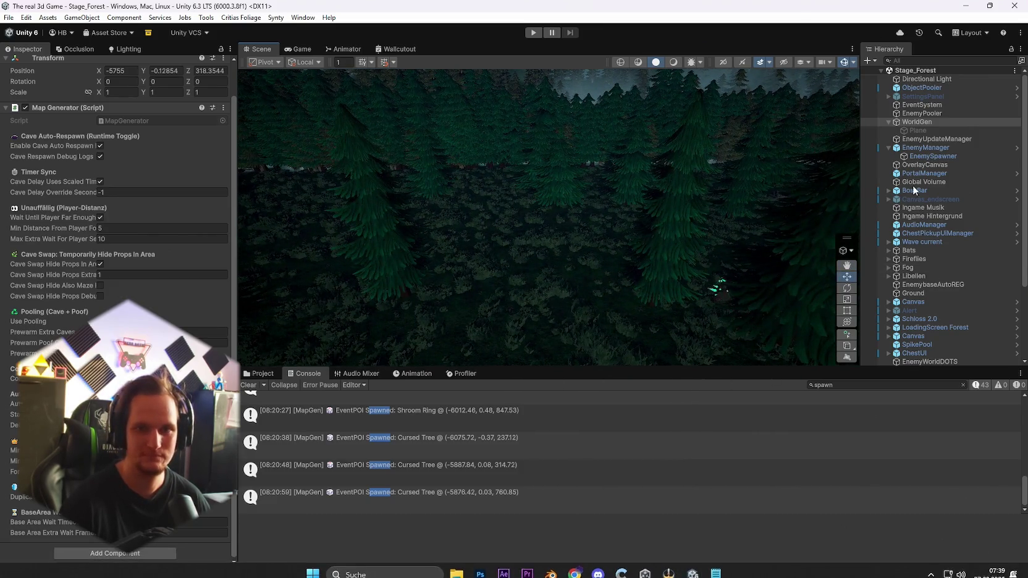
click(223, 108)
Step: Review the Cursed Tree and Shroom Ring spawn logs, then browse Assets/SCRIPTS/Map/Prefabs/Stage_Forest
click(272, 264)
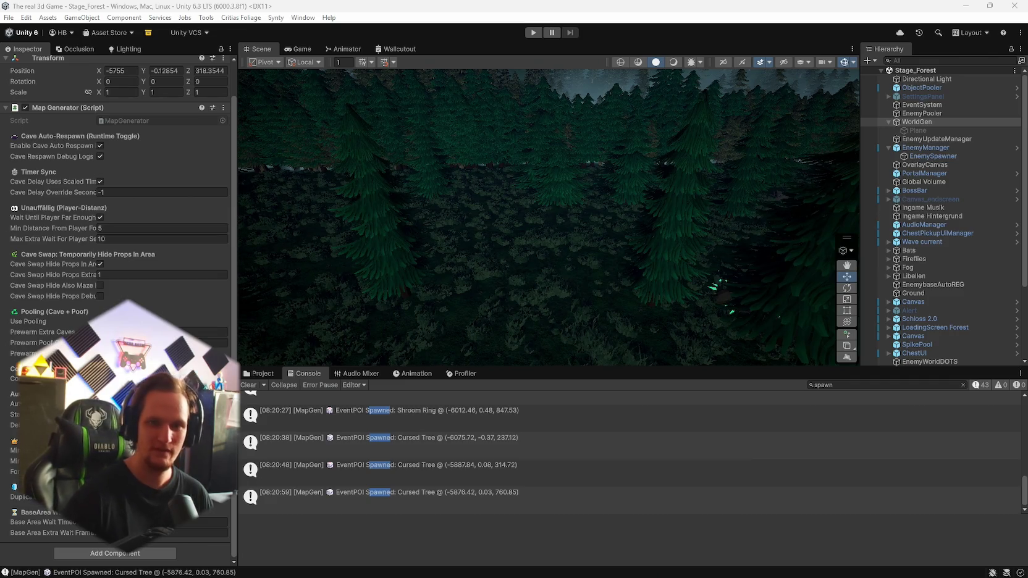
click(258, 373)
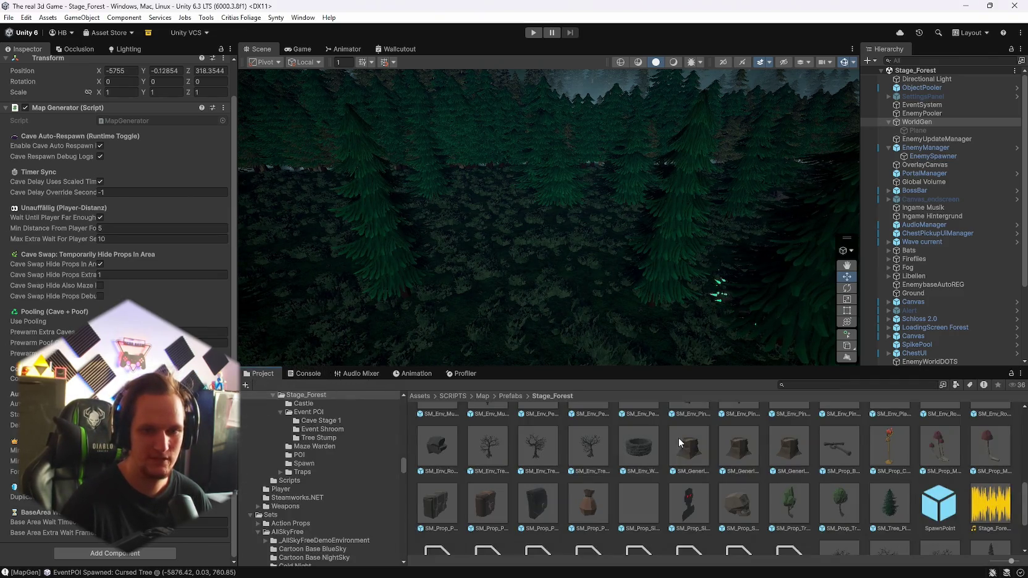
Step: Inspect the Real Tree prefab's renderer and materials, then list recently opened scenes
scroll(59, 316, down, 5)
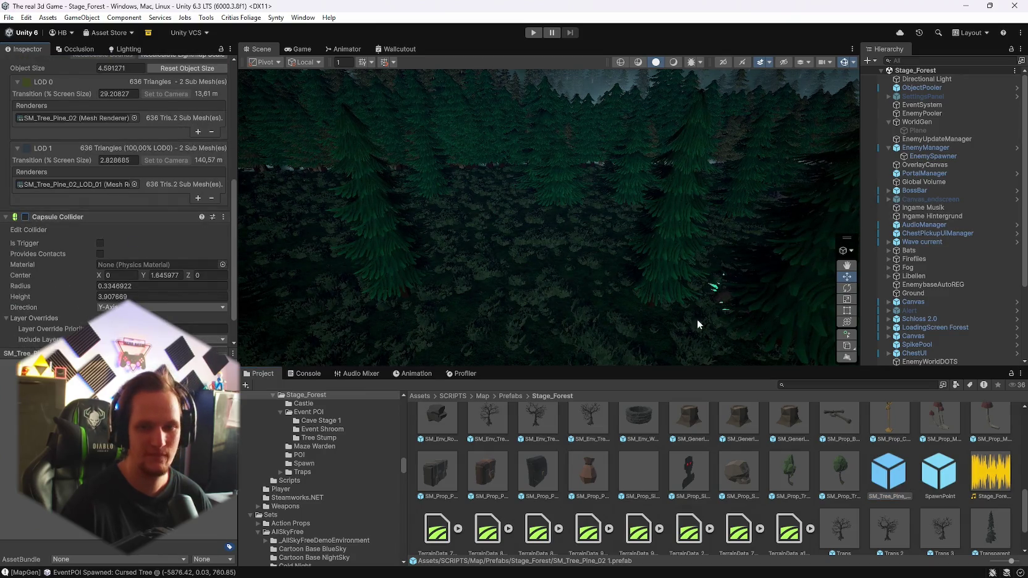
scroll(702, 485, up, 3)
scroll(702, 483, up, 6)
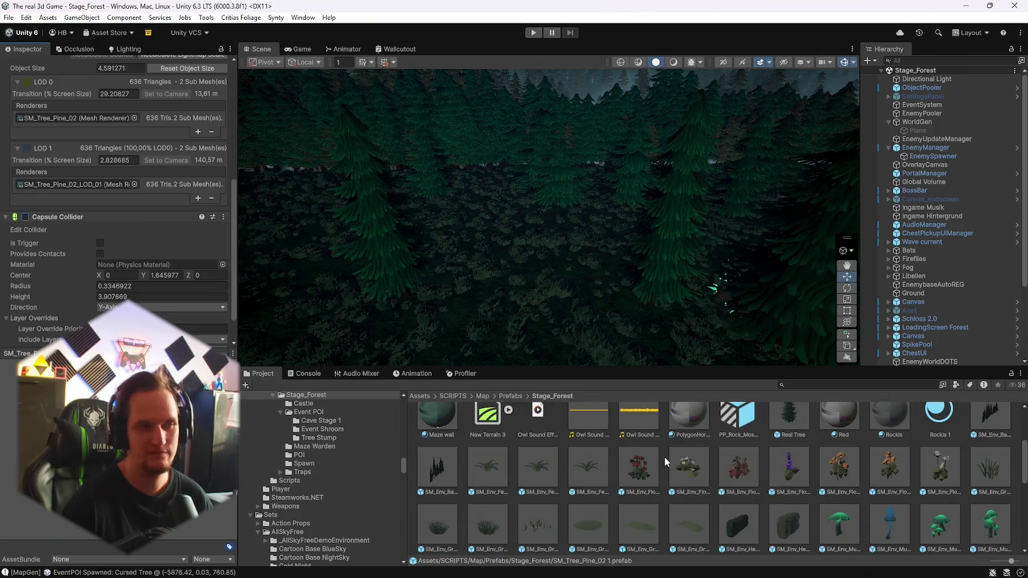
click(789, 475)
scroll(112, 264, up, 5)
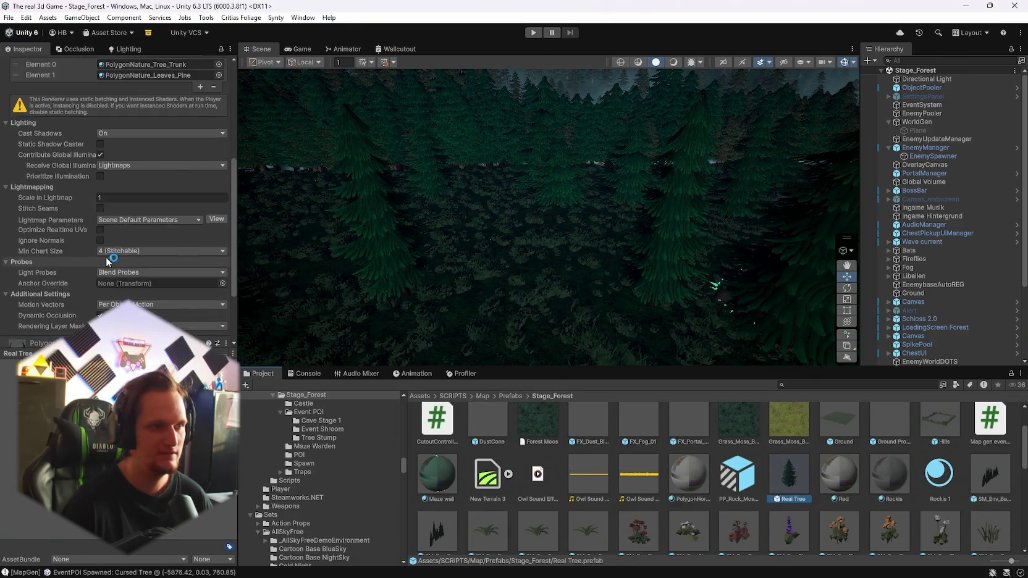
scroll(104, 256, down, 6)
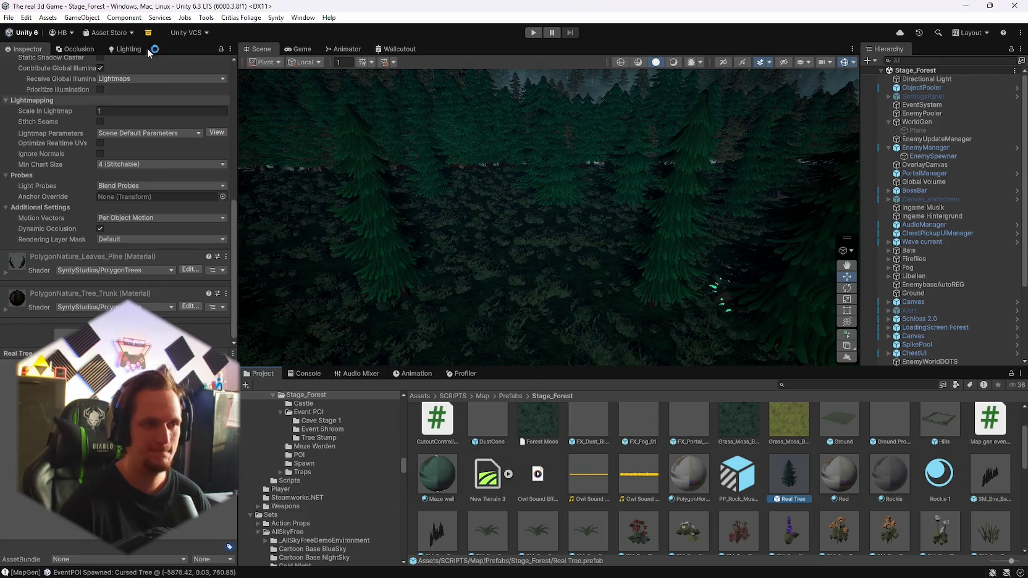
click(8, 18)
mouse_move(31, 55)
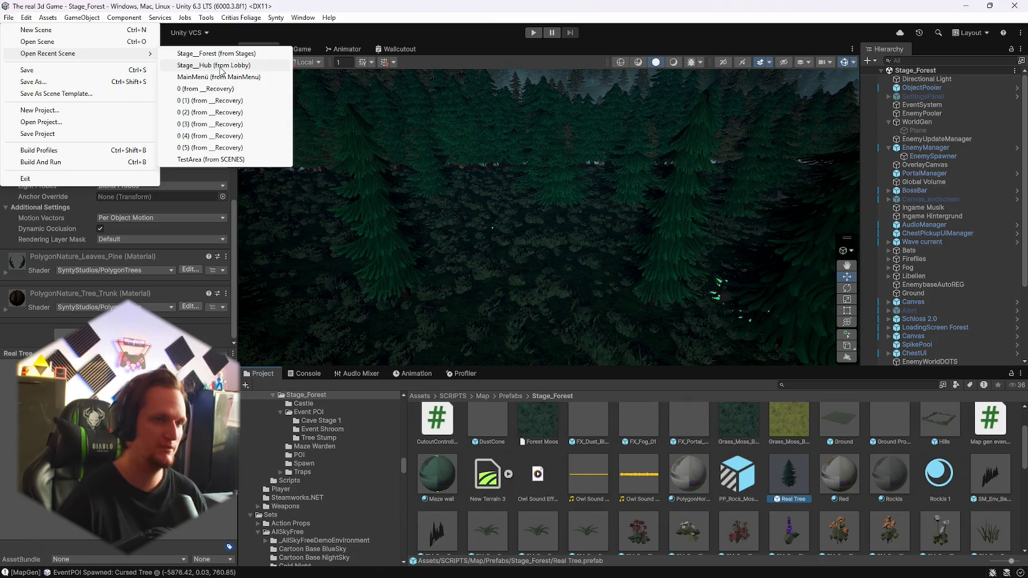
Step: Load the Stage_Hub scene from recent scenes and enter Play mode
click(221, 70)
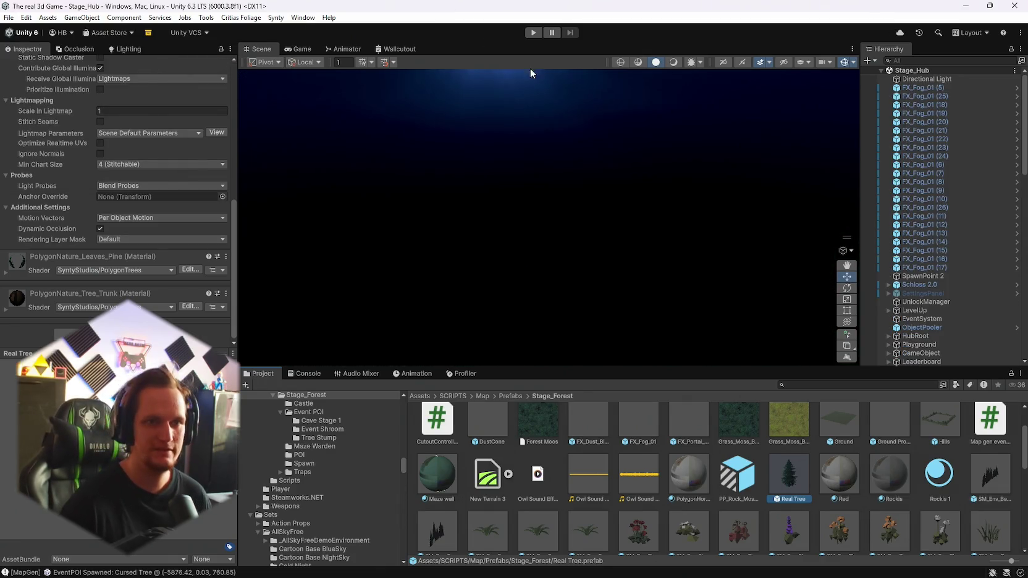
click(535, 32)
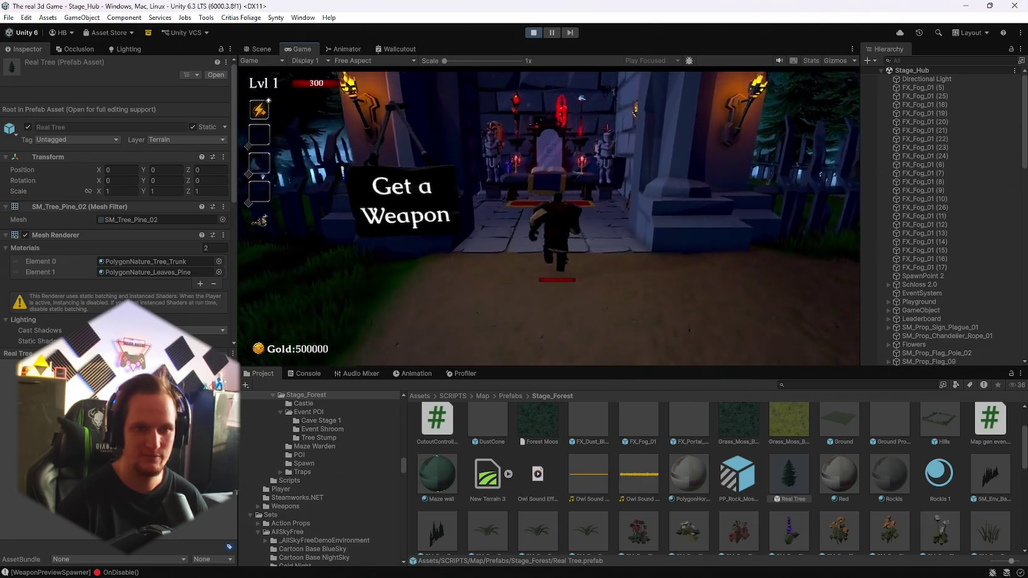
Step: Browse the weapon book, add Mjolnier as second weapon, close the book and pause
scroll(440, 186, down, 1)
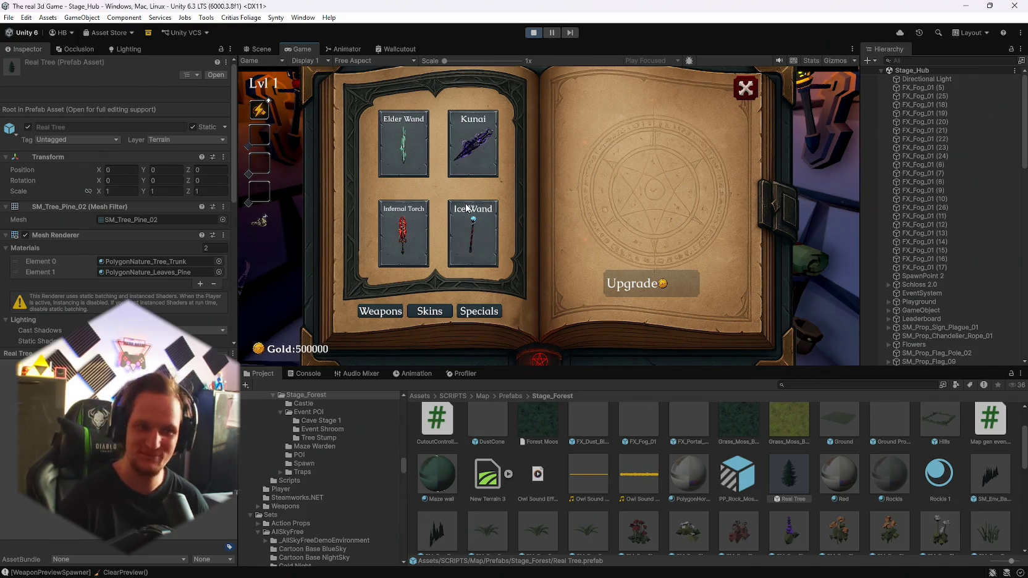
scroll(454, 210, up, 1)
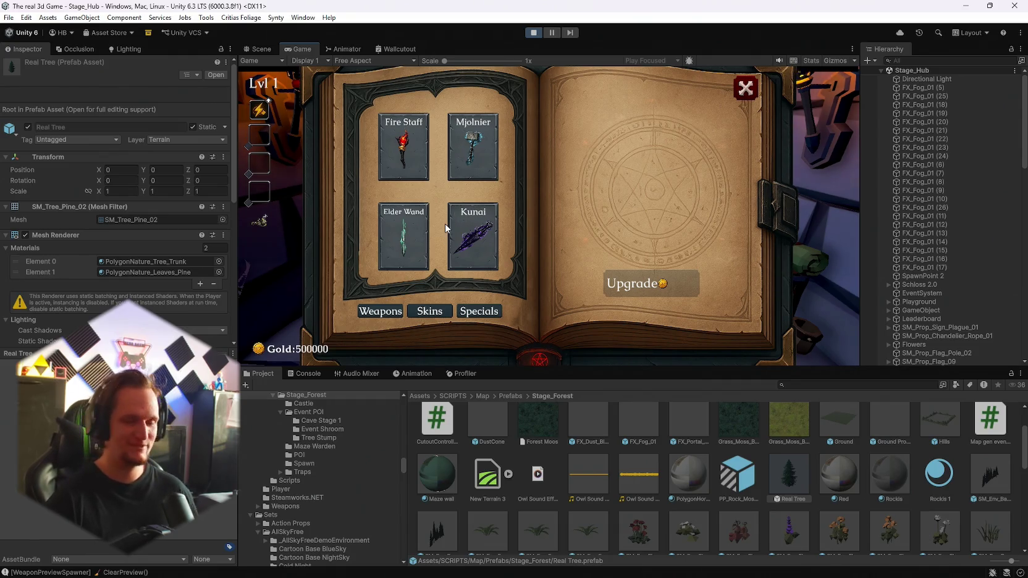
scroll(450, 218, down, 1)
scroll(452, 218, up, 1)
scroll(455, 220, down, 1)
scroll(455, 220, up, 1)
click(404, 149)
scroll(459, 238, down, 1)
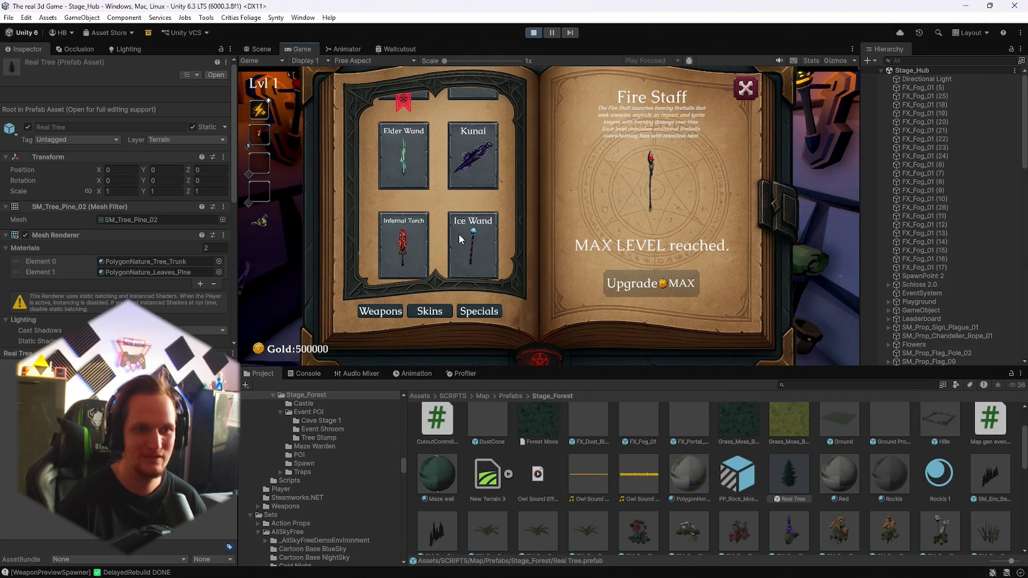
scroll(460, 239, up, 1)
click(472, 148)
click(745, 88)
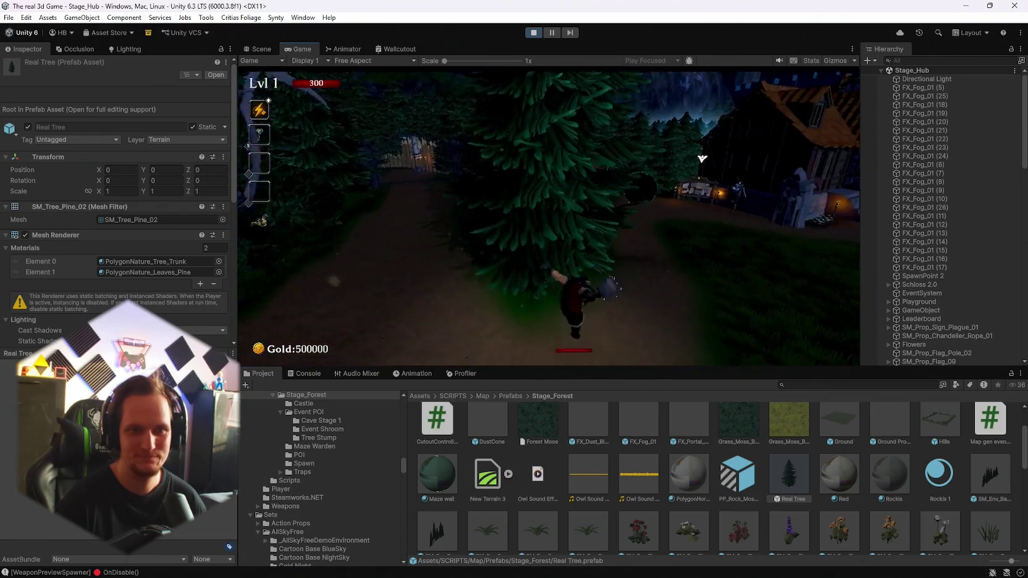
key(Escape)
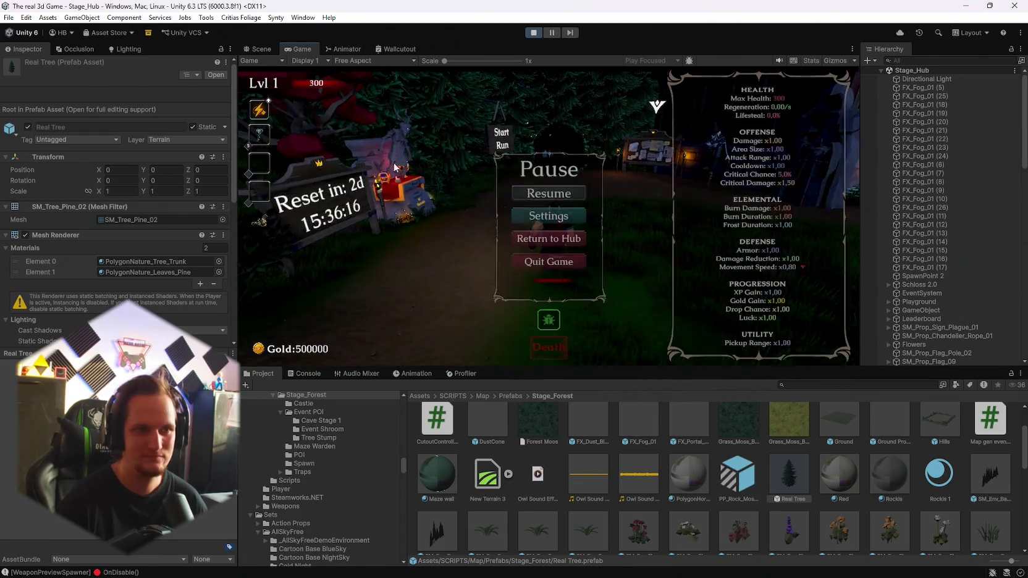
Step: Maximize the Game view, resume, and enter the Cursed Forest Start Run portal
double_click(287, 47)
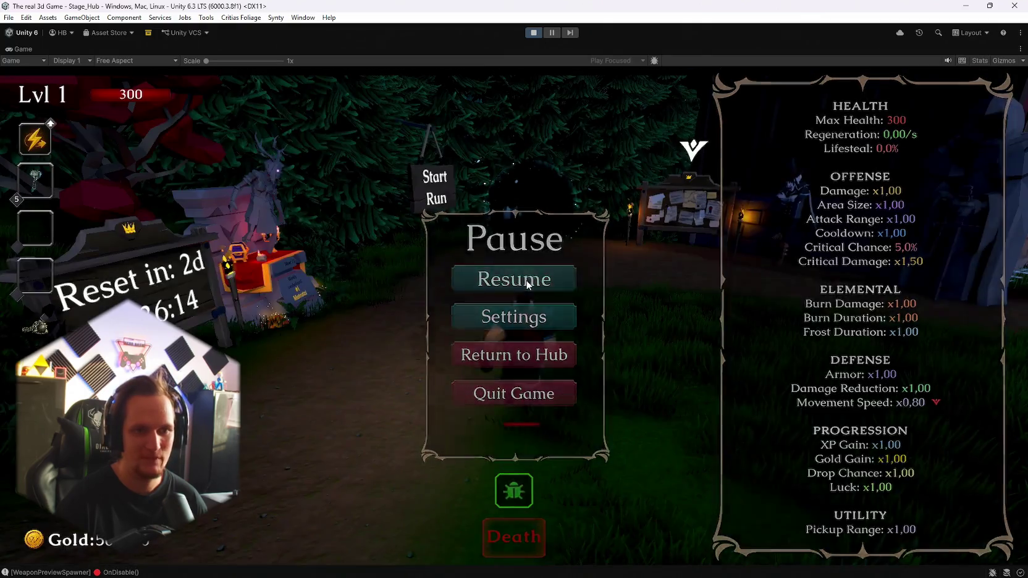
click(527, 284)
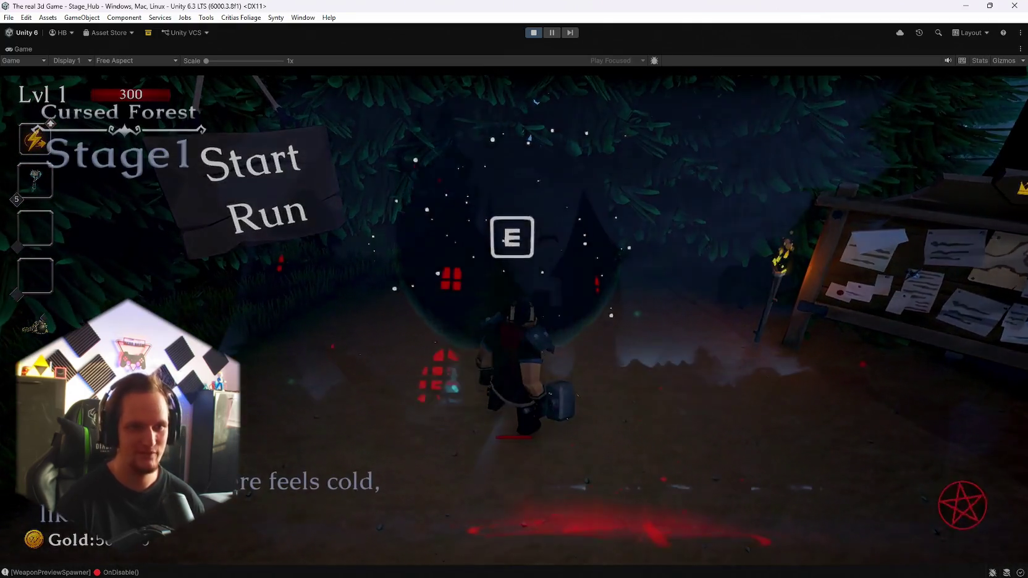
key(e)
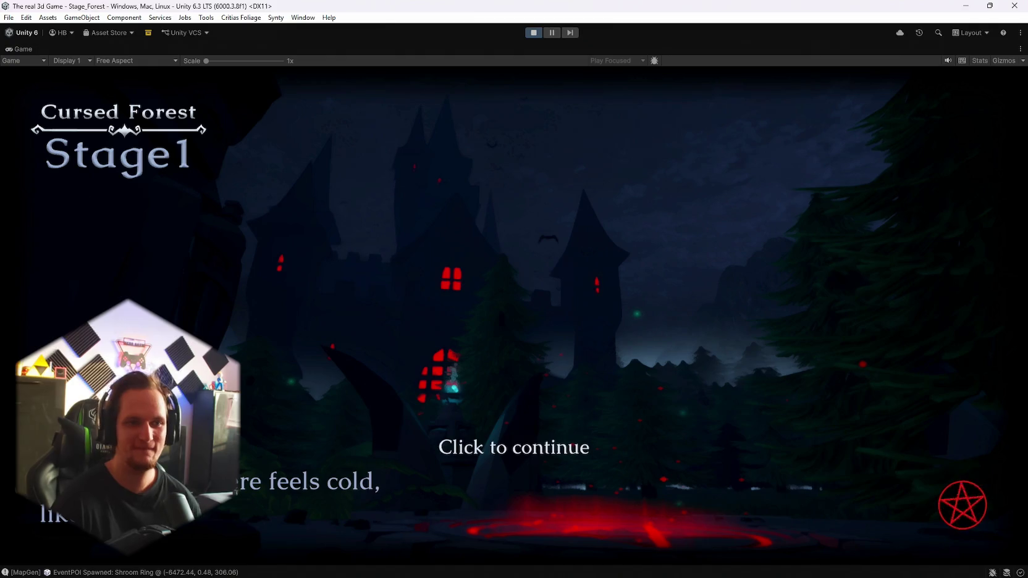
Step: Run through the grass fighting tree monsters and a wolf in the opening waves
key(w)
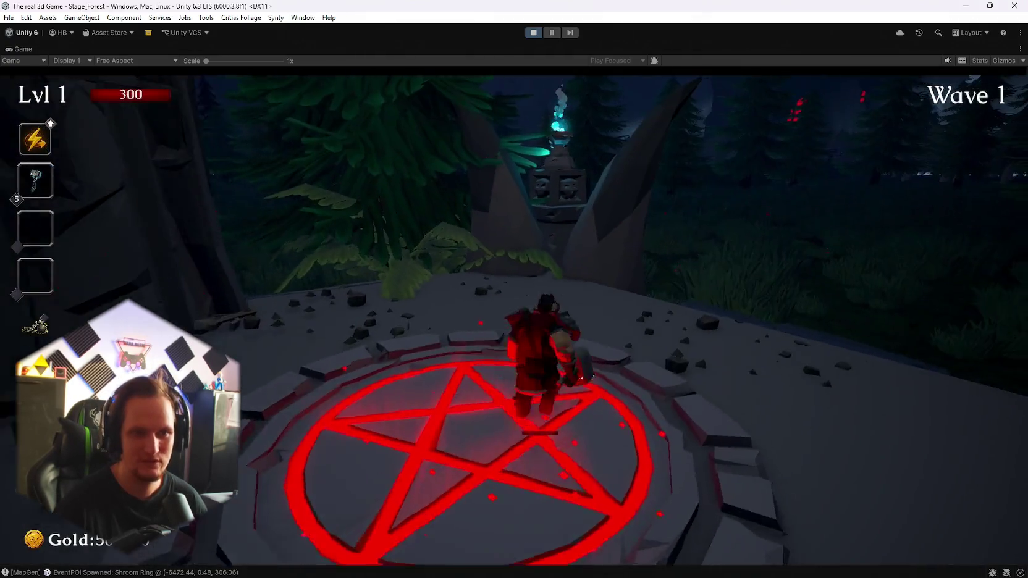
key(w)
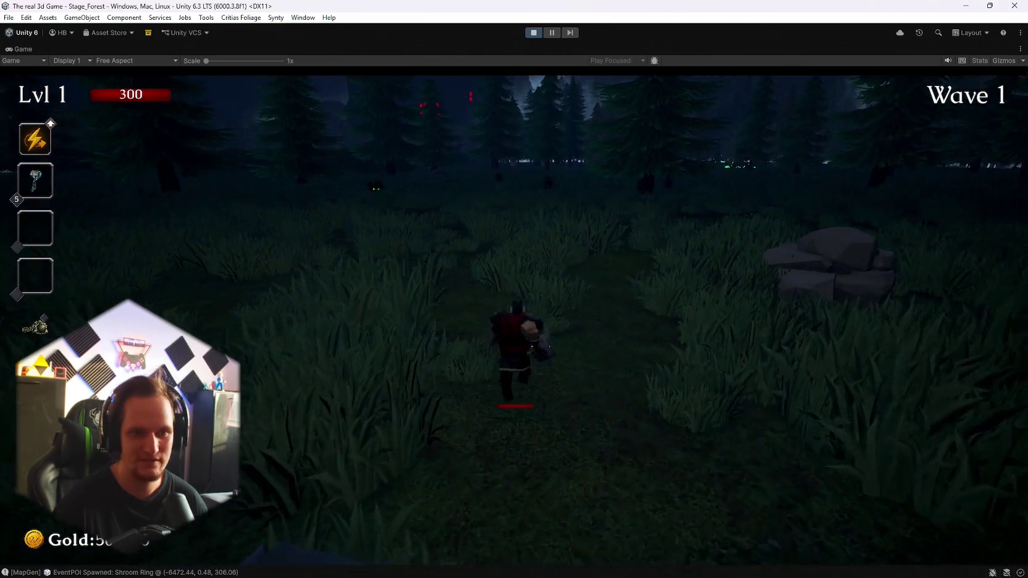
key(w)
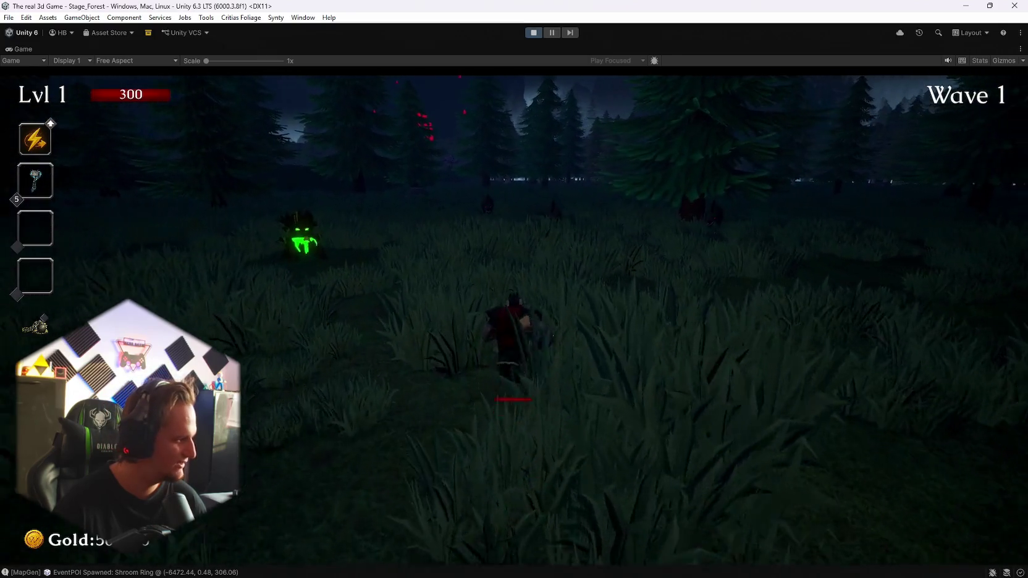
key(w)
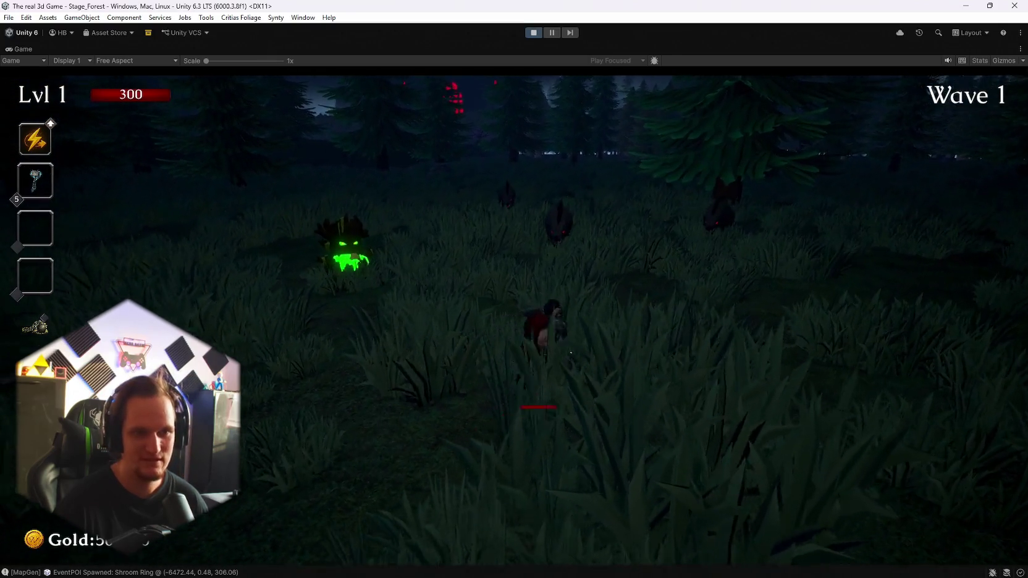
key(w)
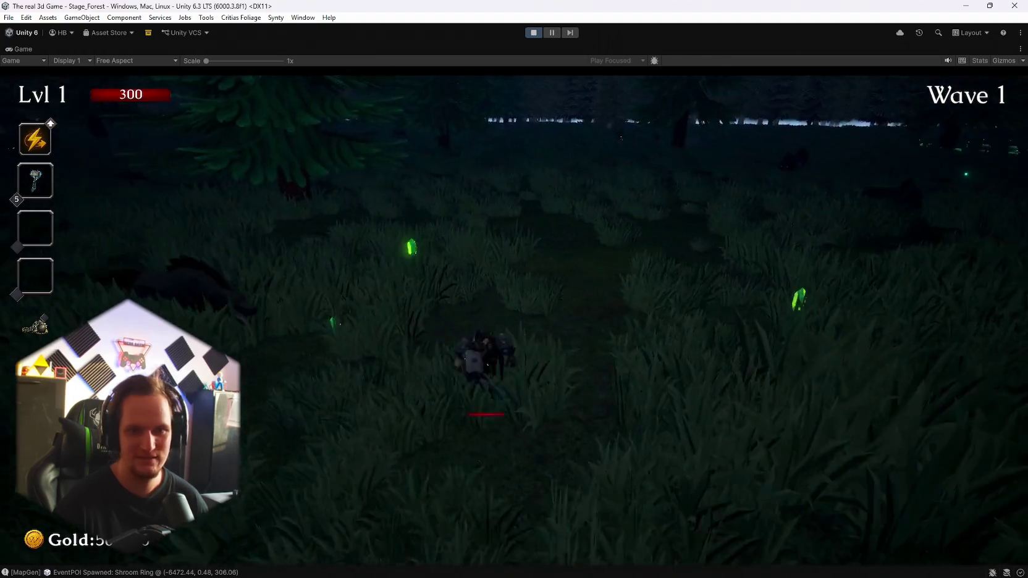
key(w)
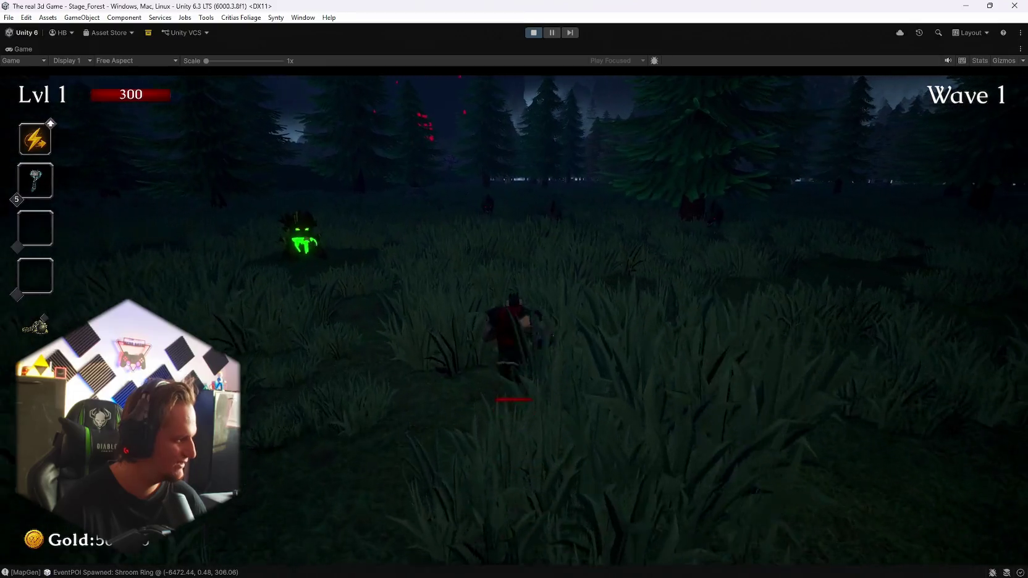
key(w)
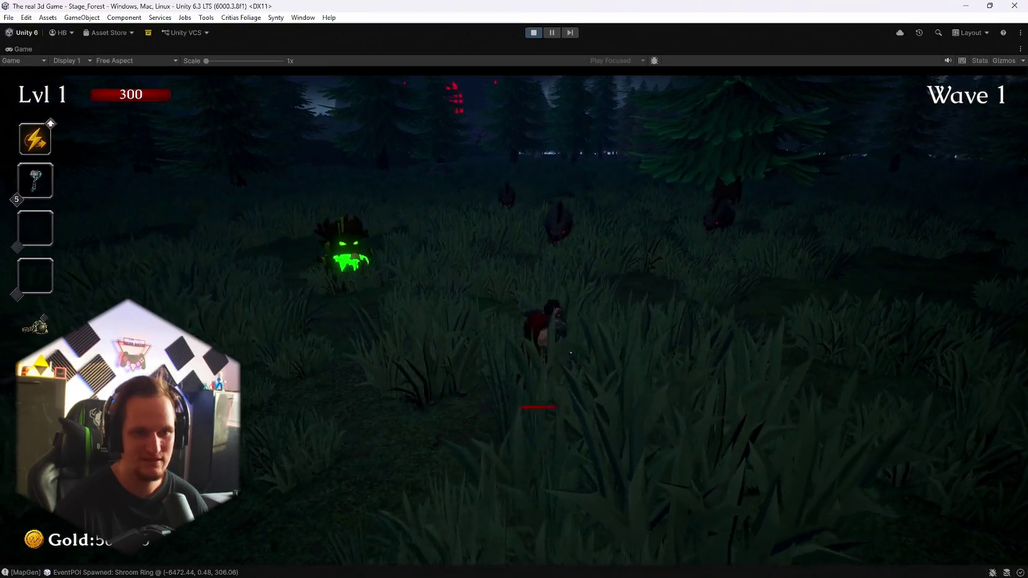
key(w)
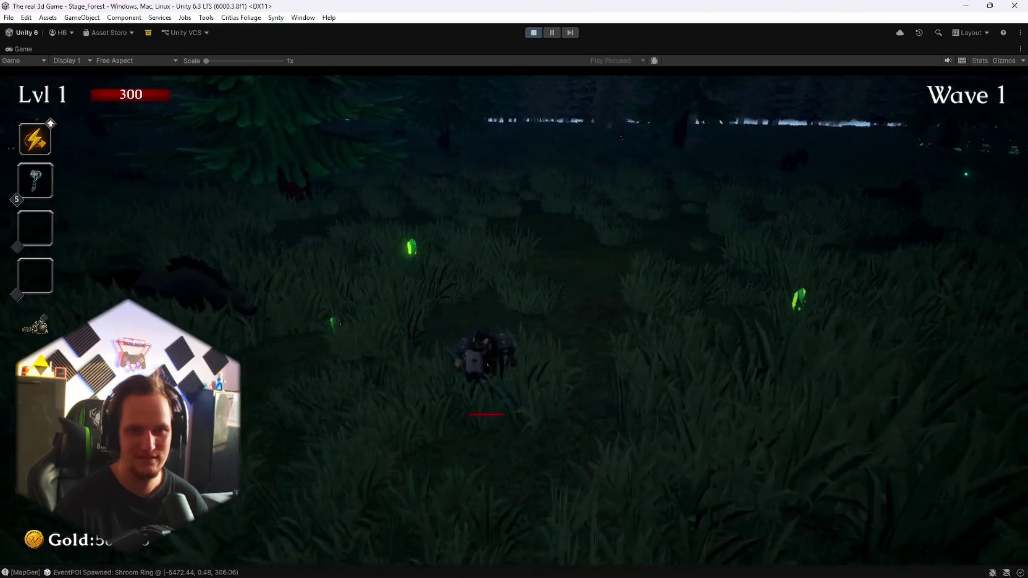
key(w)
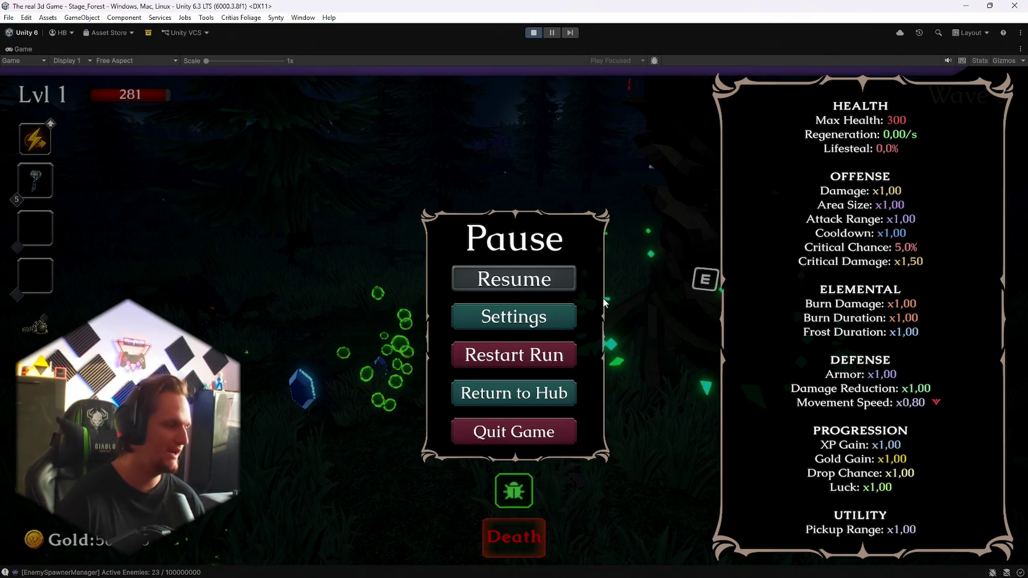
Step: Resume and run across the meadow into the XP orb to reach Lvl 2 at Wave 4
click(524, 283)
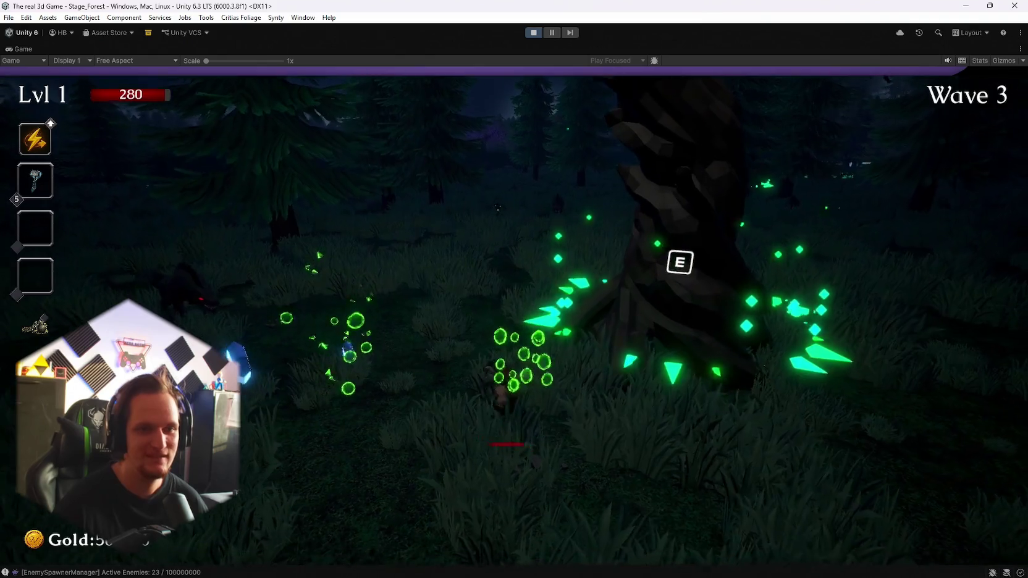
key(w)
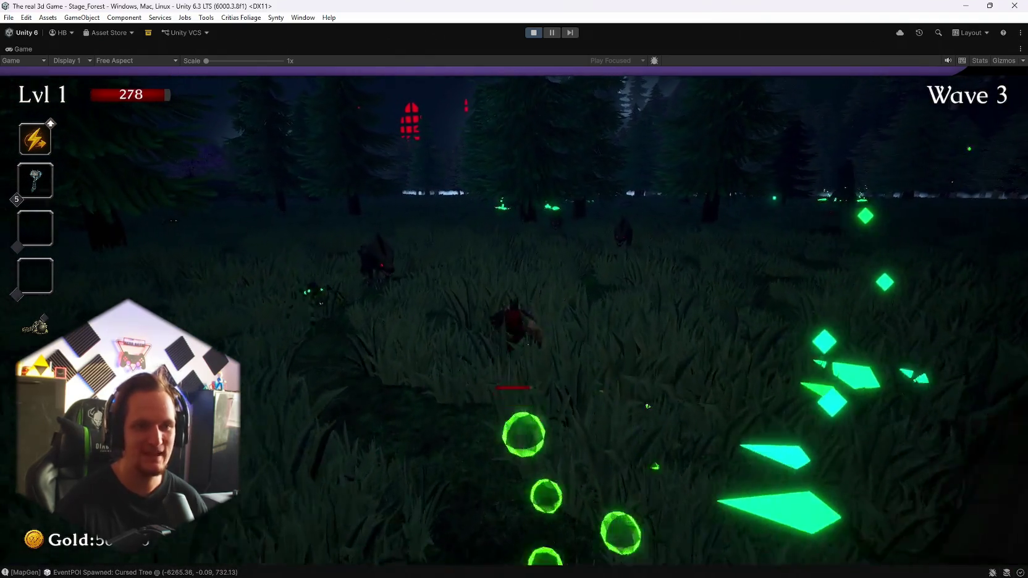
key(w)
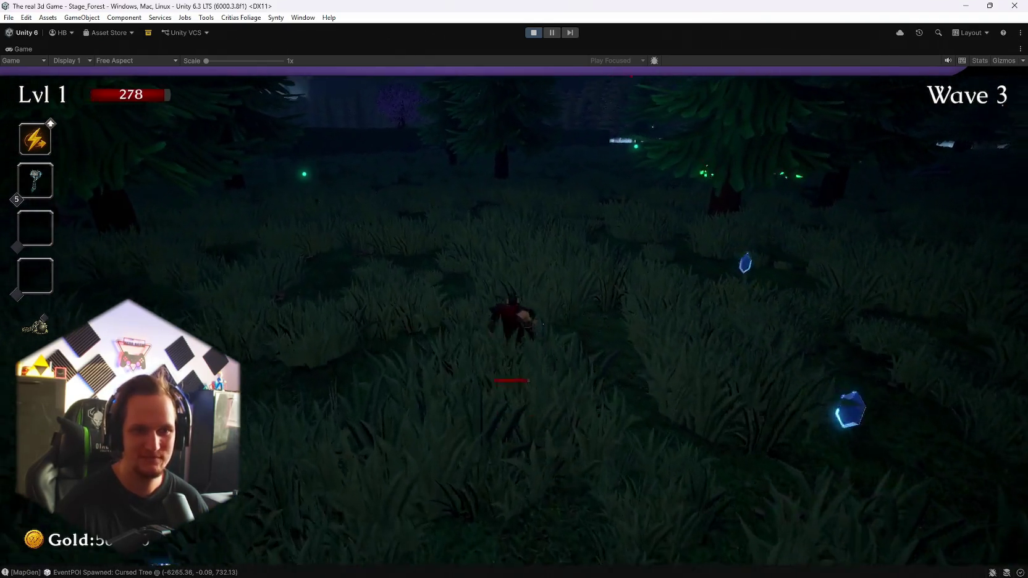
key(w)
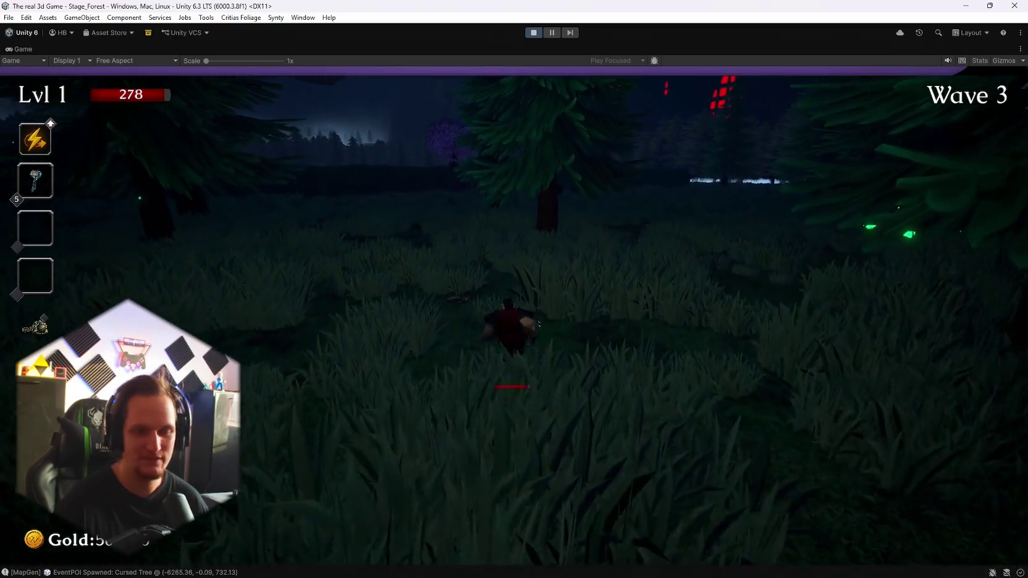
key(w)
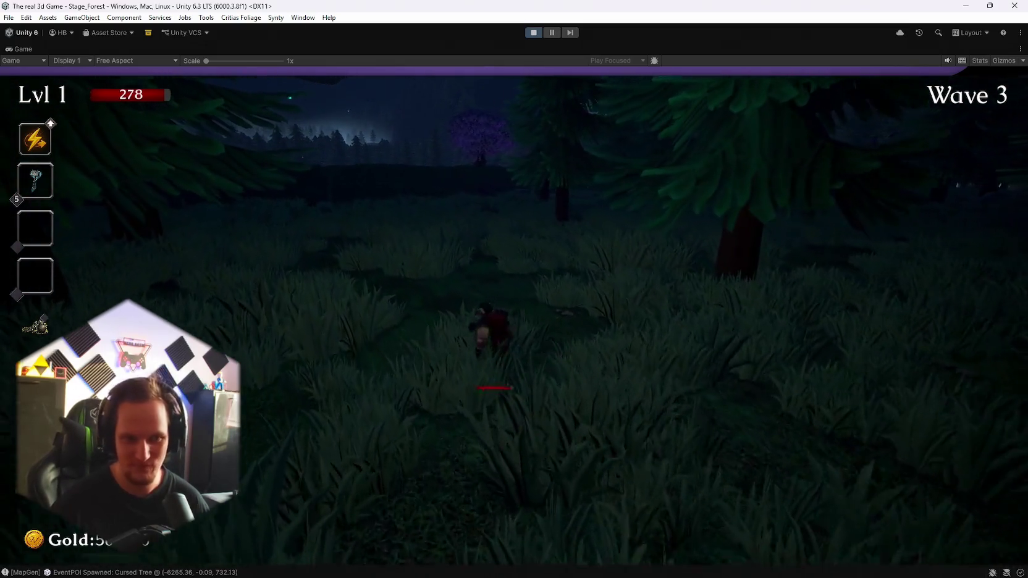
key(w)
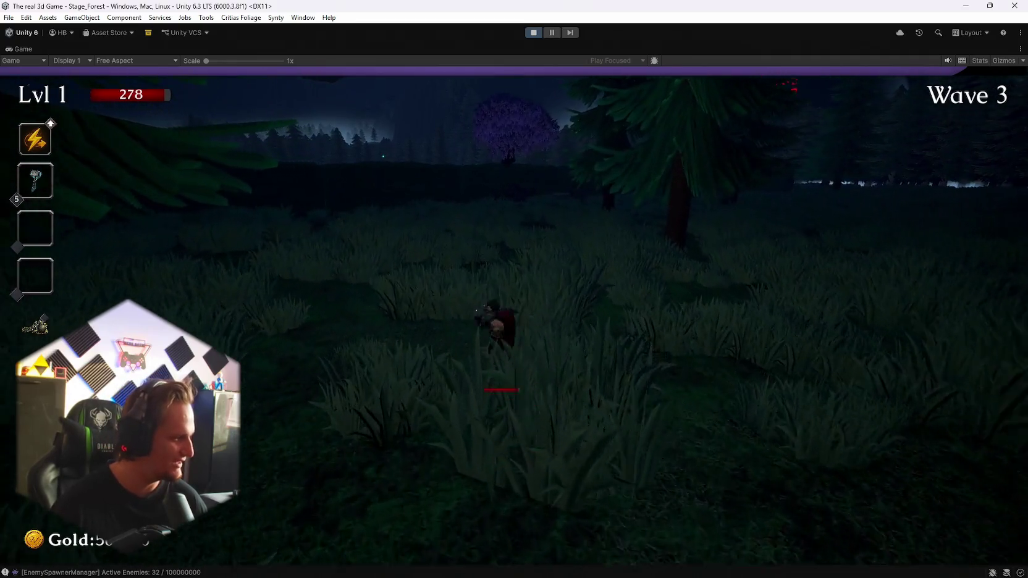
key(w)
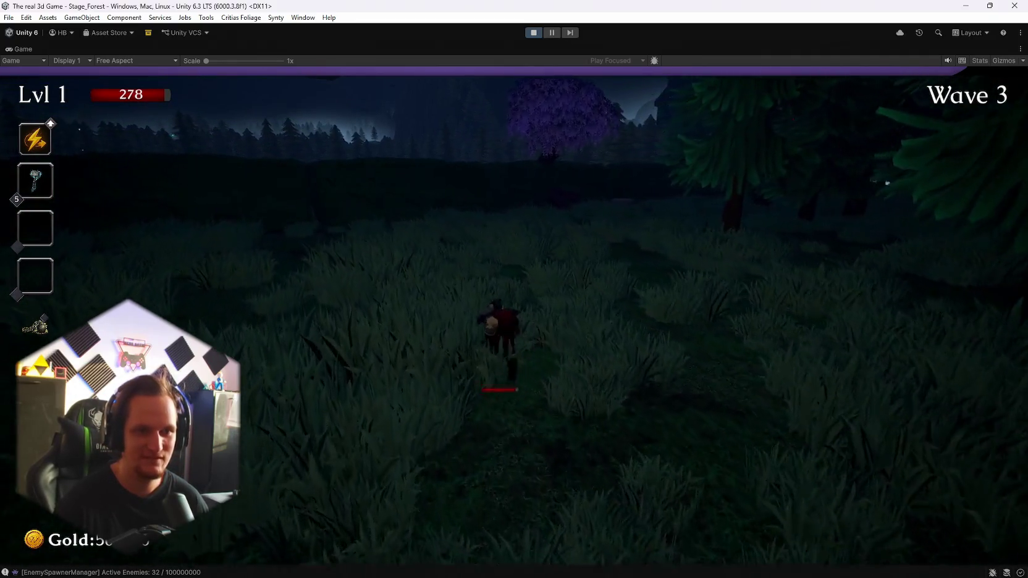
key(w)
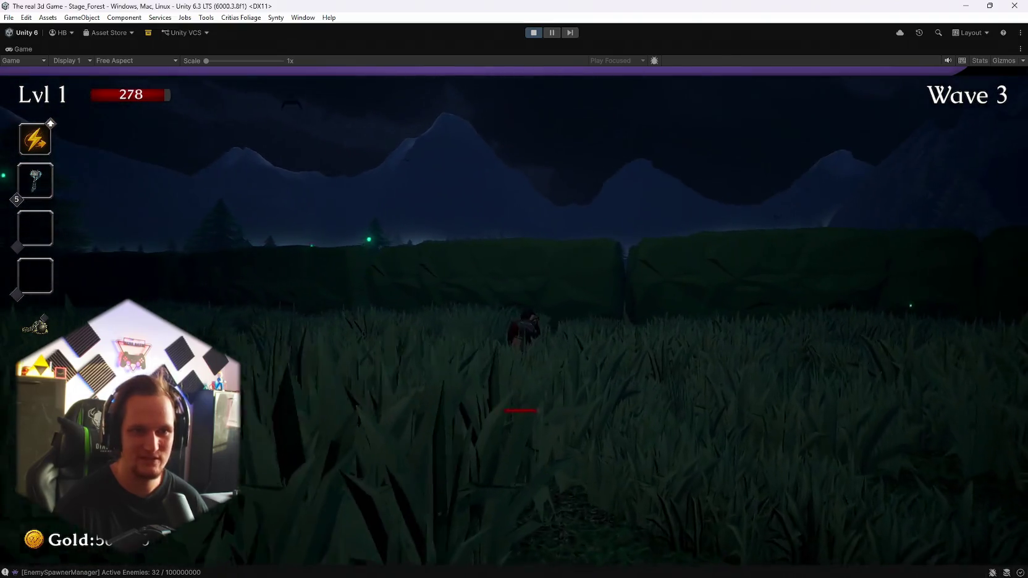
key(w)
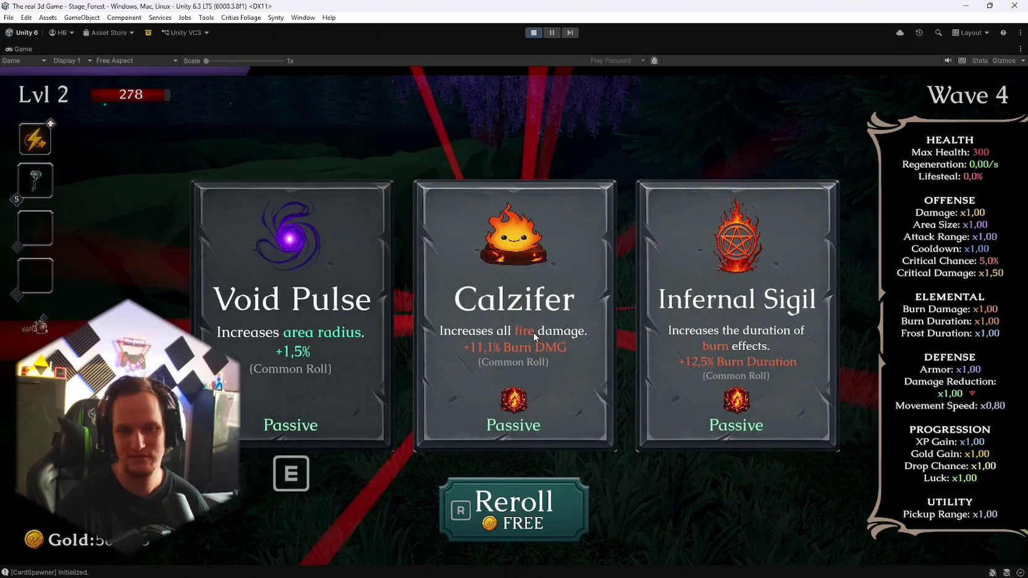
Step: Take Calzifer, then run past the large tree and across the field toward the wolves
click(532, 332)
key(w)
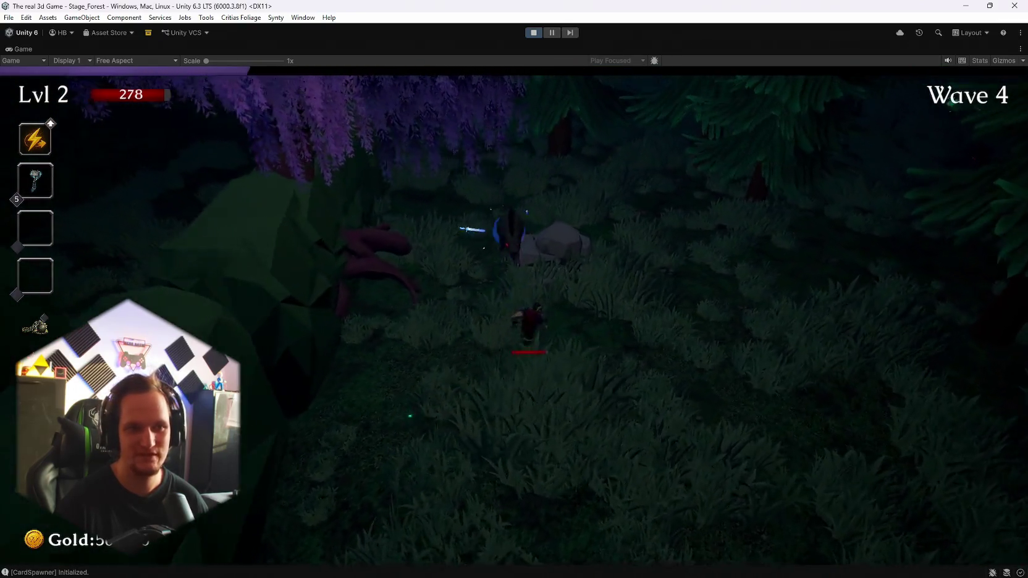
key(w)
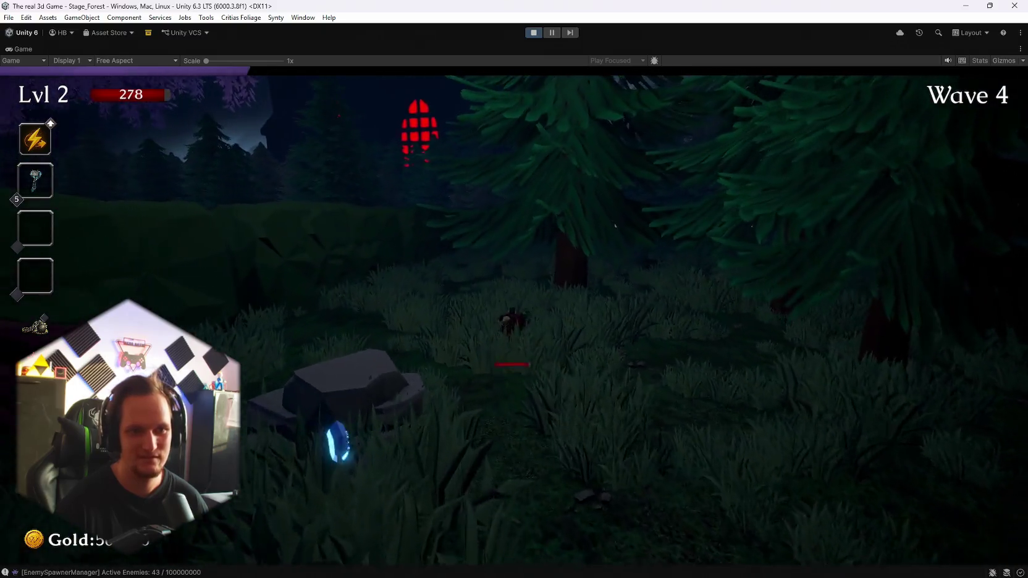
key(w)
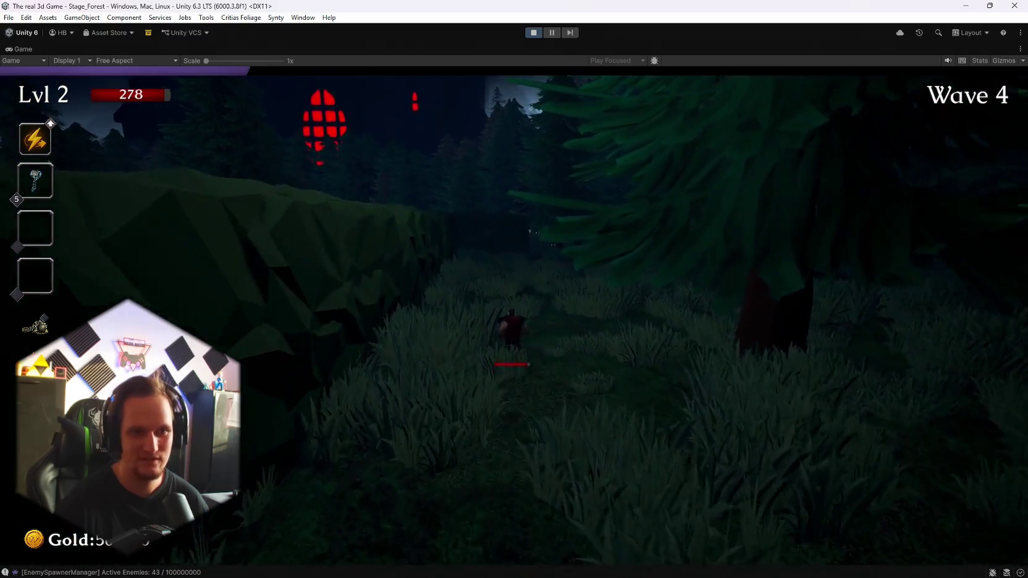
key(w)
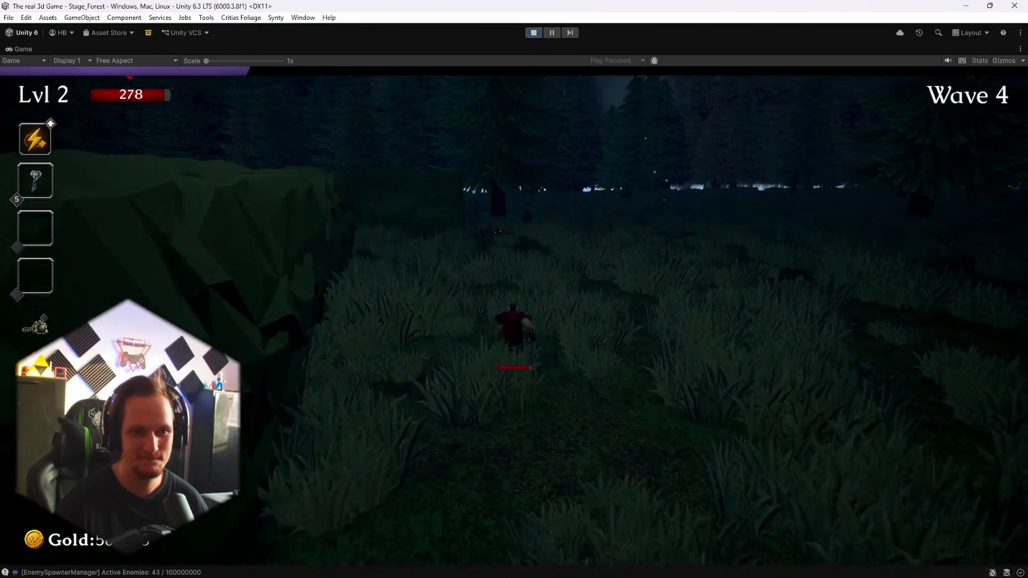
key(w)
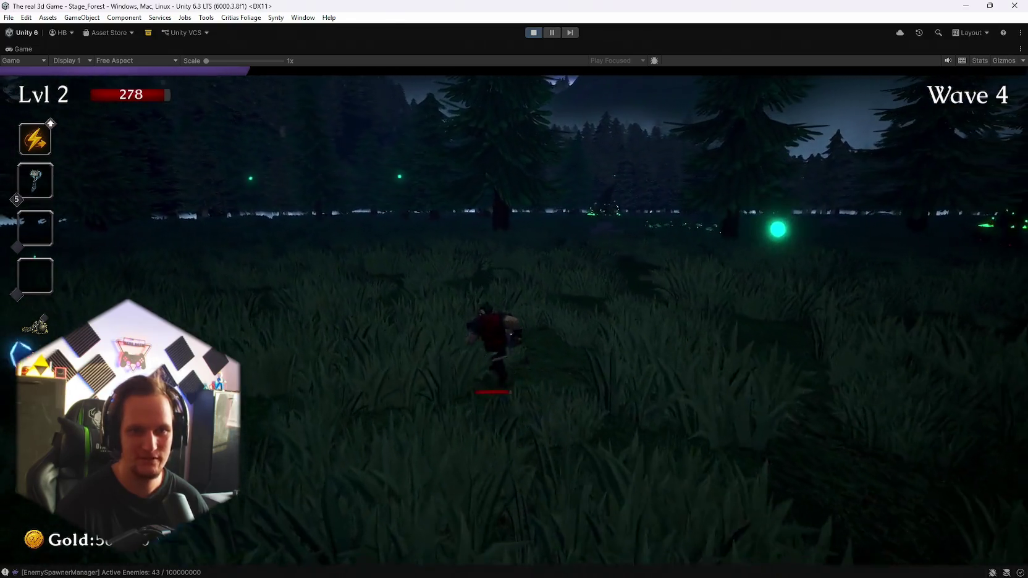
key(w)
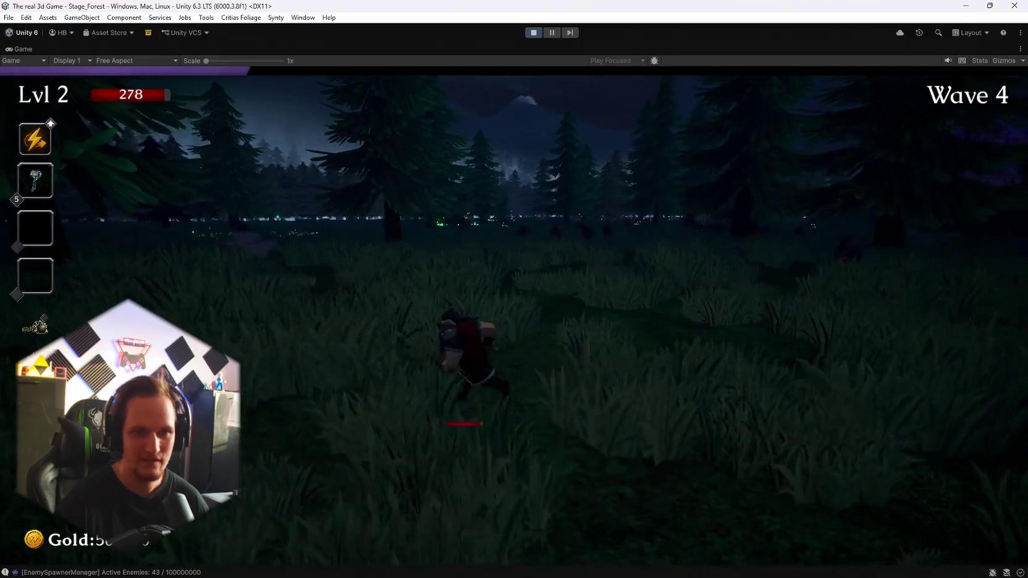
key(w)
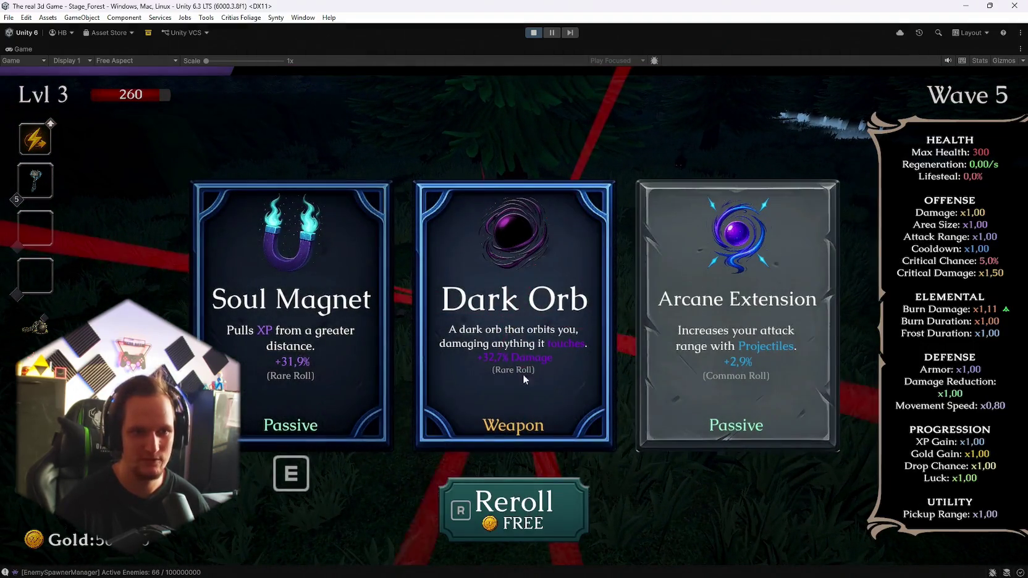
Step: Equip the Dark Orb weapon, take the Composter stat reroll, and review stats in the pause menu before resuming
click(514, 321)
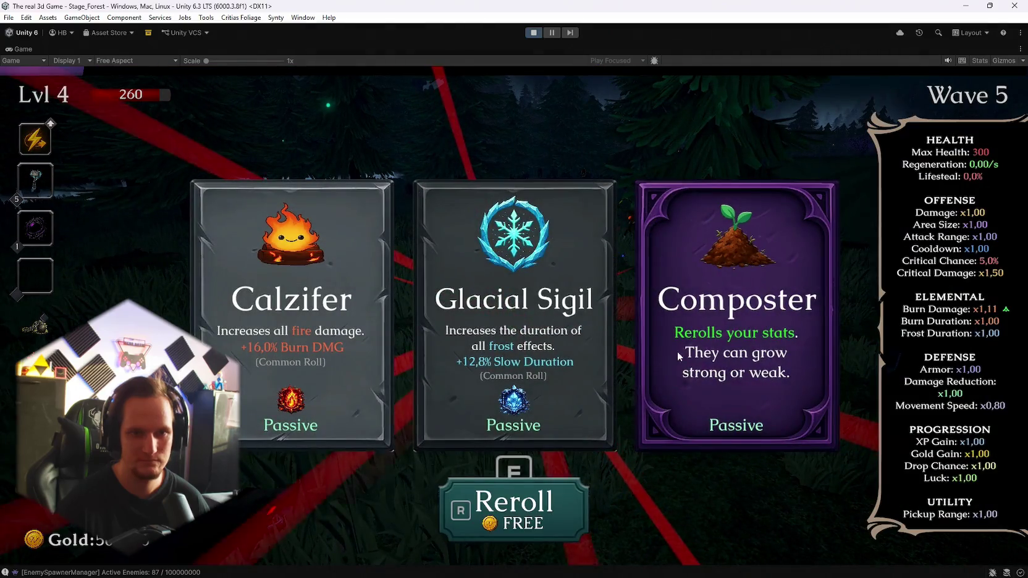
click(643, 371)
key(Escape)
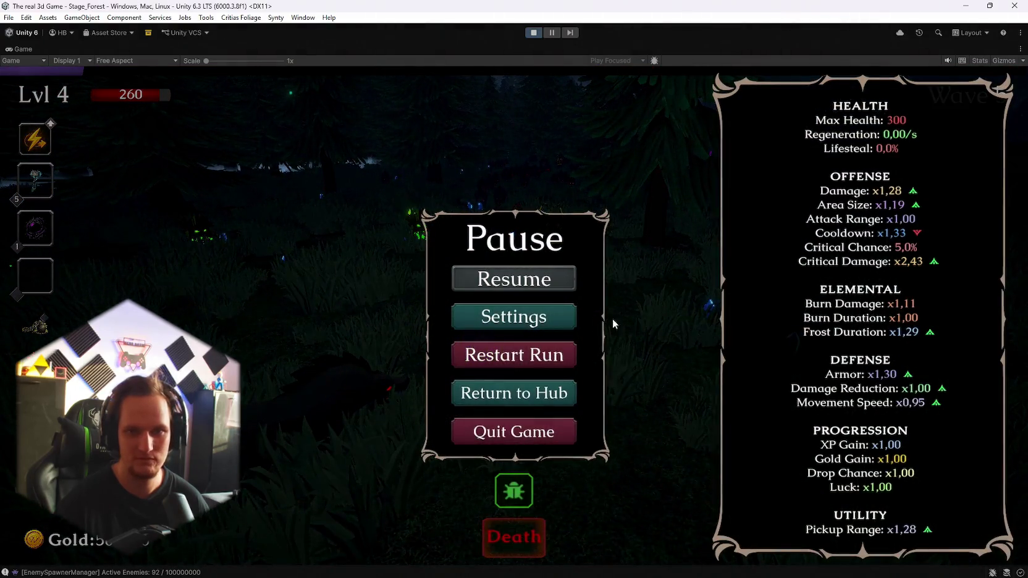
key(Escape)
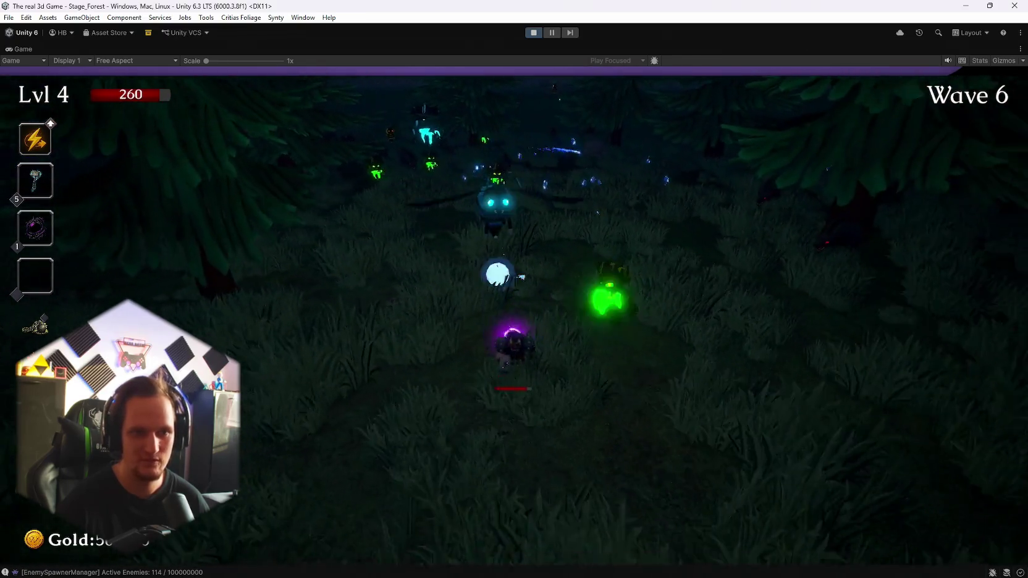
Step: Run past the glowing mushroom through the grassy clearing ahead of the wolves, gathering XP up to Lvl 5
key(w)
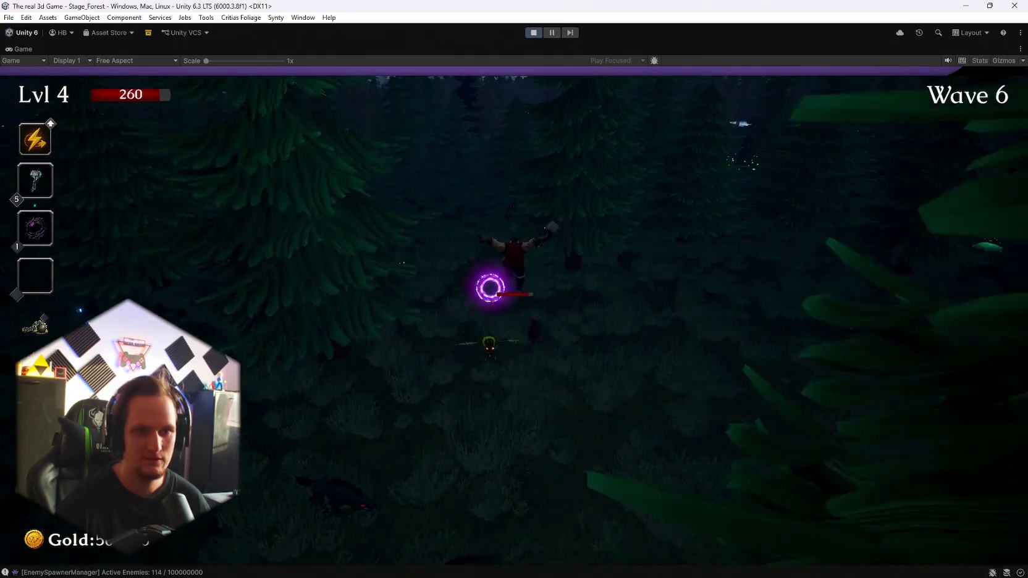
key(w)
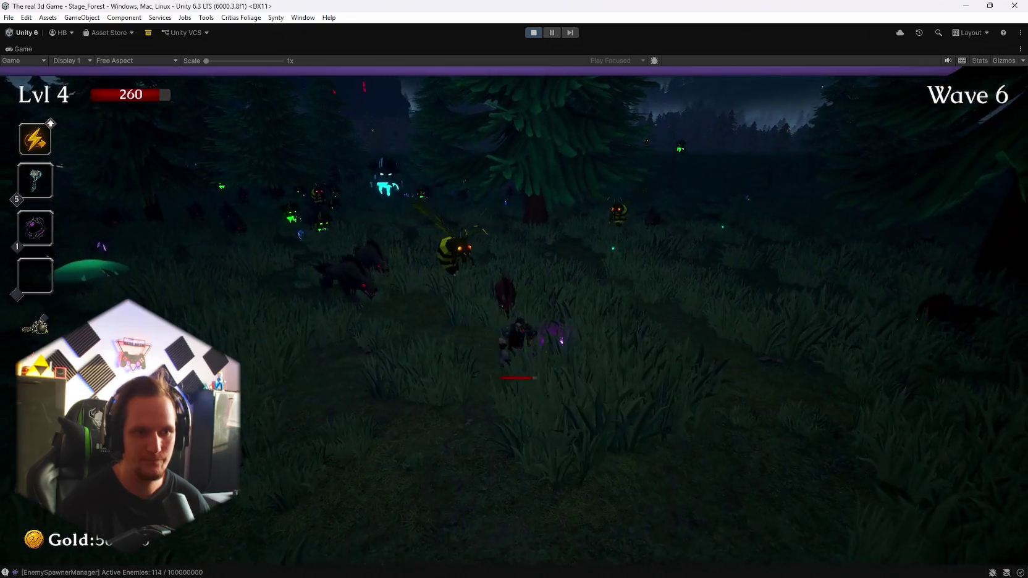
key(w)
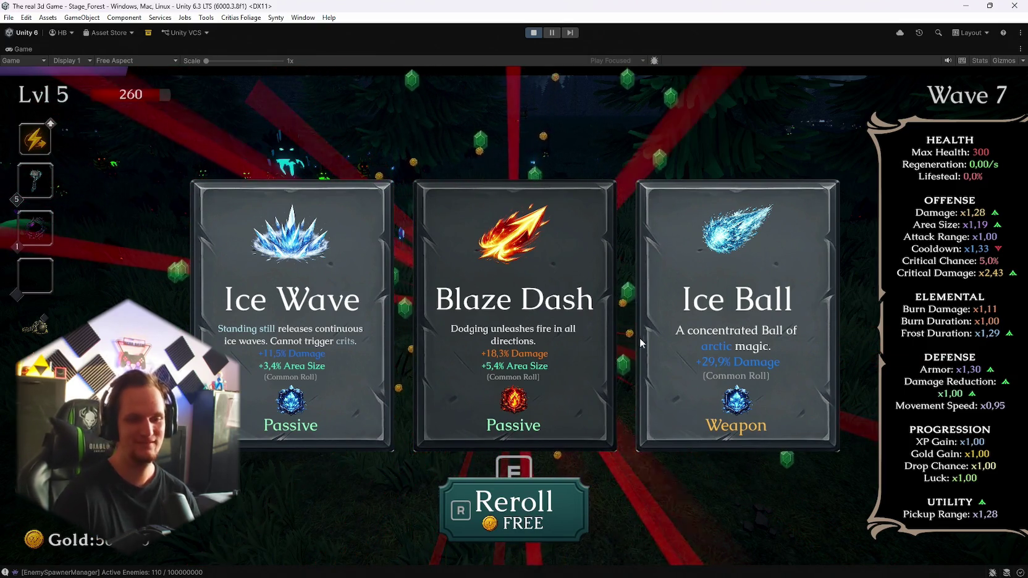
Step: Take the Ice Ball weapon, dismiss the Lvl 6 cards, and pick the Ice Dash passive at Lvl 7
click(646, 363)
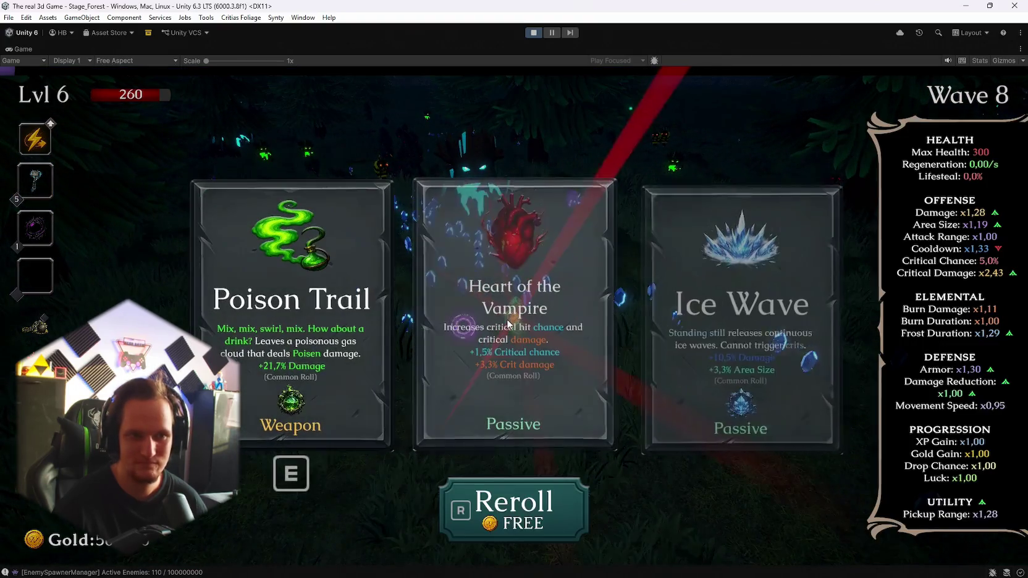
key(e)
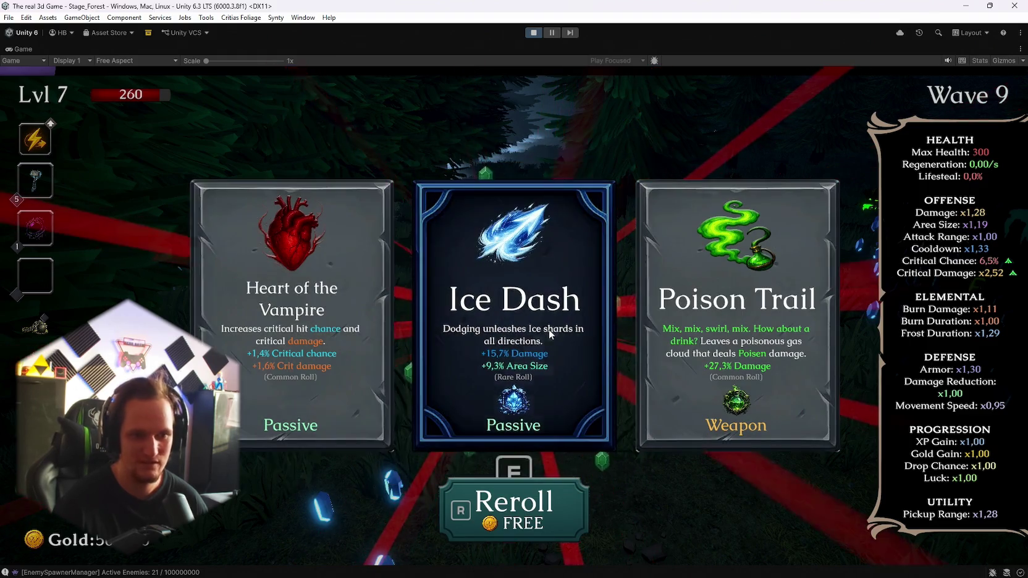
click(550, 334)
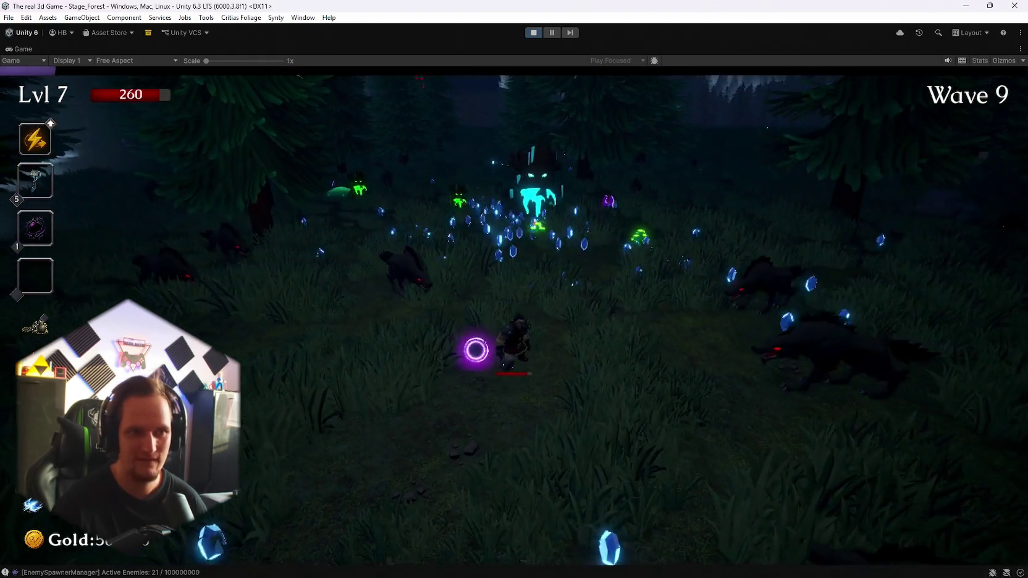
Step: Dodge the wolves, hornet, beast and golden enemy across the forest, surviving into Wave 9
key(d)
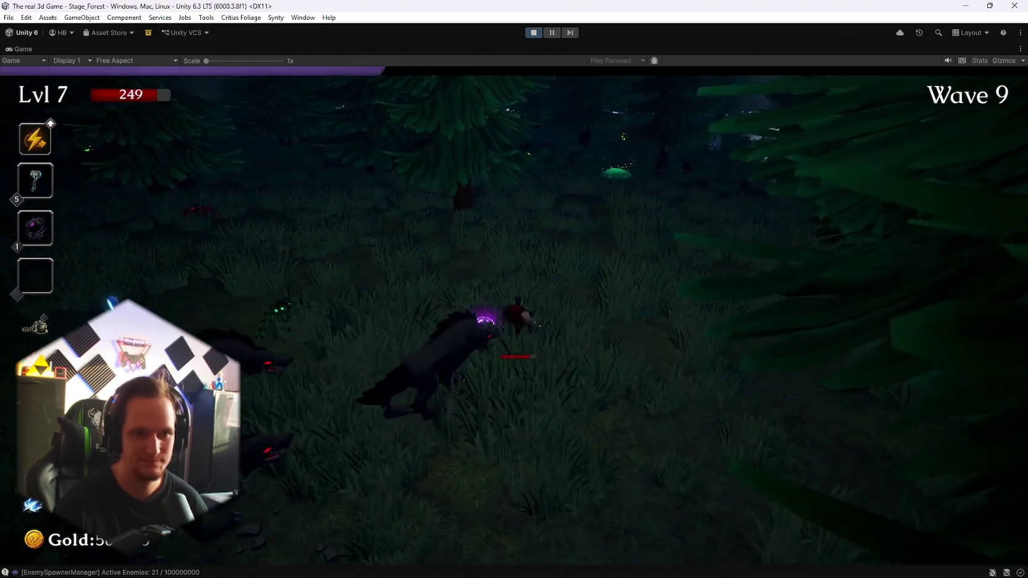
key(a)
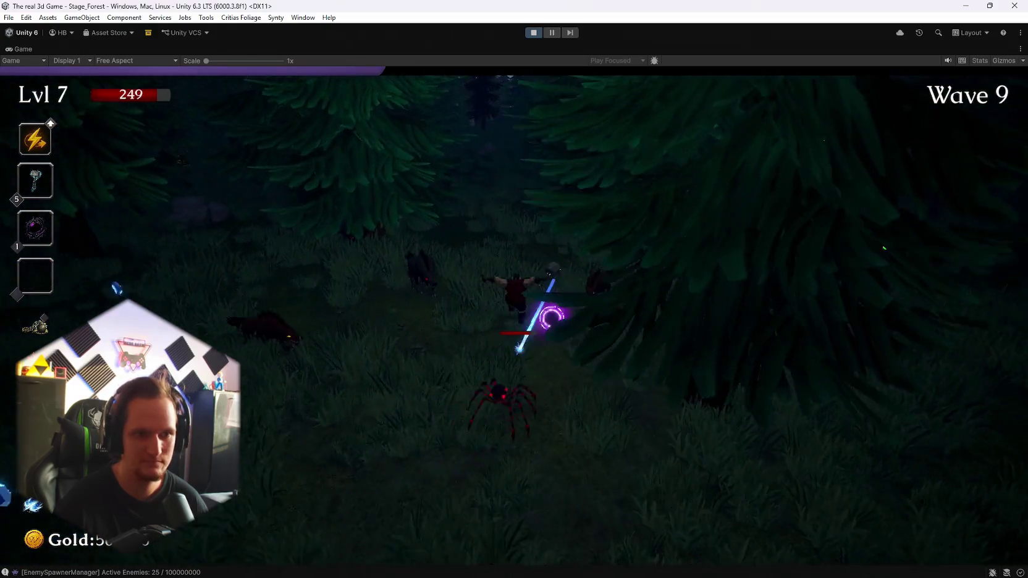
key(s)
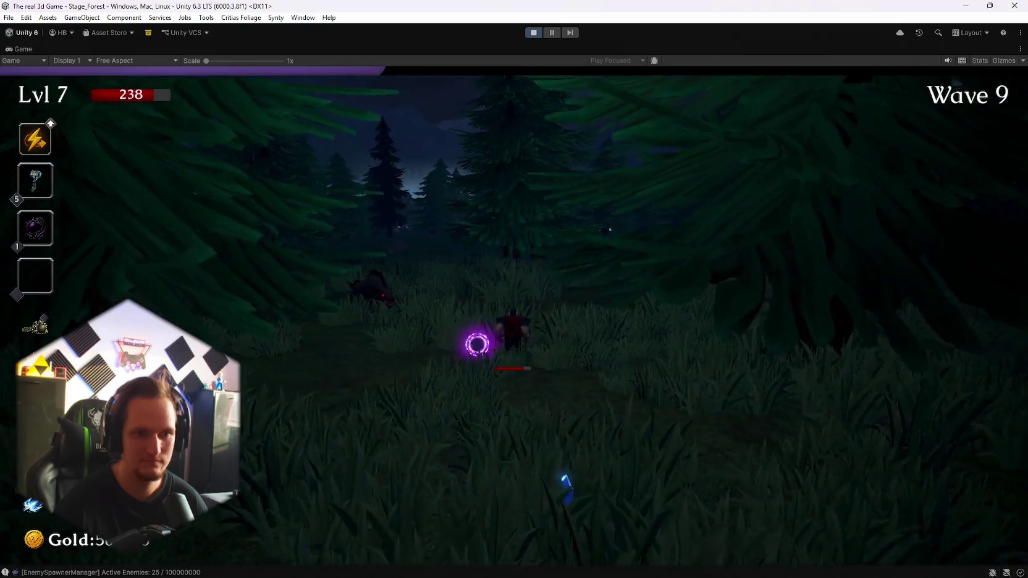
key(w)
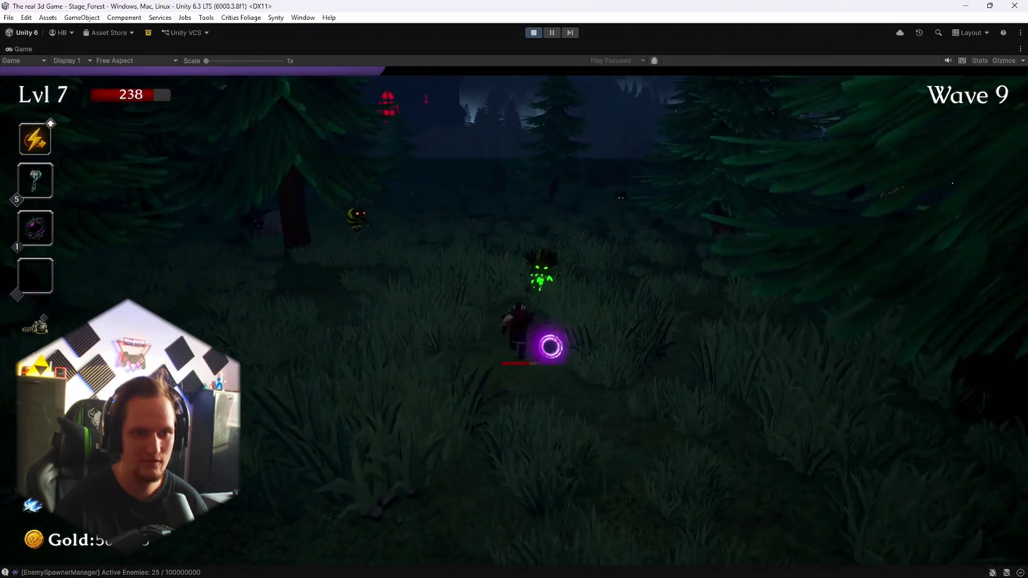
key(w)
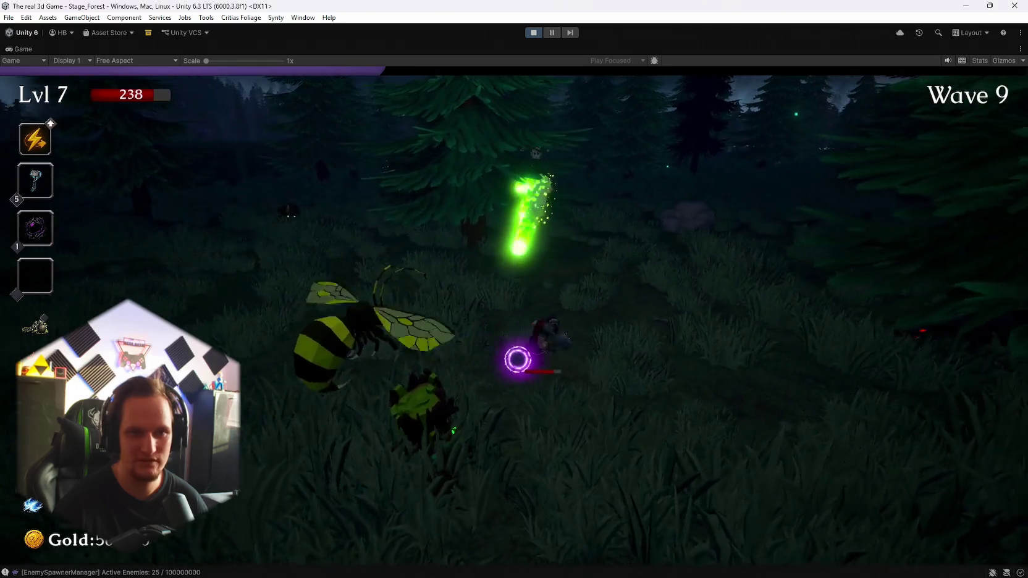
key(w)
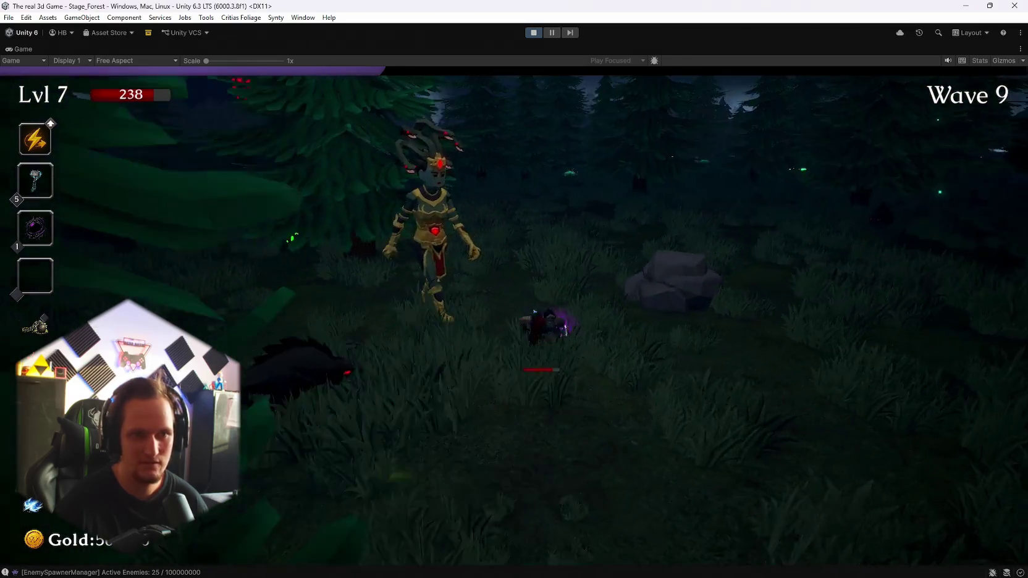
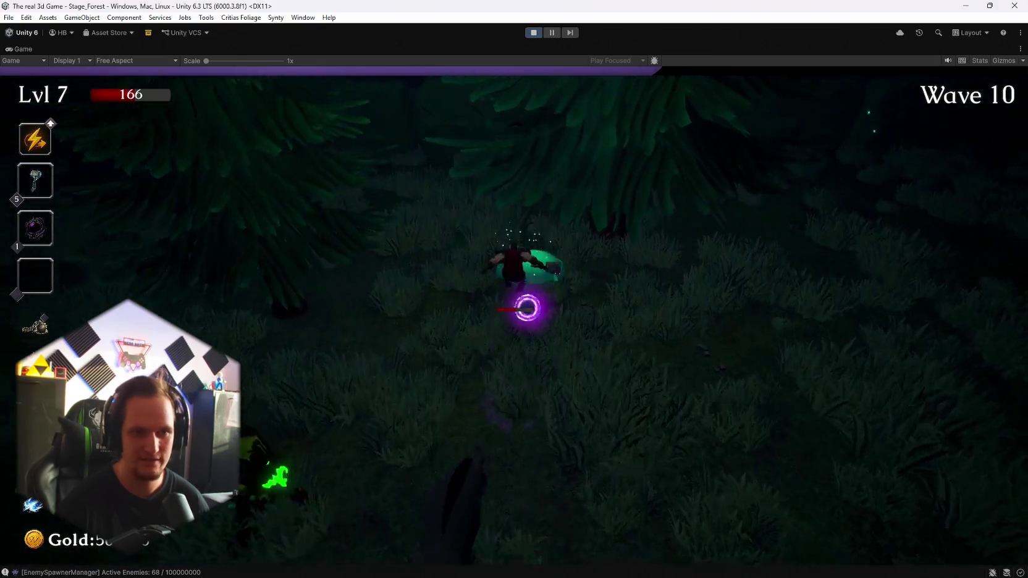
Step: Walk the player north through the Stage_Forest woods and into the field
scroll(579, 273, up, 5)
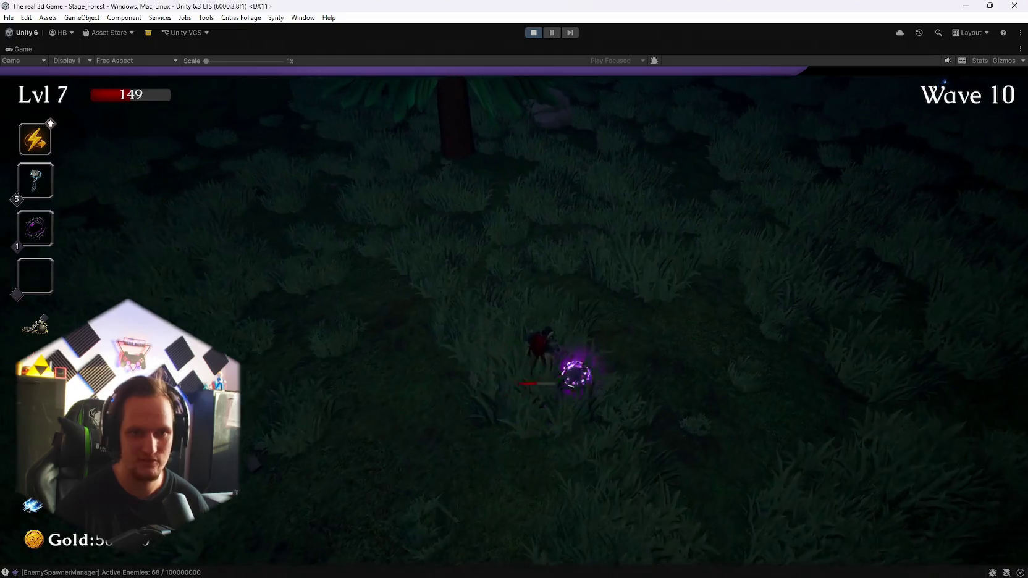
key(w)
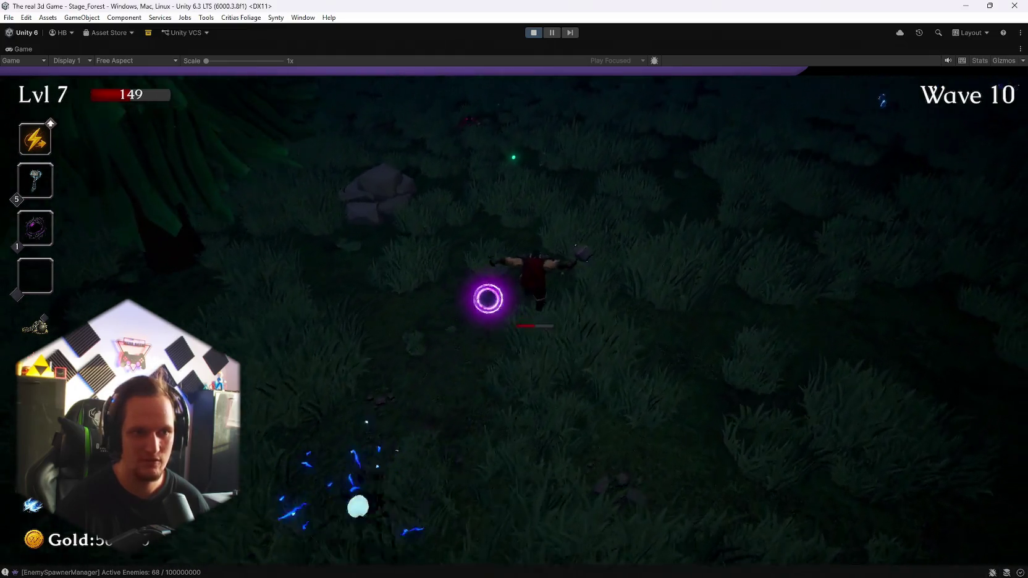
key(w)
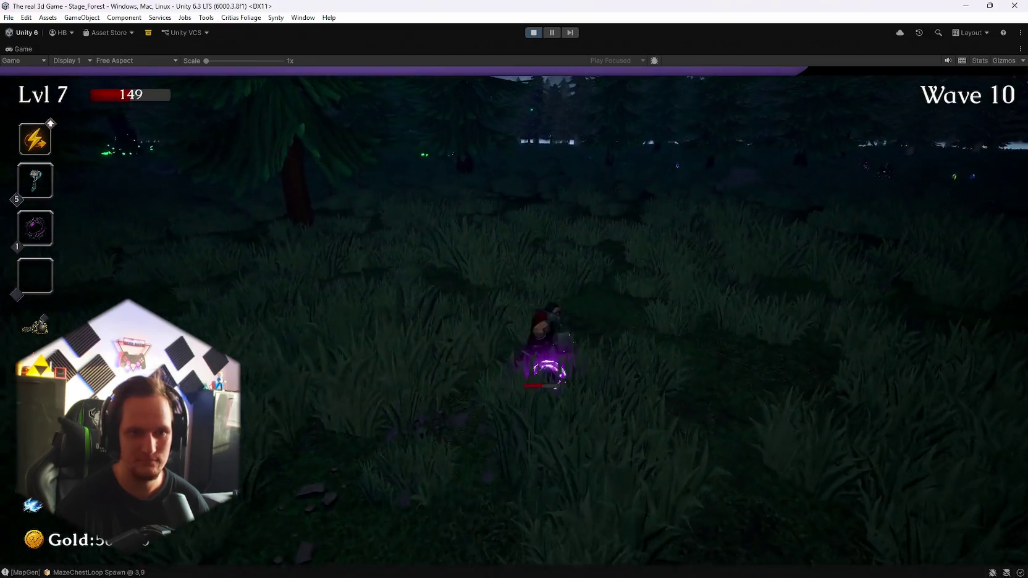
scroll(514, 289, up, 5)
key(w)
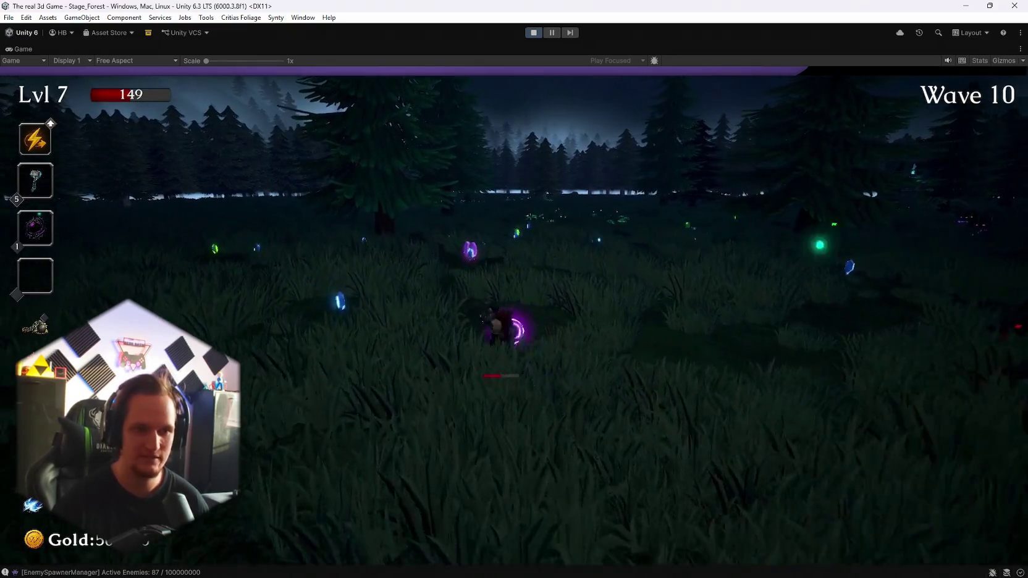
key(w)
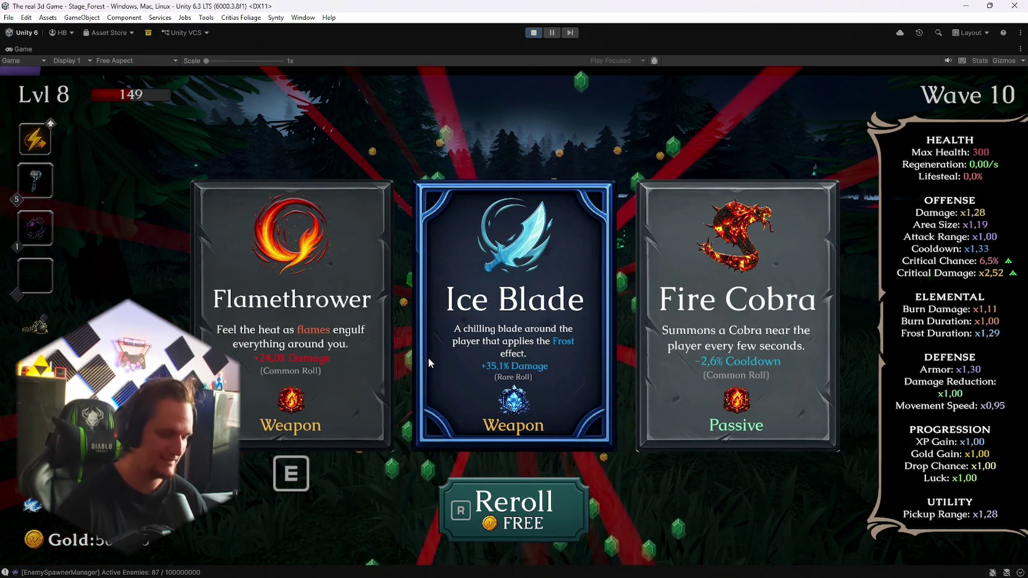
Step: Pick the Ice Blade card on the level-up screen
click(428, 357)
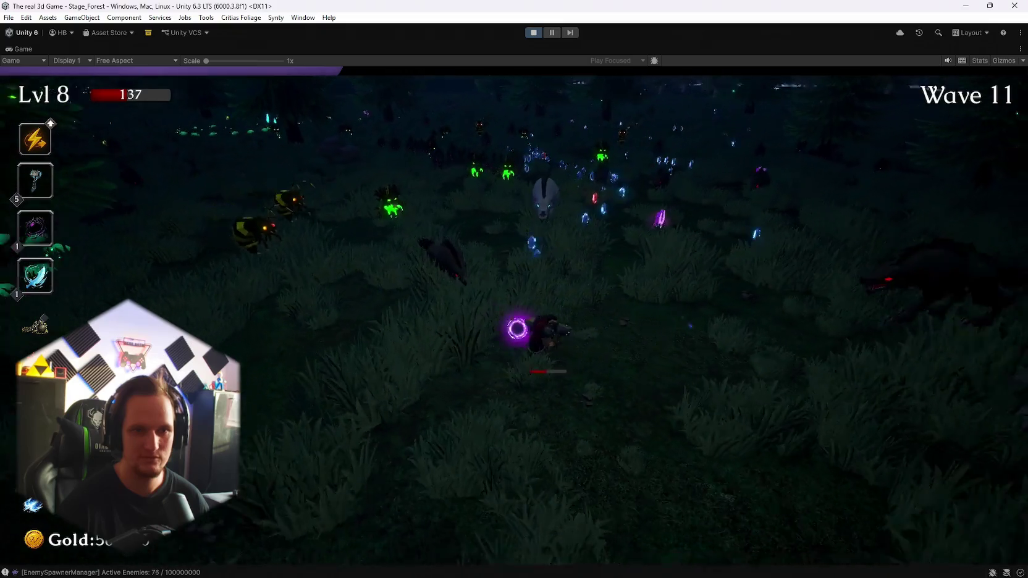
Step: Weave left and right, then retreat down the map to dodge the boss until level 9
key(a)
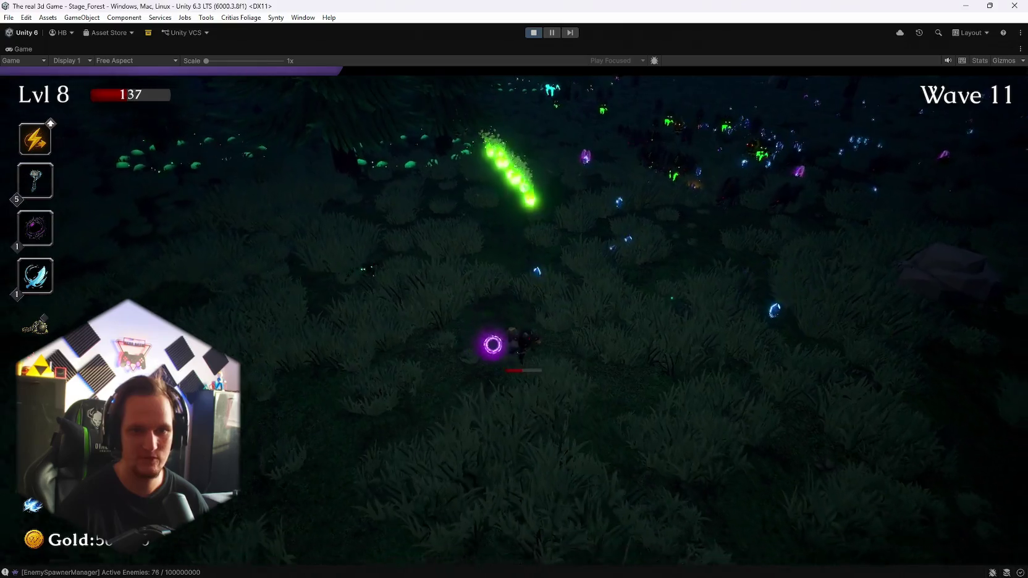
key(d)
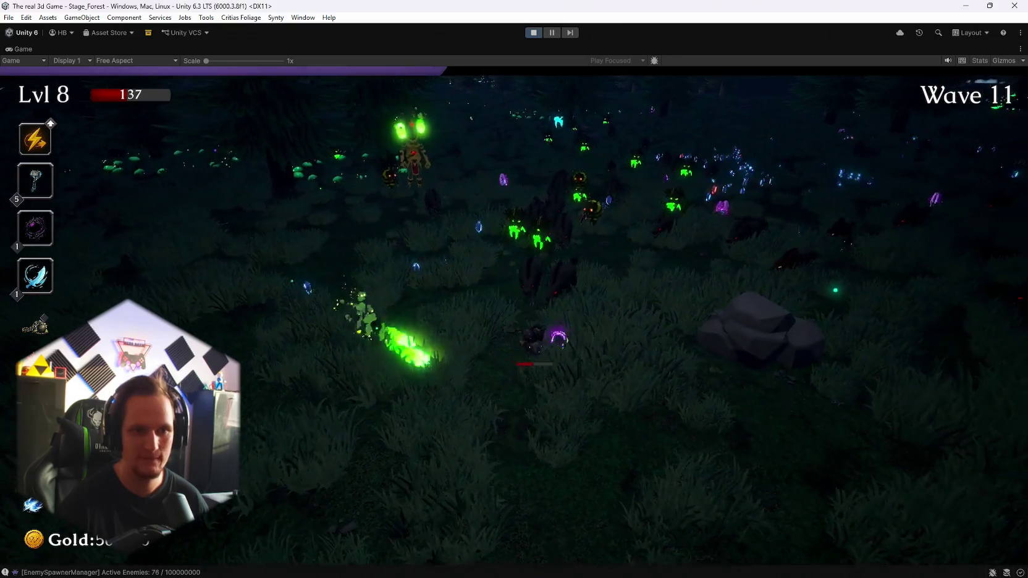
key(a)
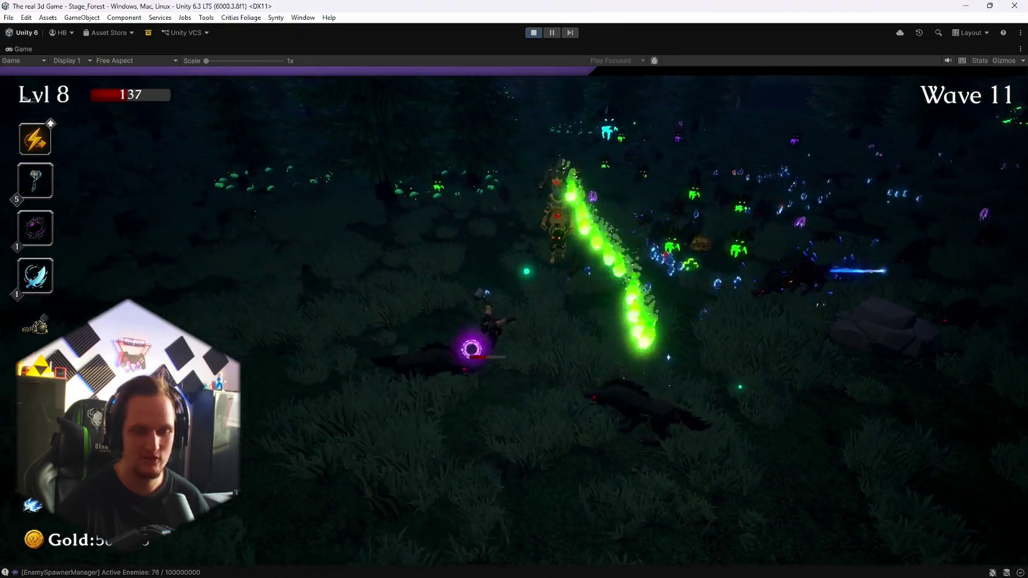
key(d)
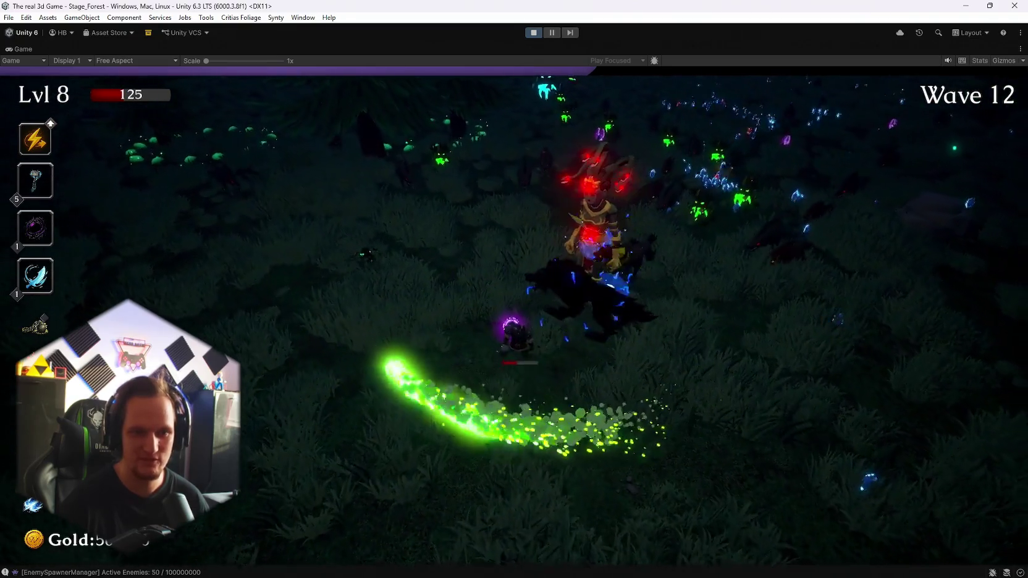
key(s)
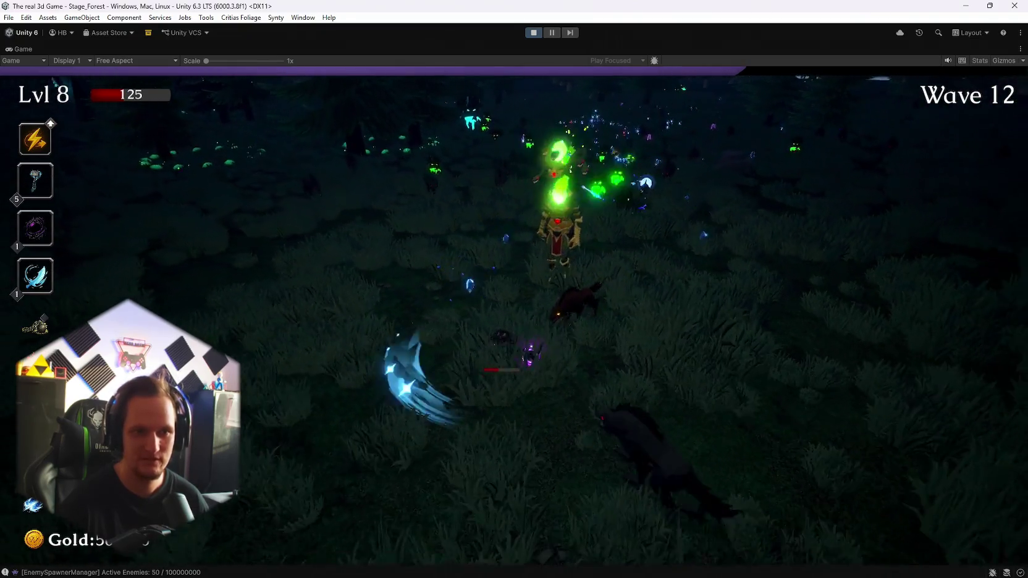
key(s)
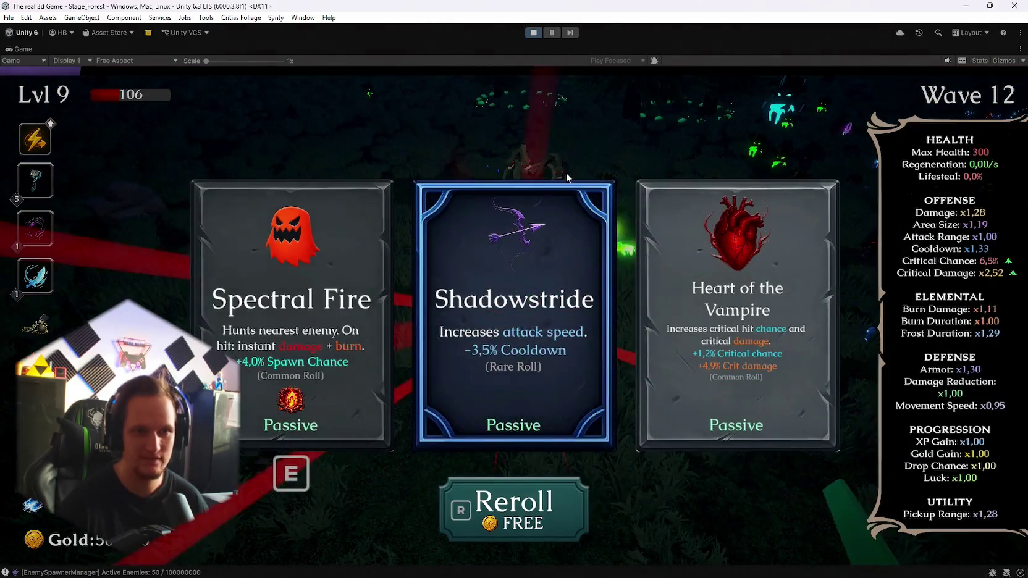
Step: Take the Shadowstride upgrade and collect the Infernal Spark reward
click(592, 377)
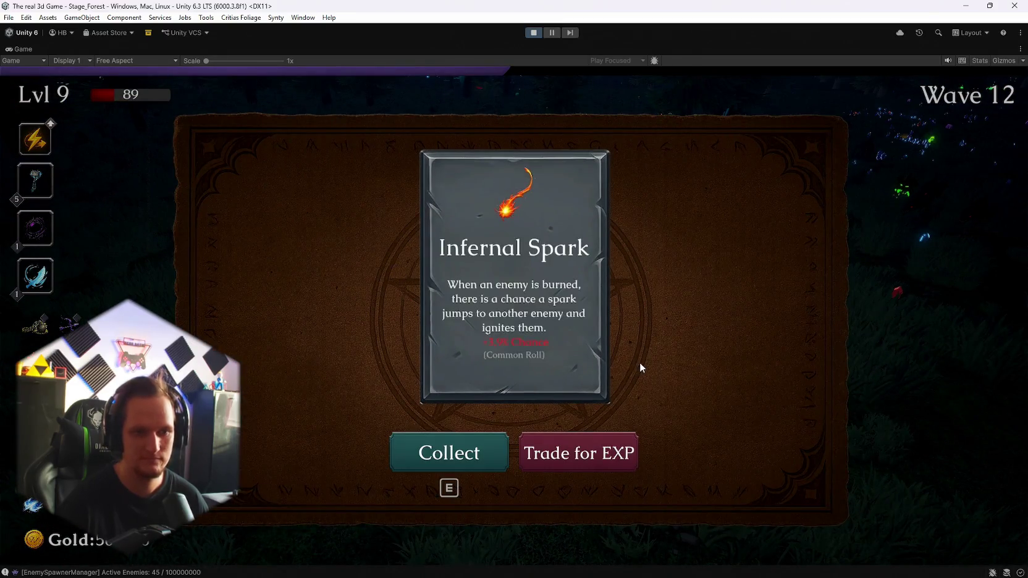
key(e)
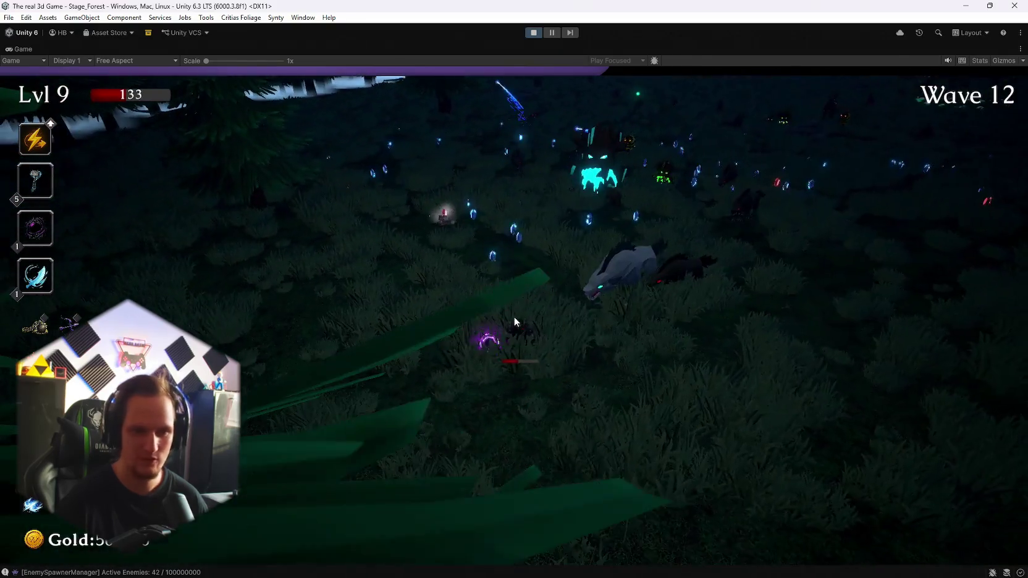
Step: Pause and resume the run, then take Pot of Greed at level 10
key(Escape)
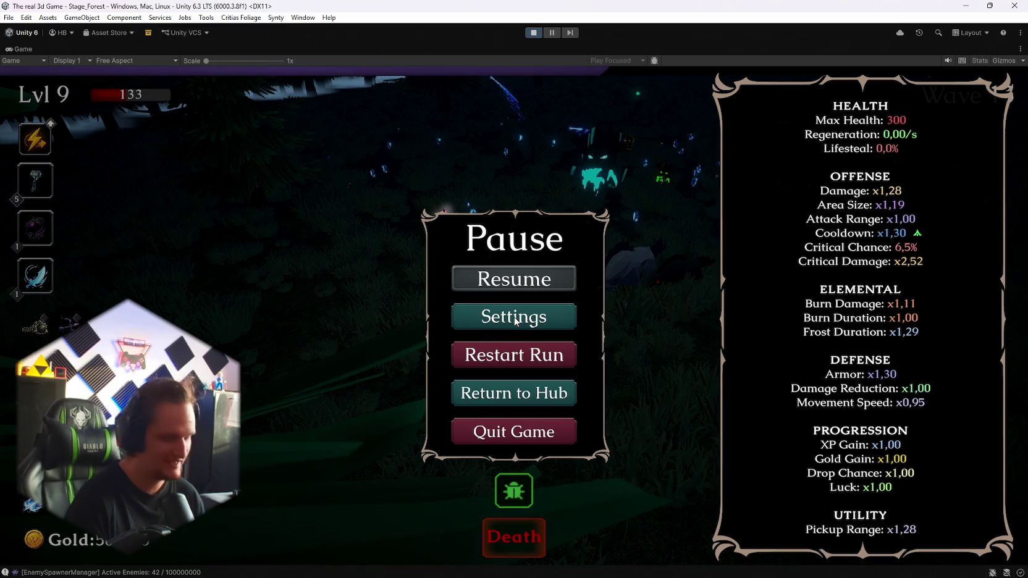
click(521, 281)
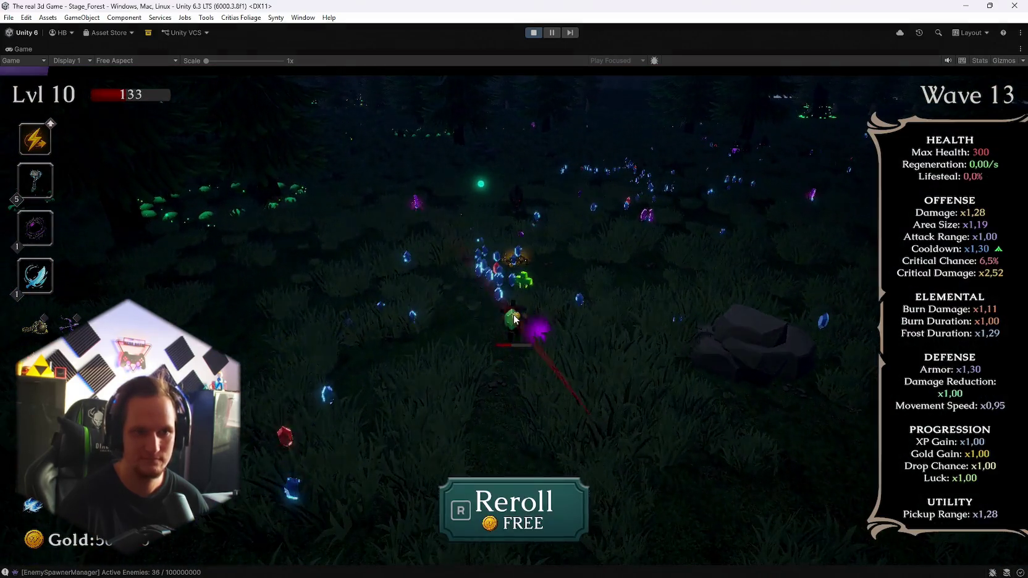
key(e)
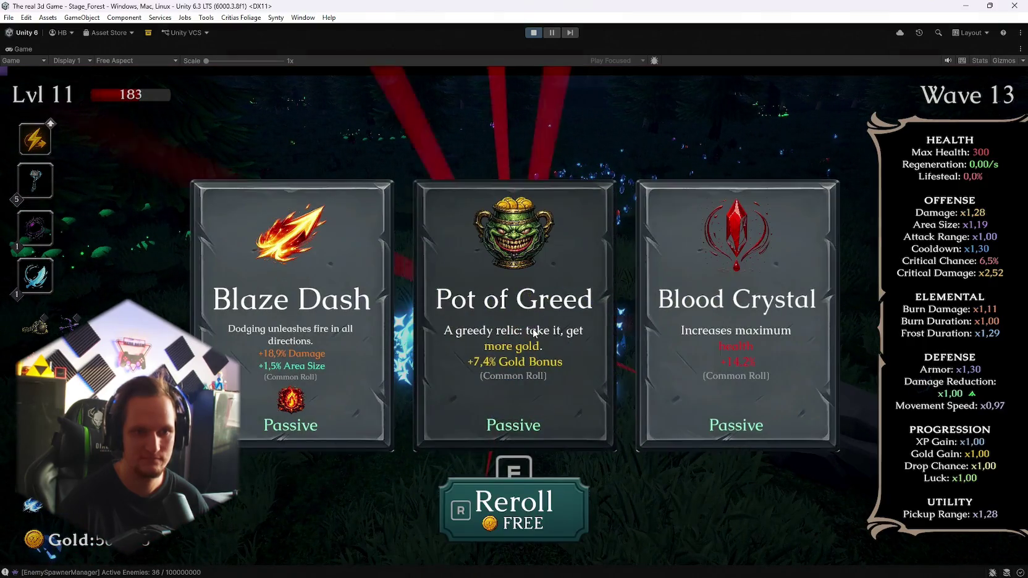
key(2)
Step: Walk into the hub square, pause, and switch to the Scene view
key(Escape)
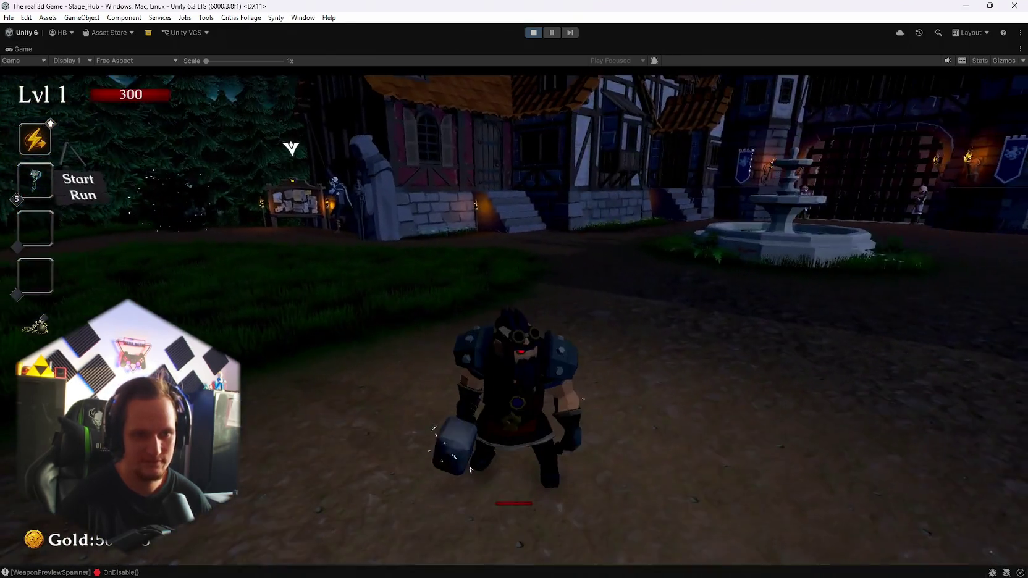
key(w)
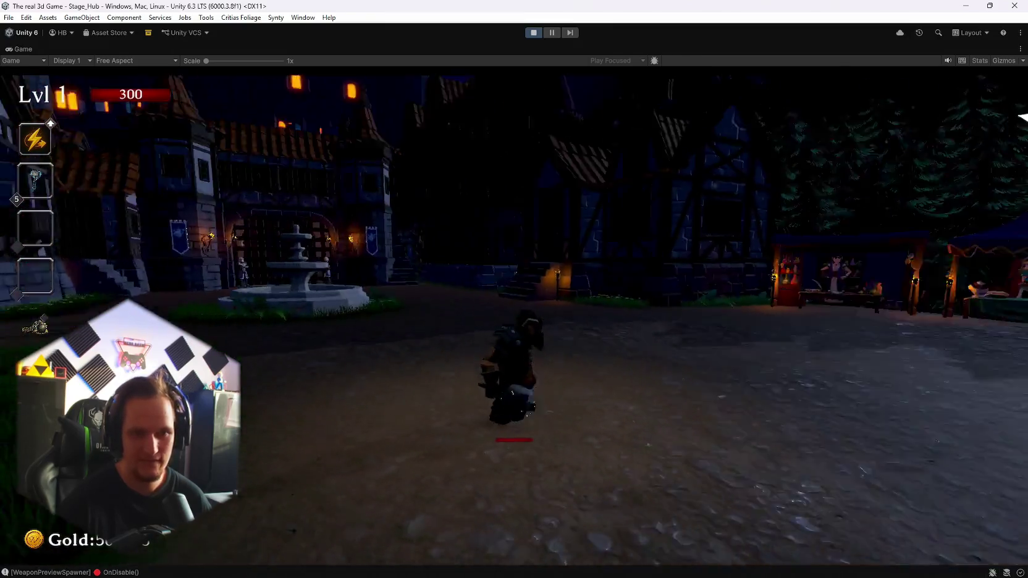
key(Escape)
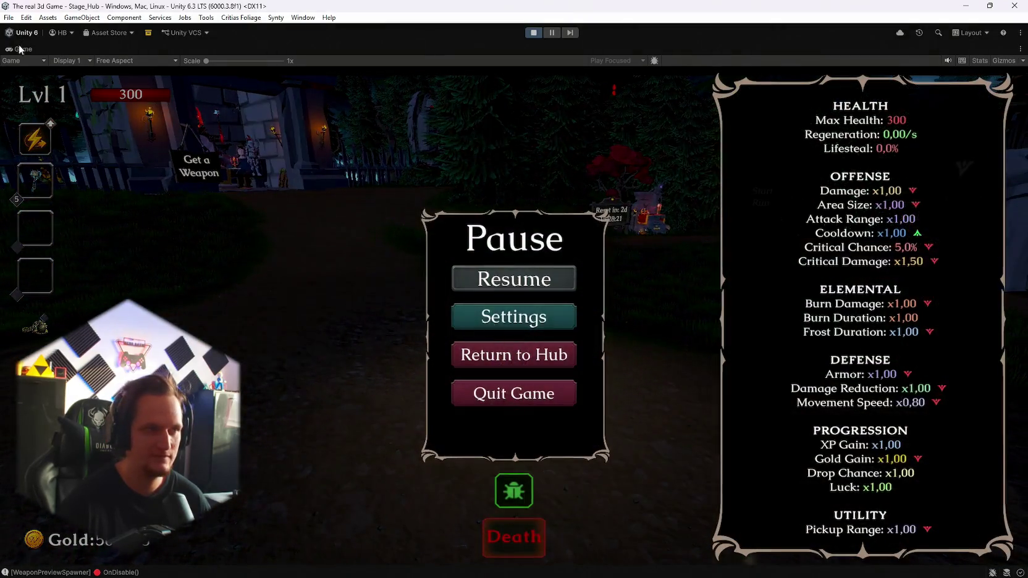
key(ctrl+1)
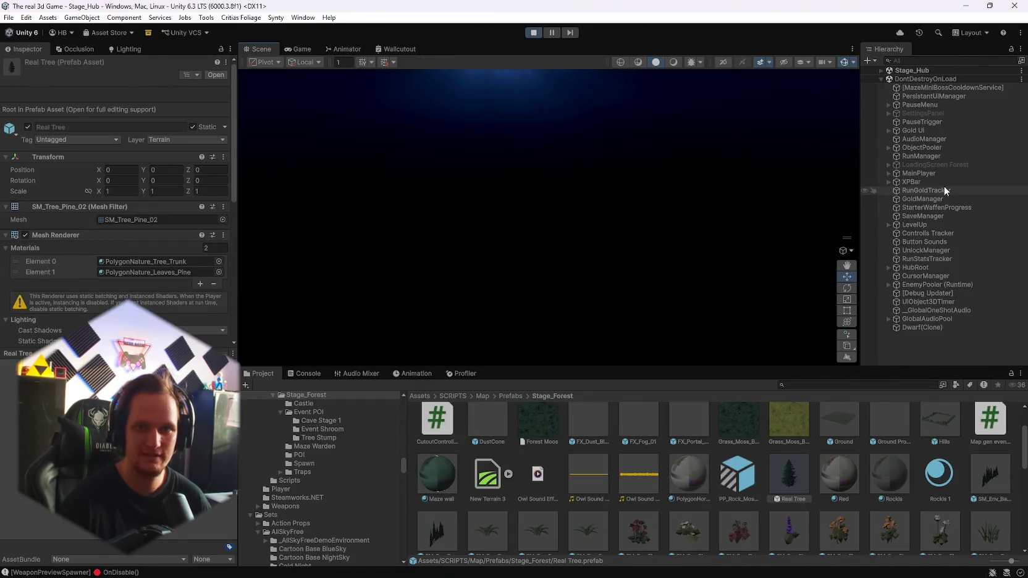
Step: Select the hub's Directional Light and set Environment Intensity Multiplier to 3.85 in Lighting
click(882, 70)
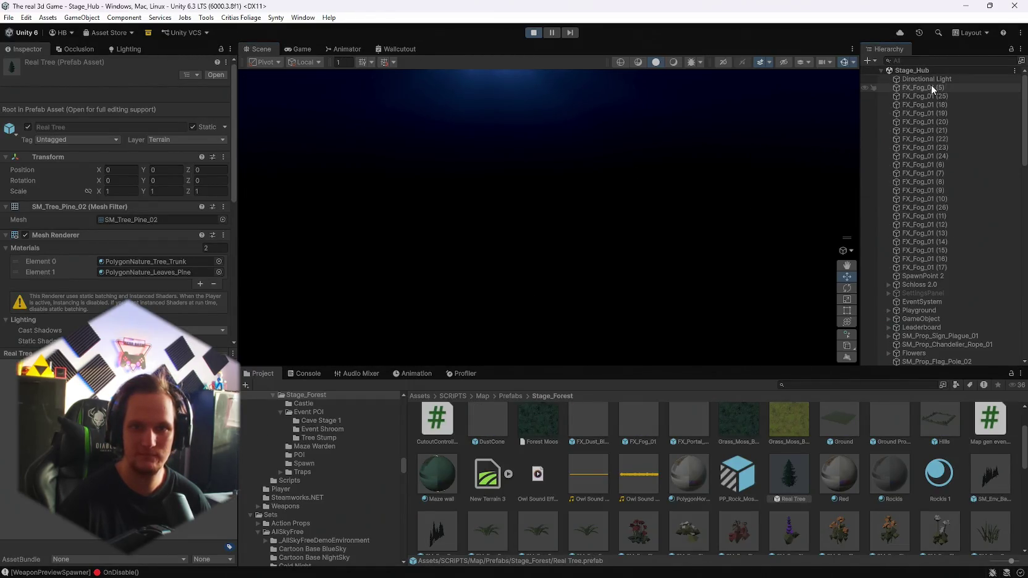
click(927, 80)
mouse_move(849, 131)
mouse_down()
mouse_move(666, 241)
mouse_move(742, 222)
mouse_move(942, 219)
mouse_up()
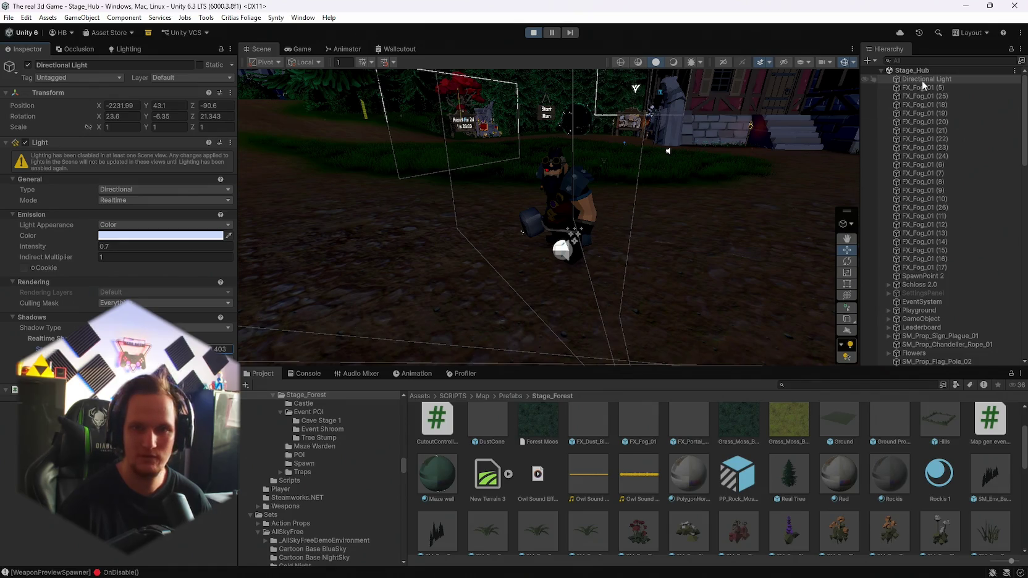
click(127, 50)
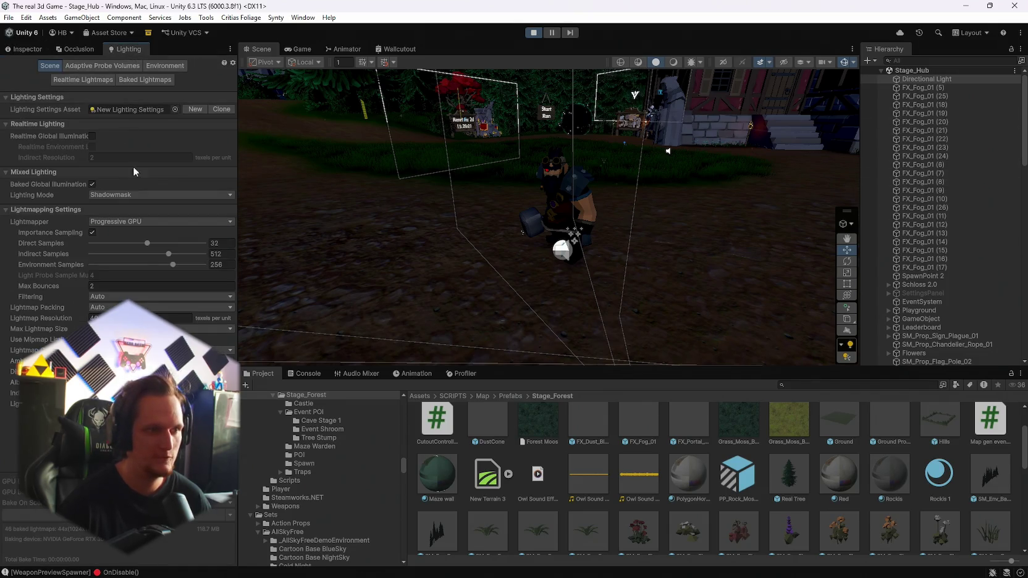
click(162, 66)
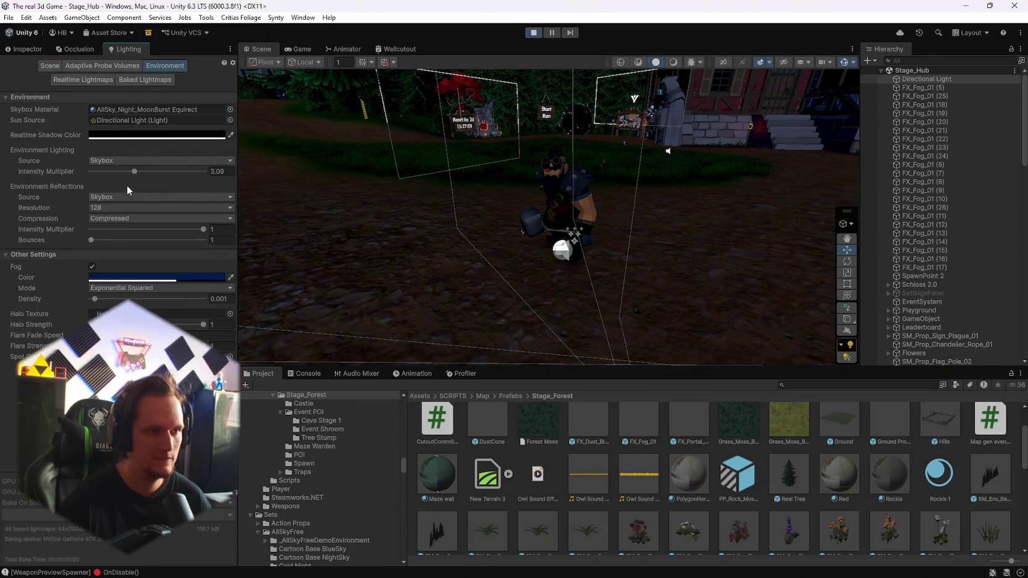
drag(133, 172, 145, 178)
drag(409, 204, 409, 205)
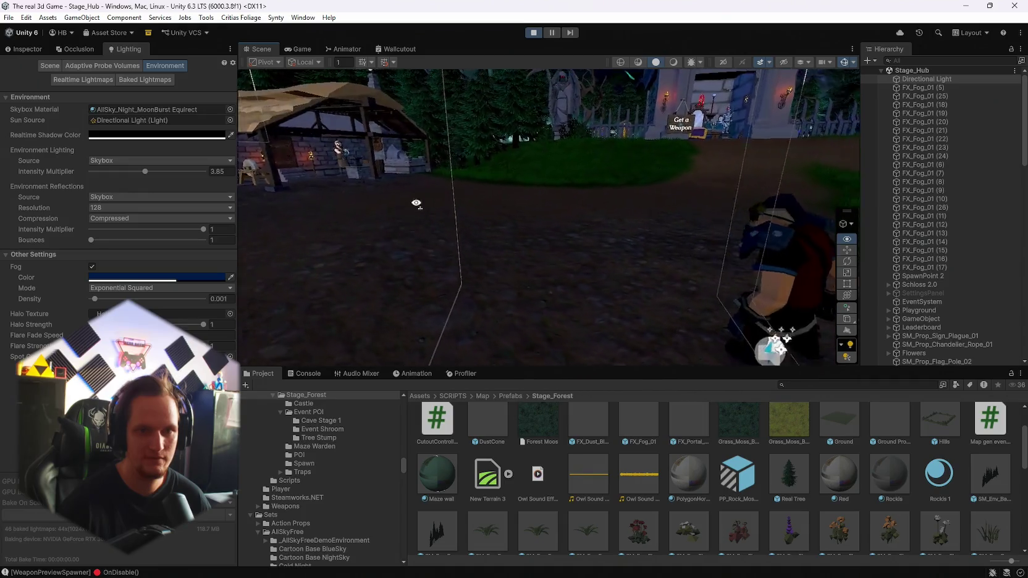
click(298, 49)
Step: Resume play and walk past the Get a Weapon shrine and down the forest path
click(546, 189)
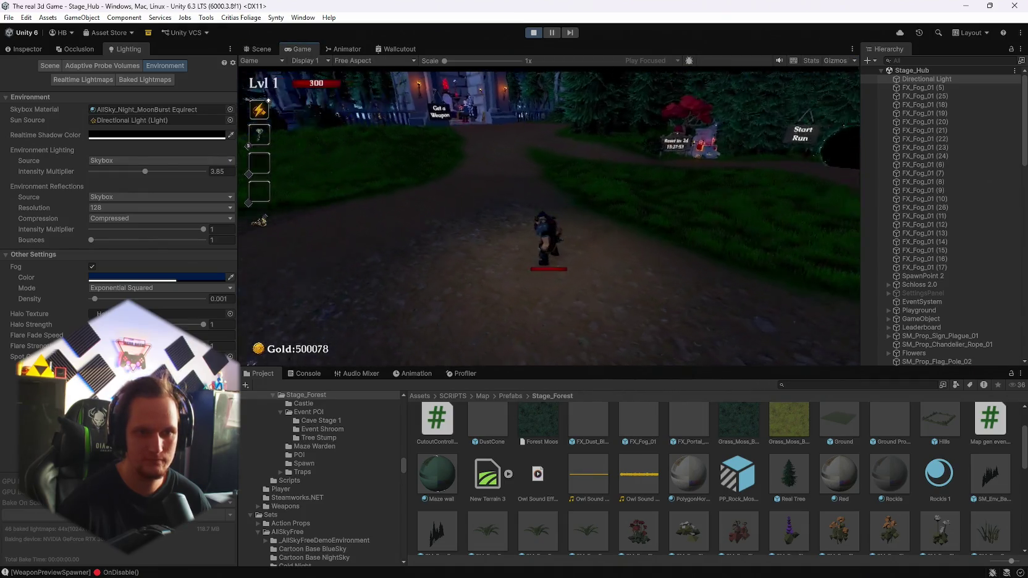
key(s)
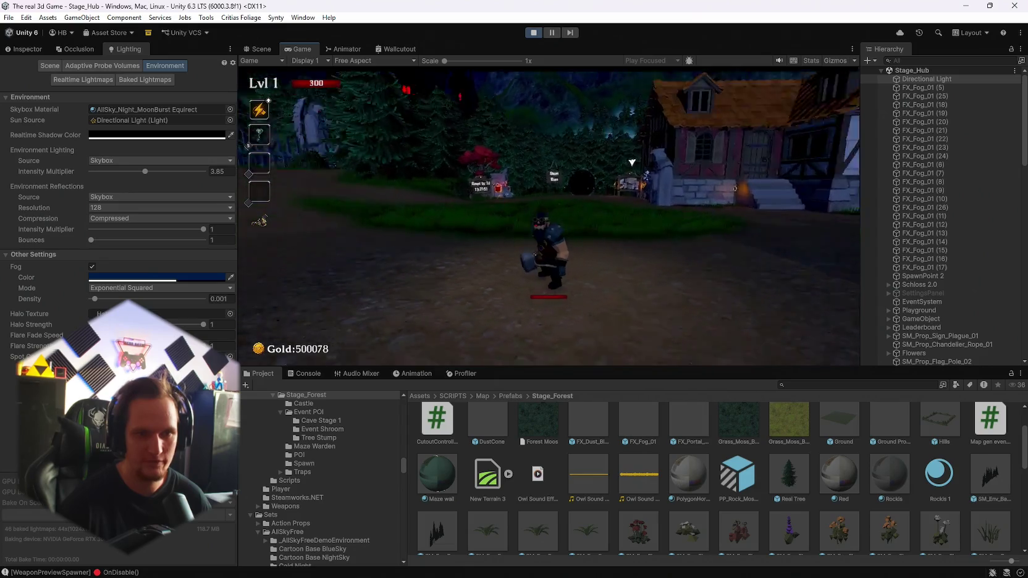
key(w)
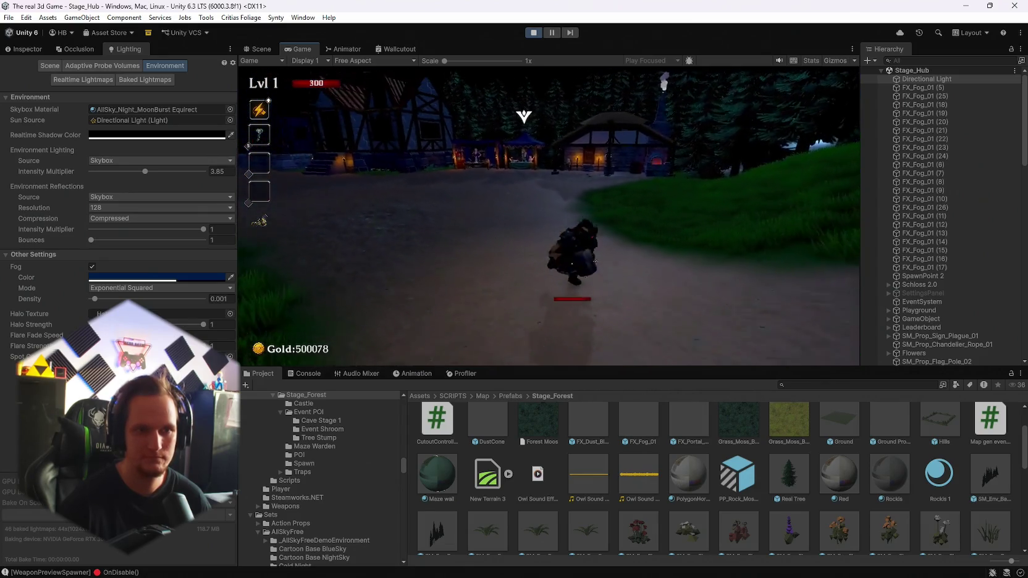
key(w)
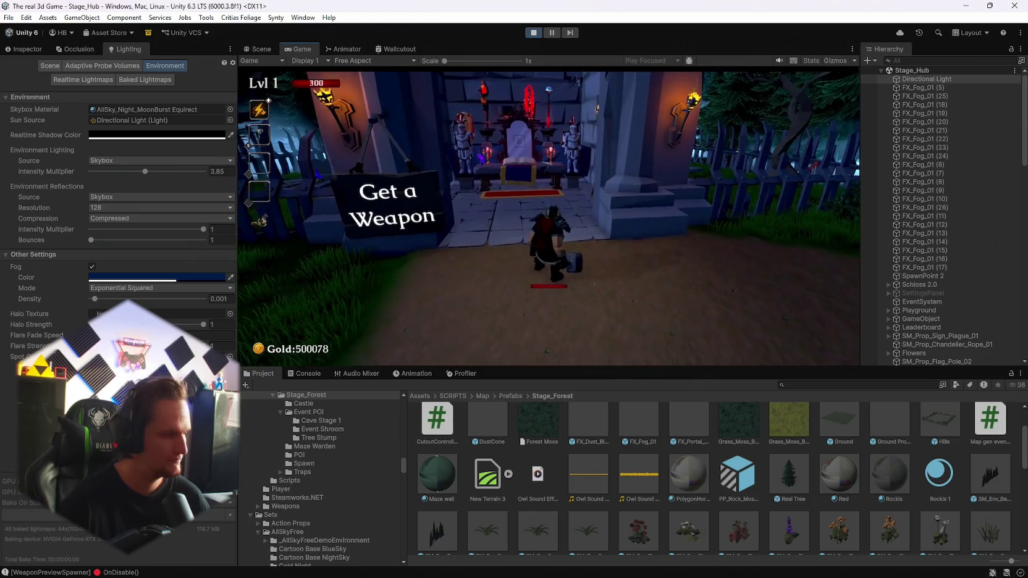
key(d)
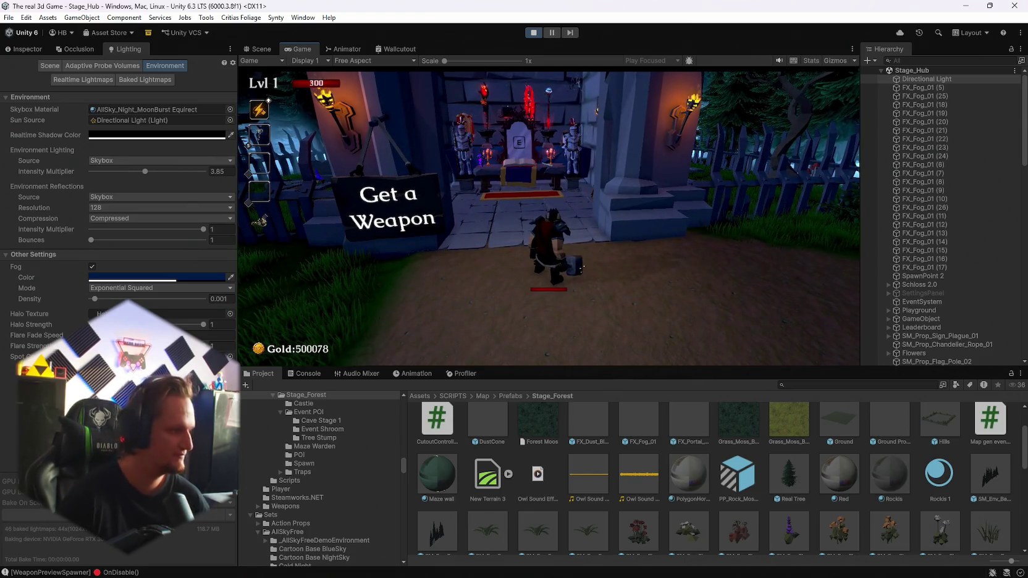
key(w)
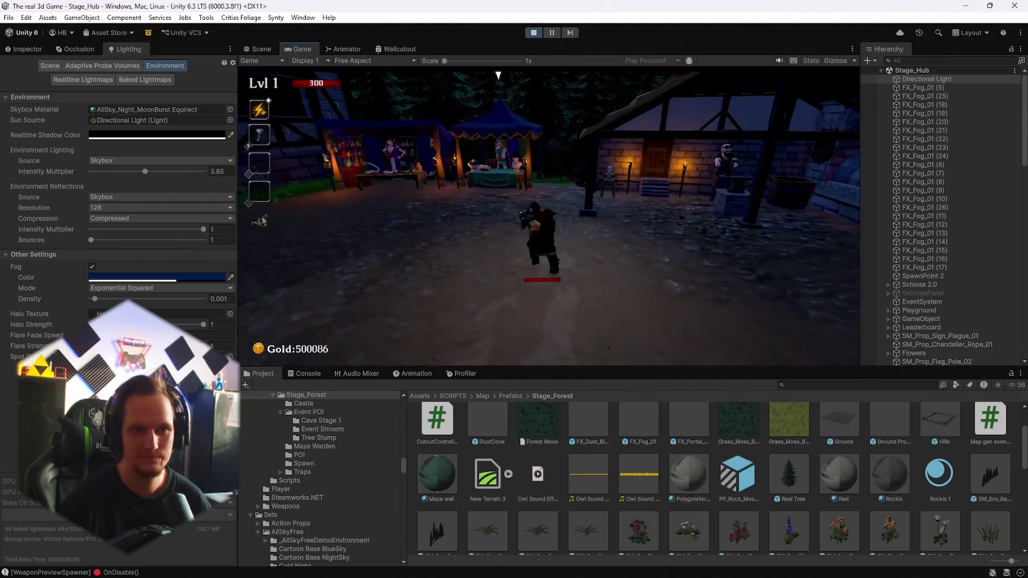
Step: Walk from the merchant past the weapon sign to the weekly leaderboard and Start Run portal
key(e)
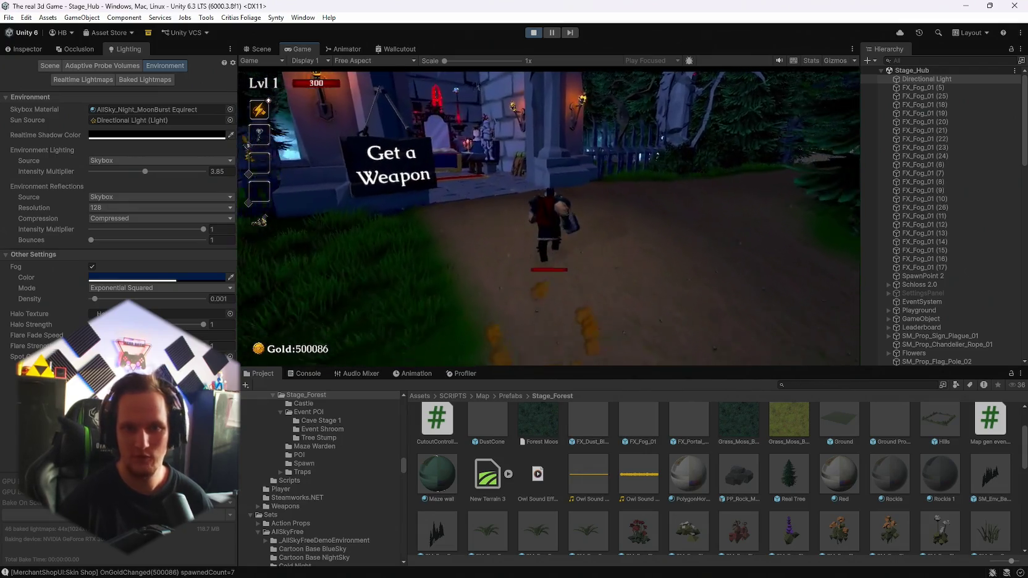
key(a)
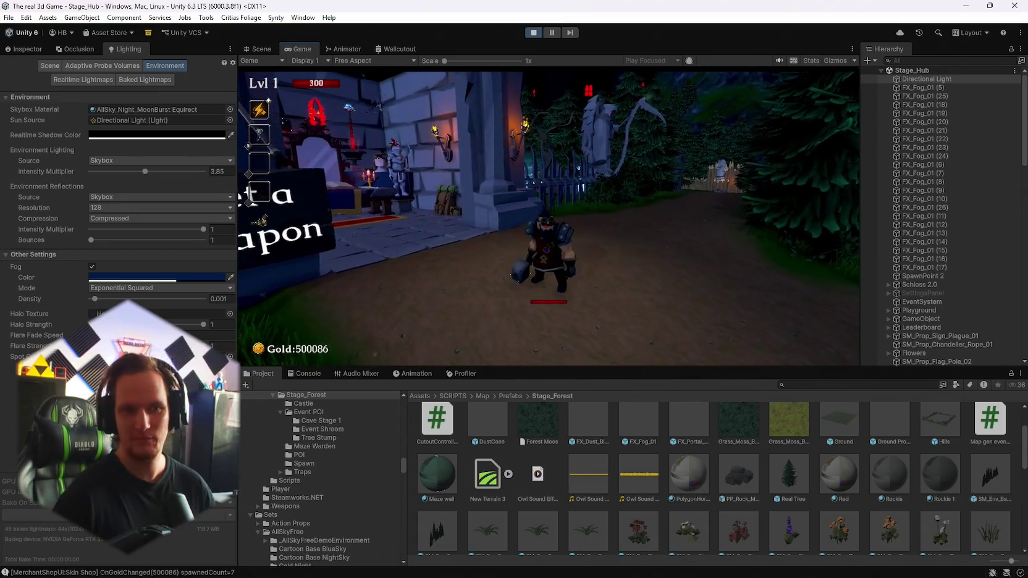
key(d)
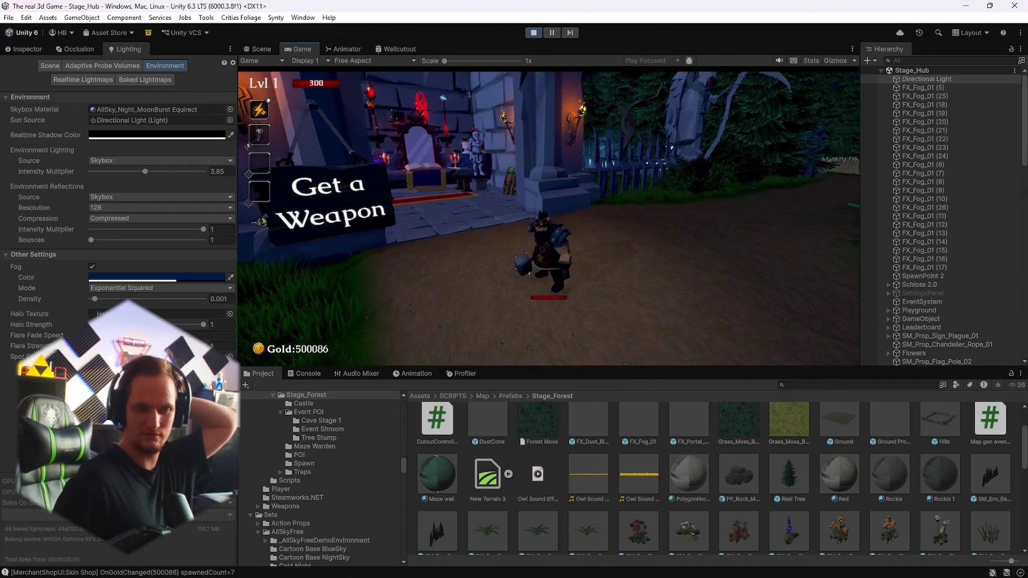
key(d)
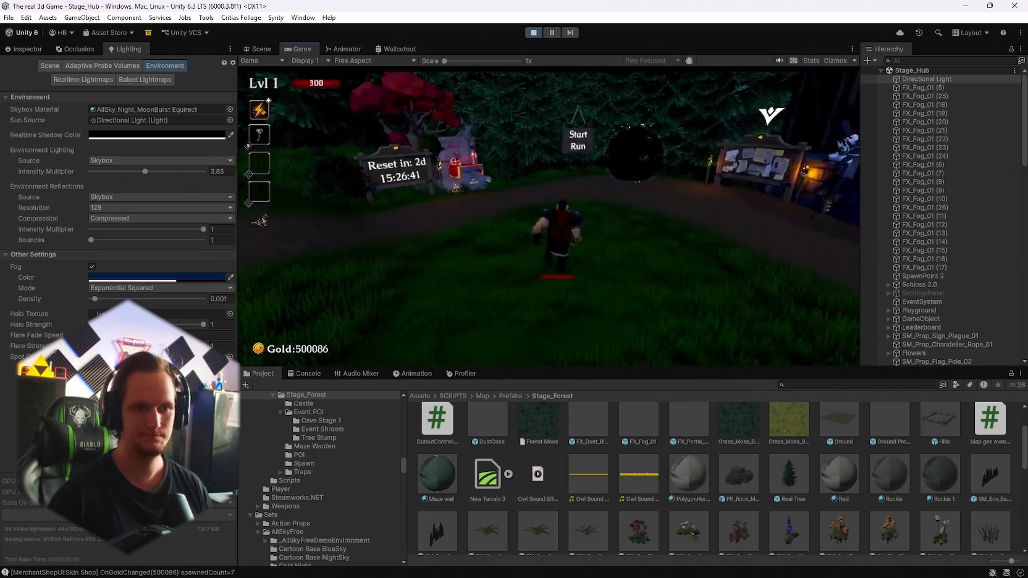
key(w)
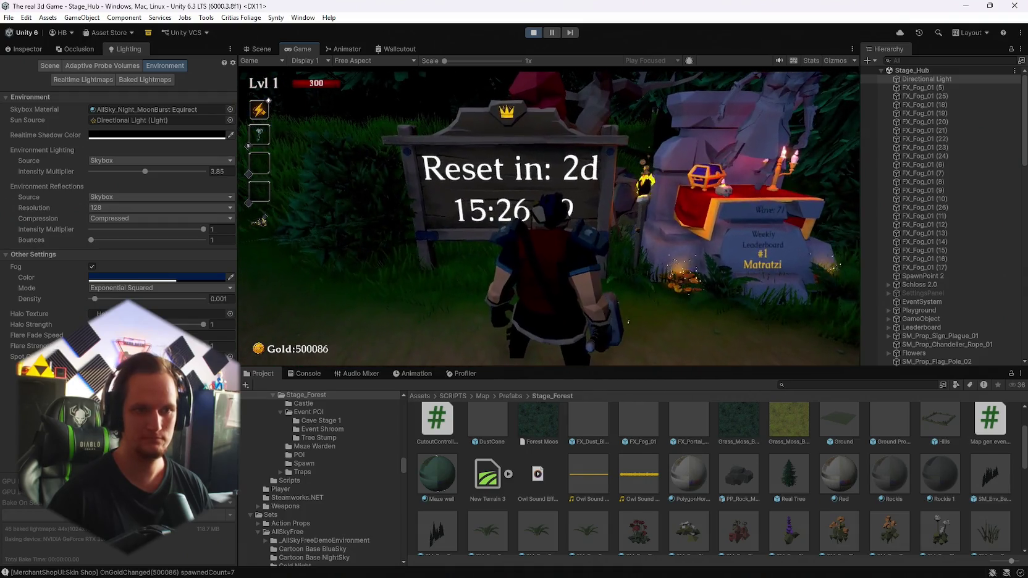
key(d)
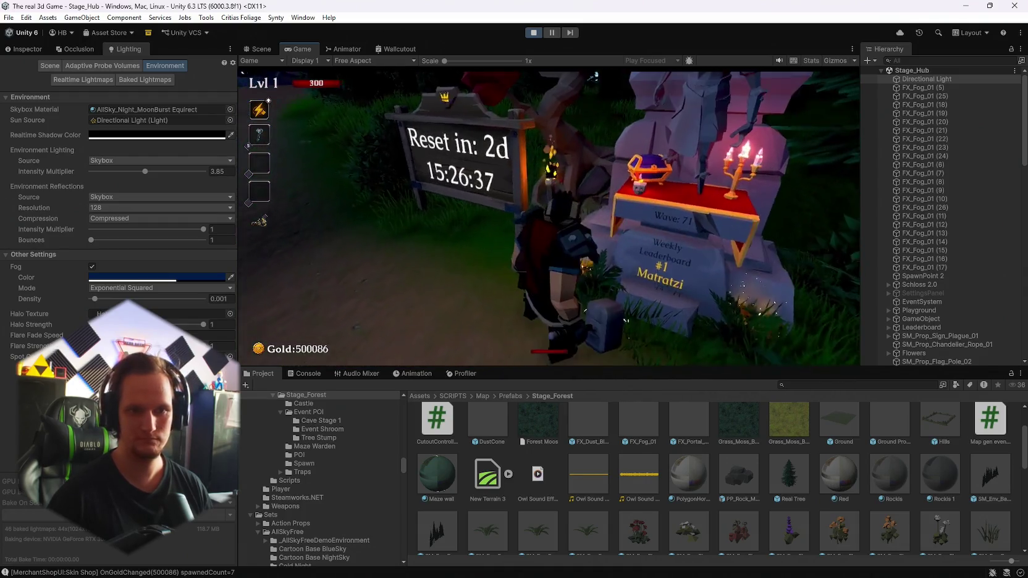
key(s)
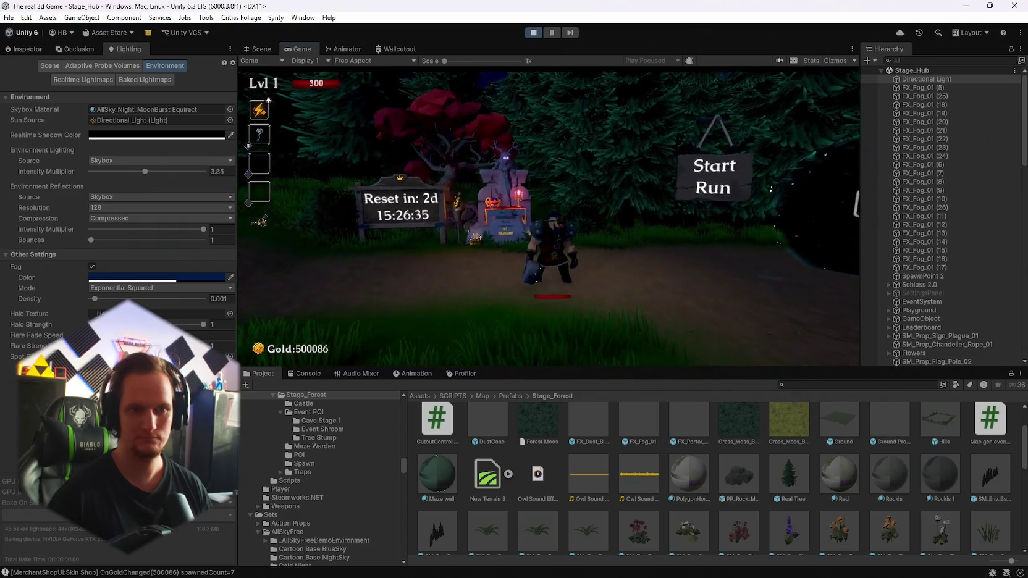
key(d)
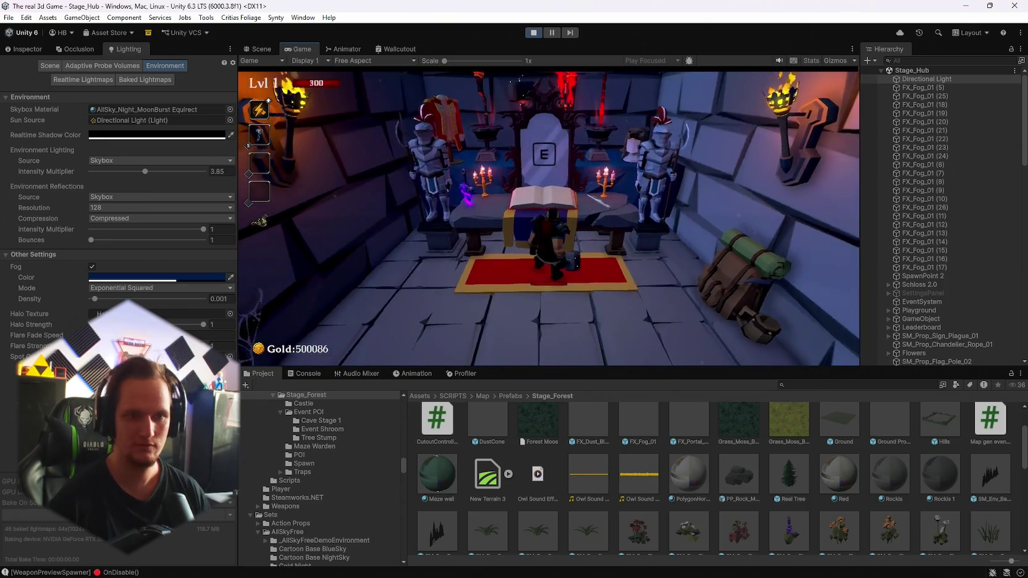
Step: Explore the throne room, then walk back out toward the forest
key(s)
key(w)
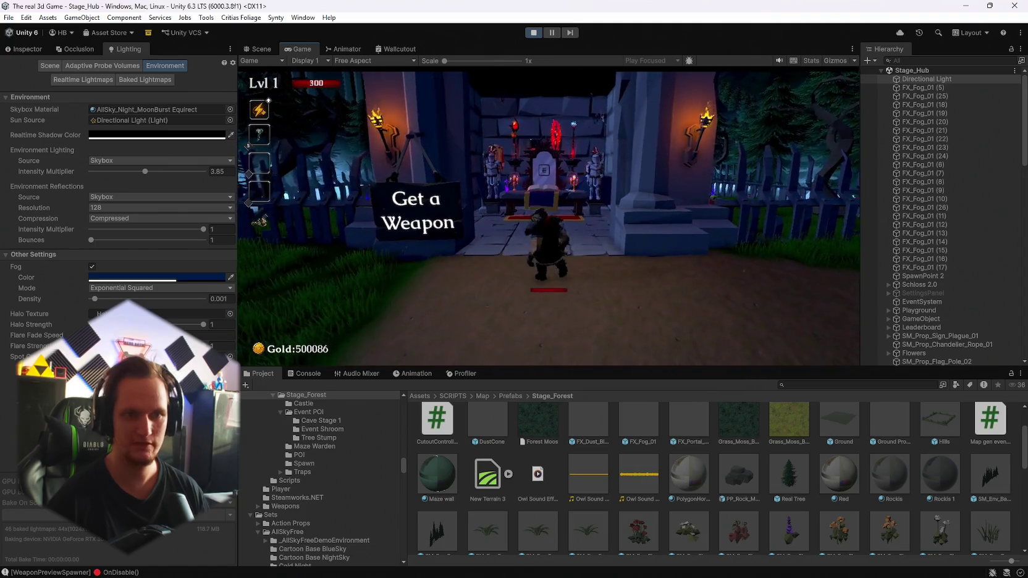
key(s)
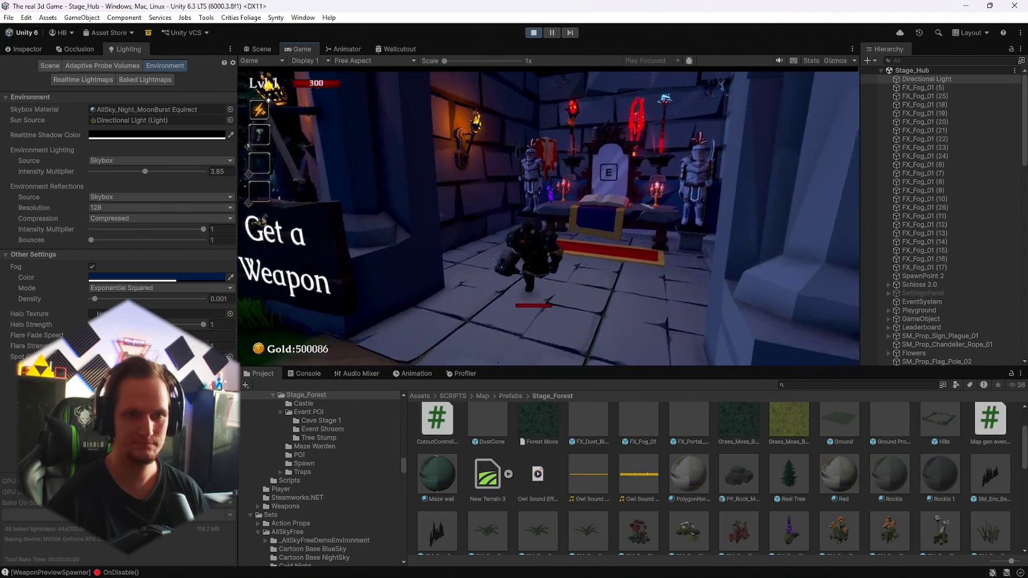
key(a)
key(a)
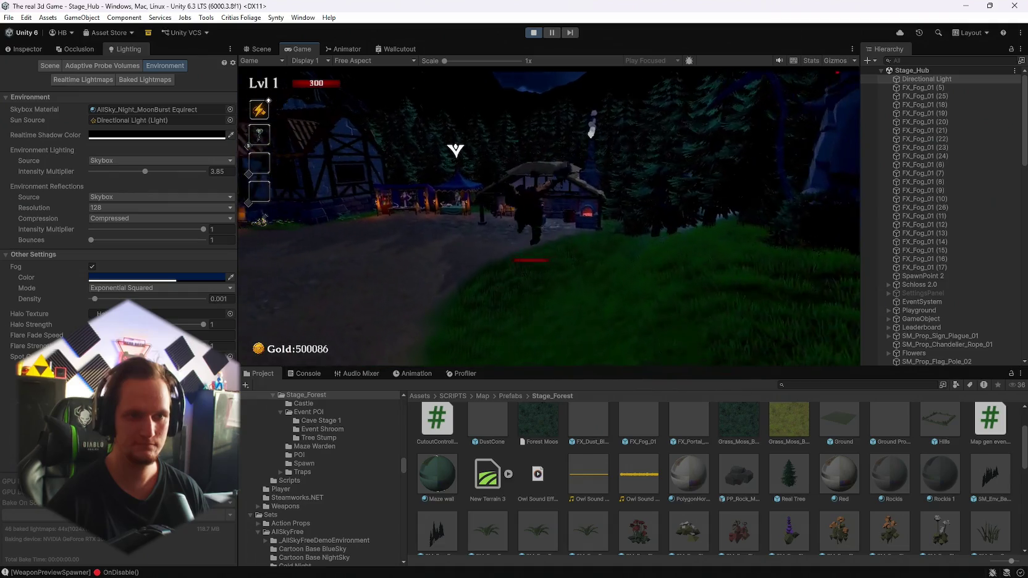
Step: Open and close the Skin Shop at the merchant tent, then pause the game
key(w)
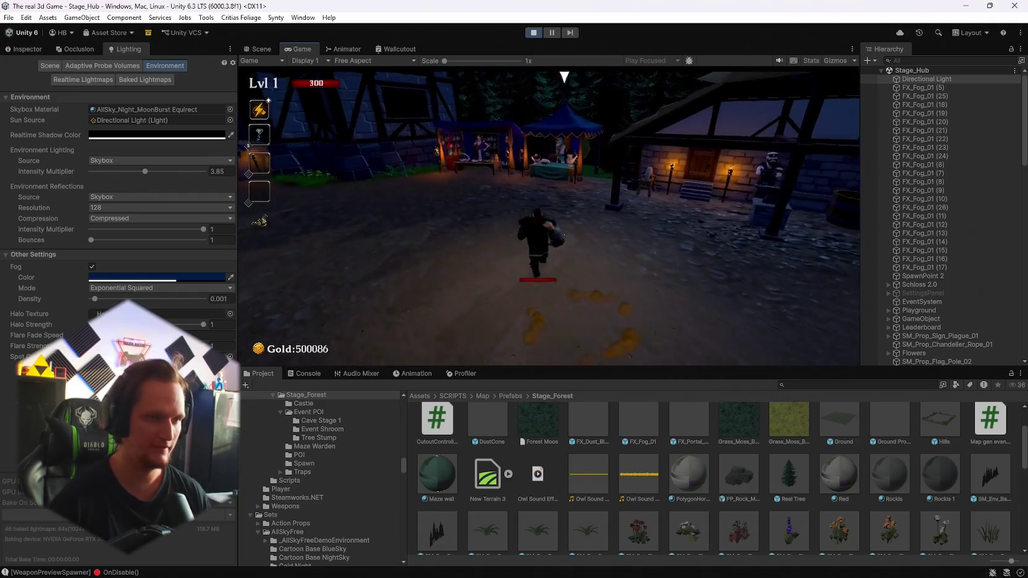
key(e)
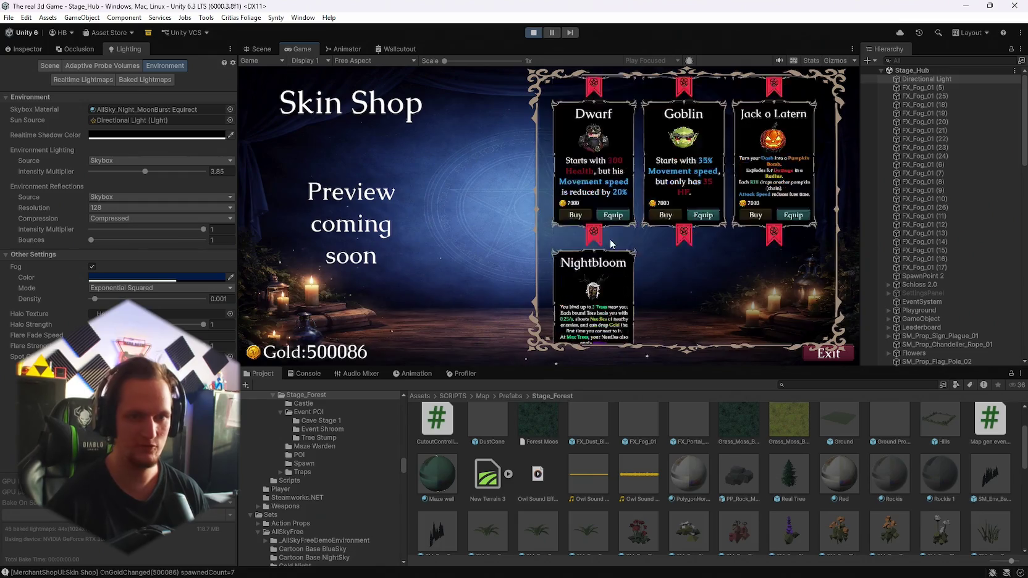
click(839, 352)
key(s)
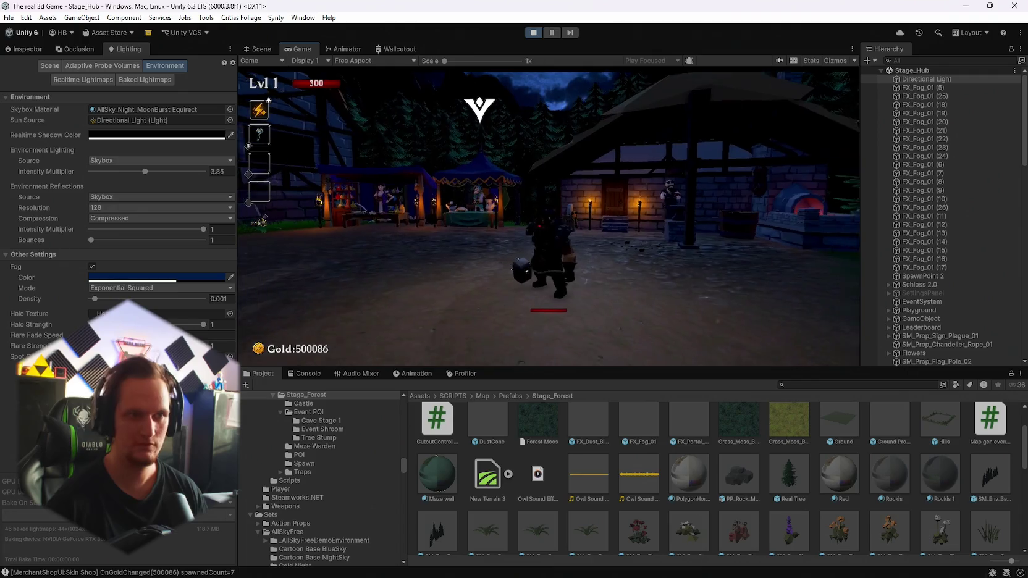
key(Escape)
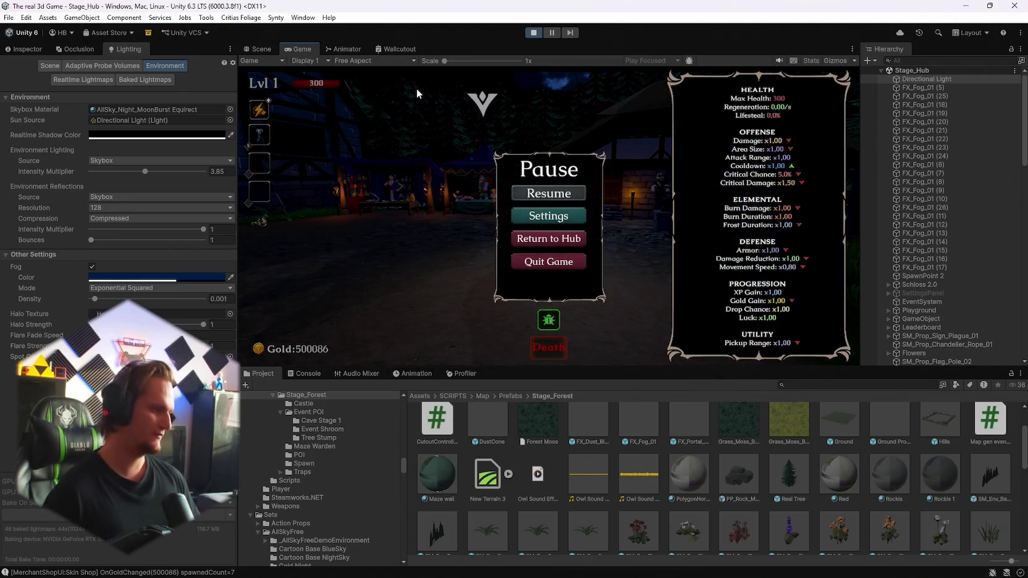
Step: Preview the Game view at 4K UHD while briefly resuming play
click(366, 62)
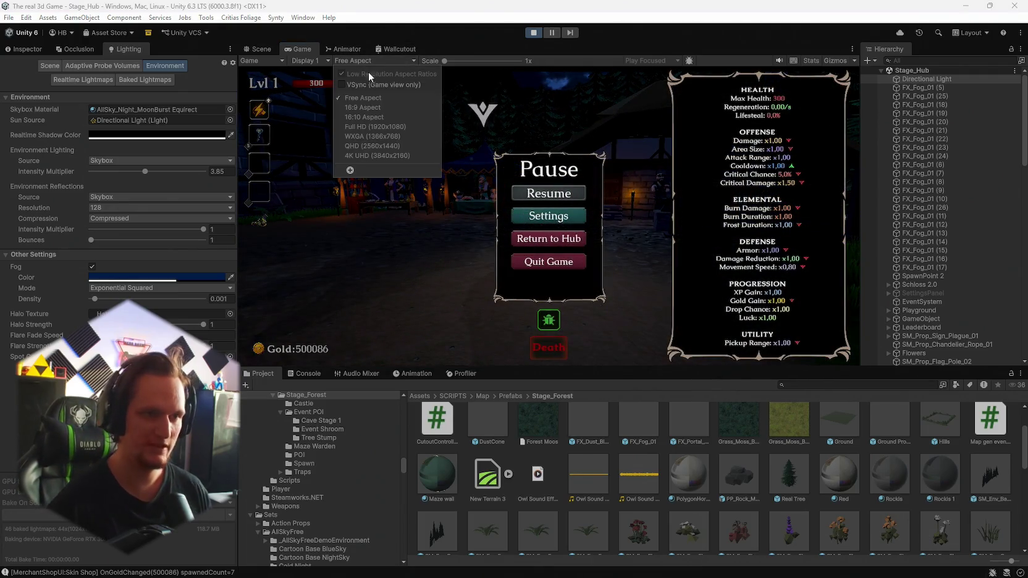
click(381, 156)
click(552, 193)
key(w)
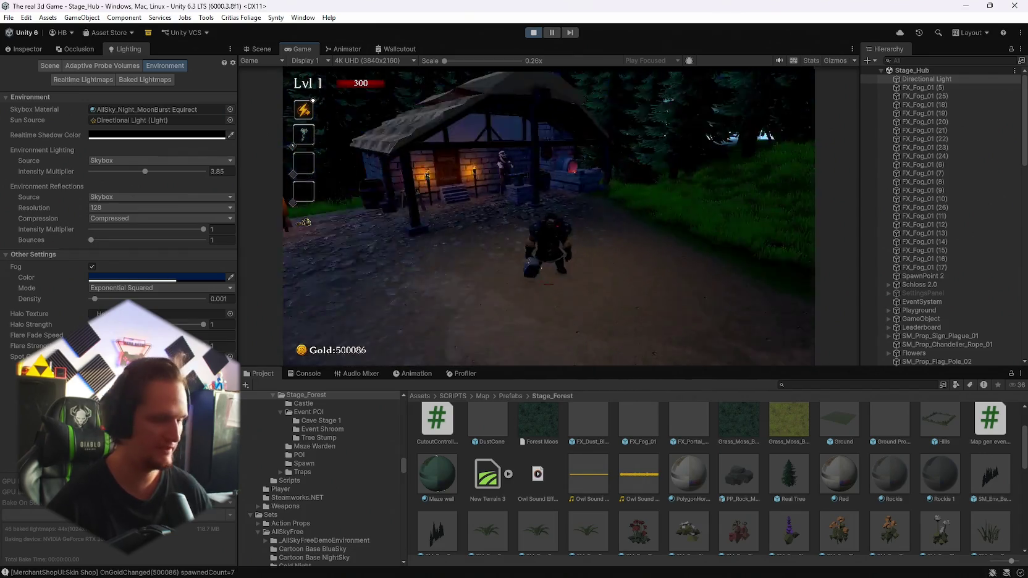
key(Escape)
Step: Return the Game view to Free Aspect and resize its panel
click(390, 60)
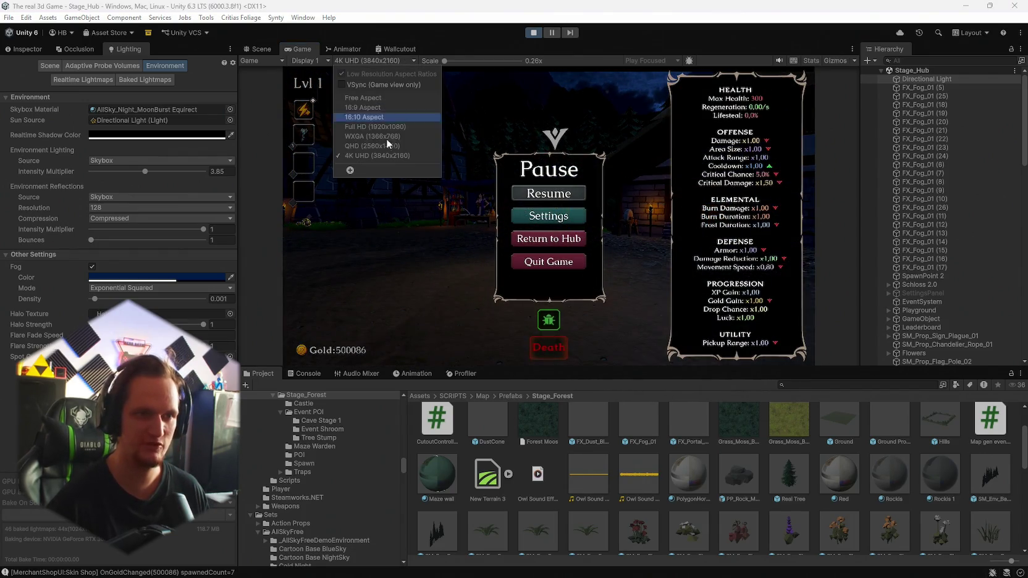
click(365, 97)
mouse_move(533, 372)
mouse_down()
mouse_move(529, 501)
mouse_move(511, 223)
mouse_move(505, 440)
mouse_up()
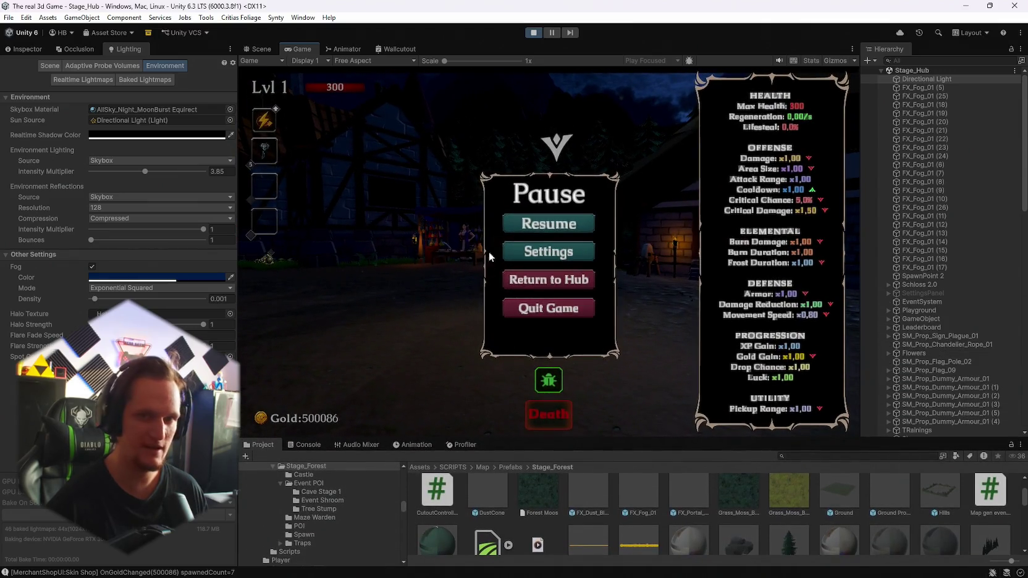
click(535, 228)
key(Escape)
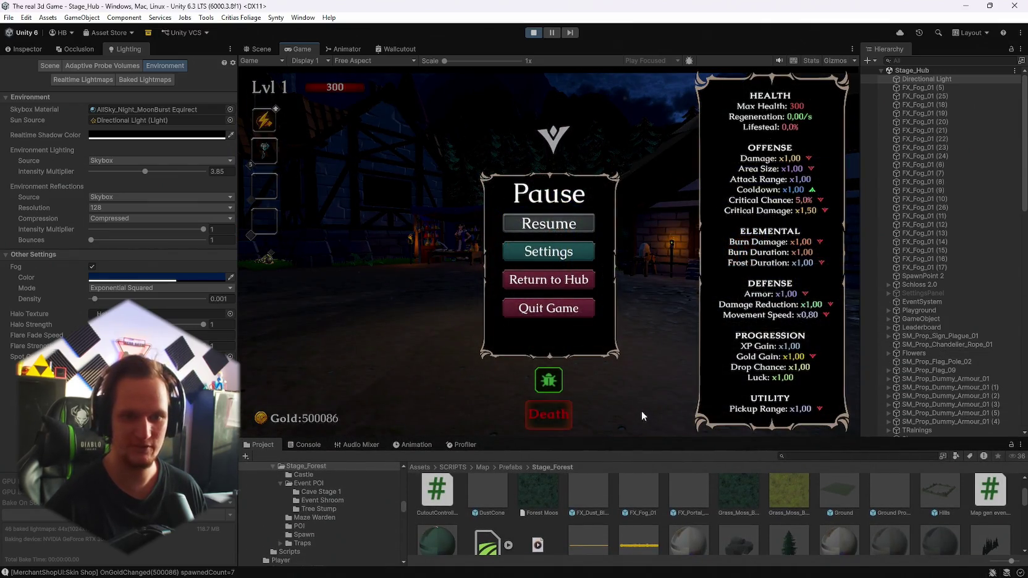
Step: Enlarge the Game view, check the Pause menu, then stop play mode
mouse_move(624, 436)
mouse_down()
mouse_move(611, 541)
mouse_move(622, 418)
mouse_up()
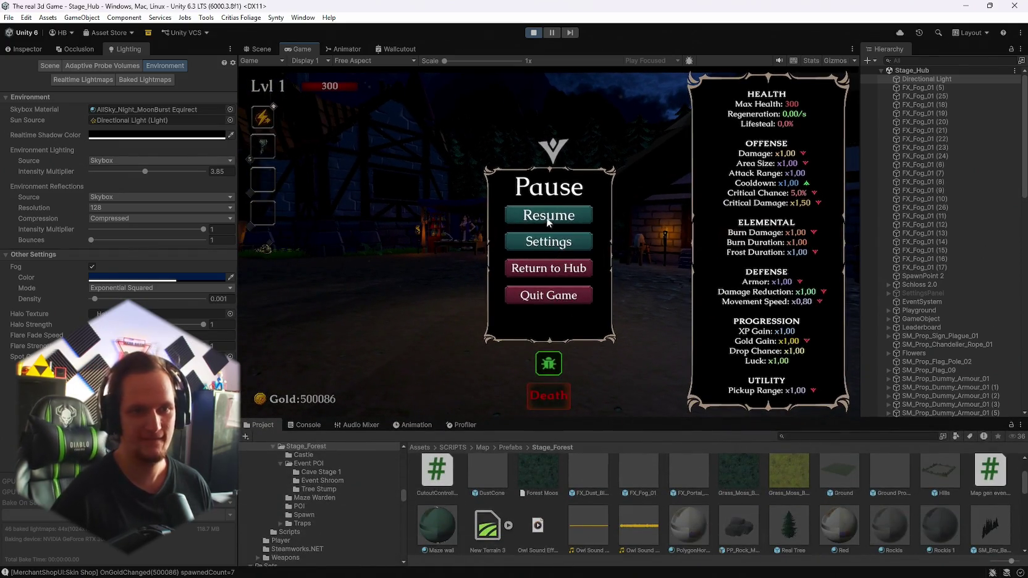
click(549, 225)
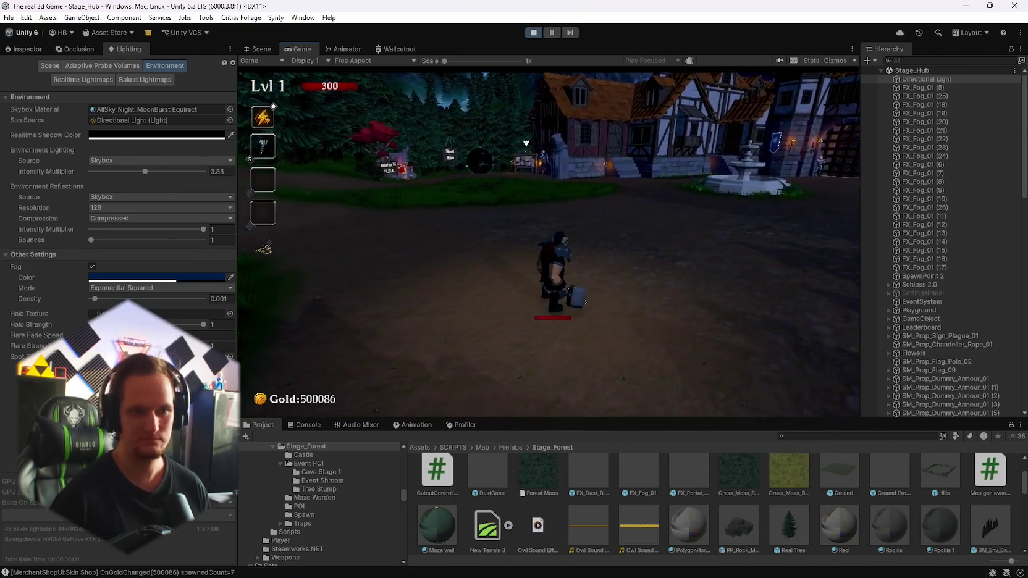
key(Escape)
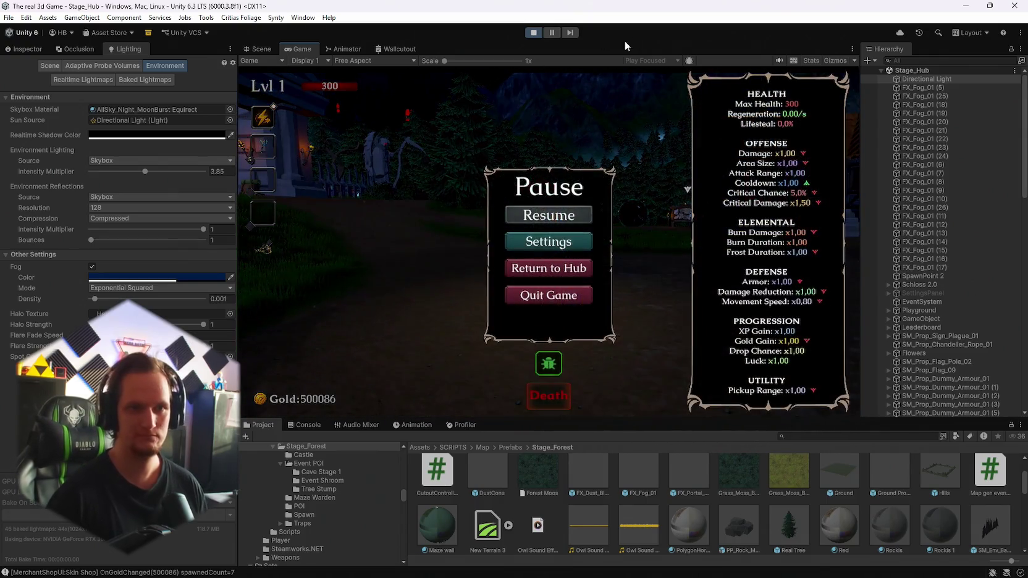
click(534, 34)
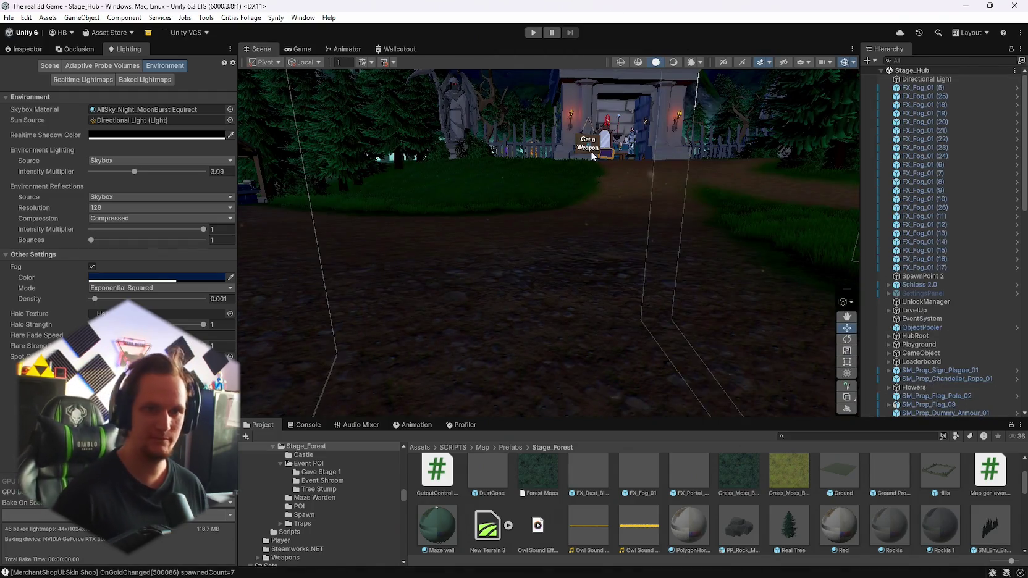
key(w)
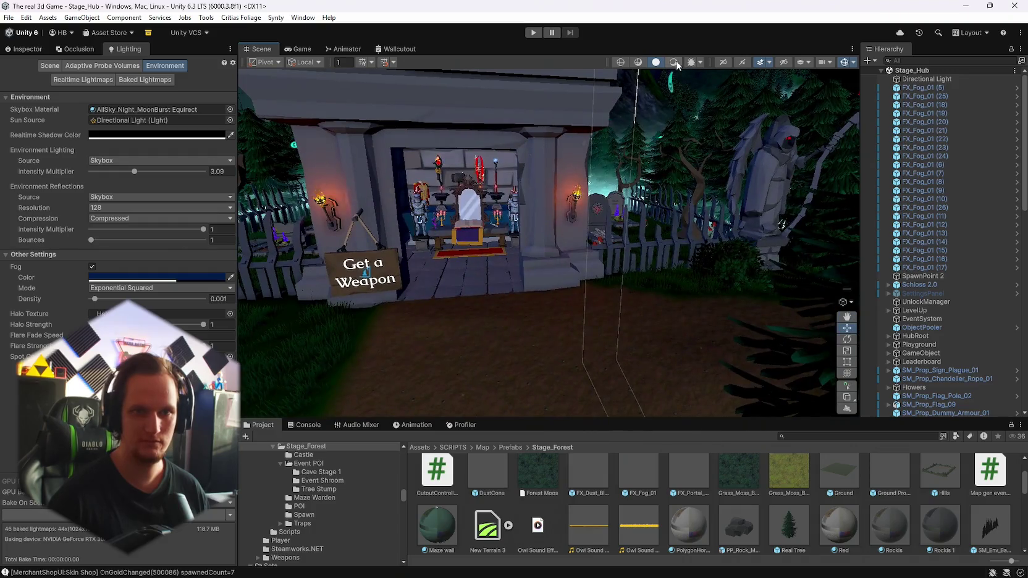
click(676, 64)
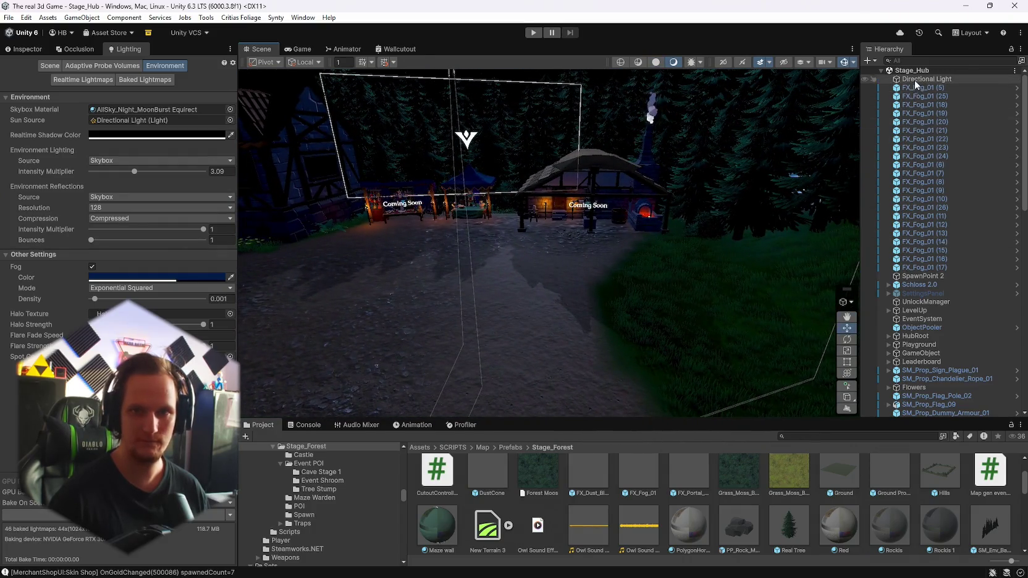
click(915, 81)
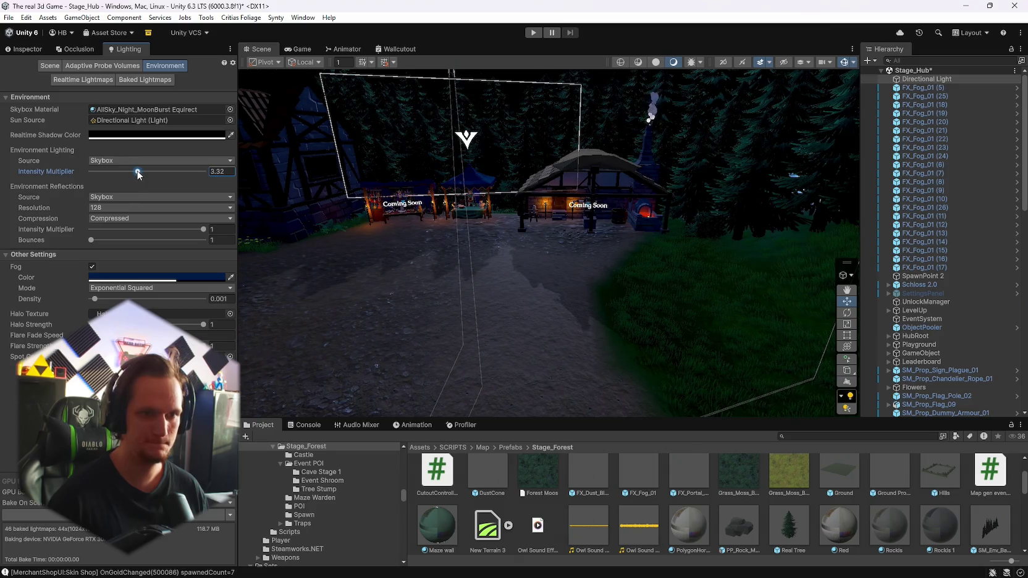
key(w)
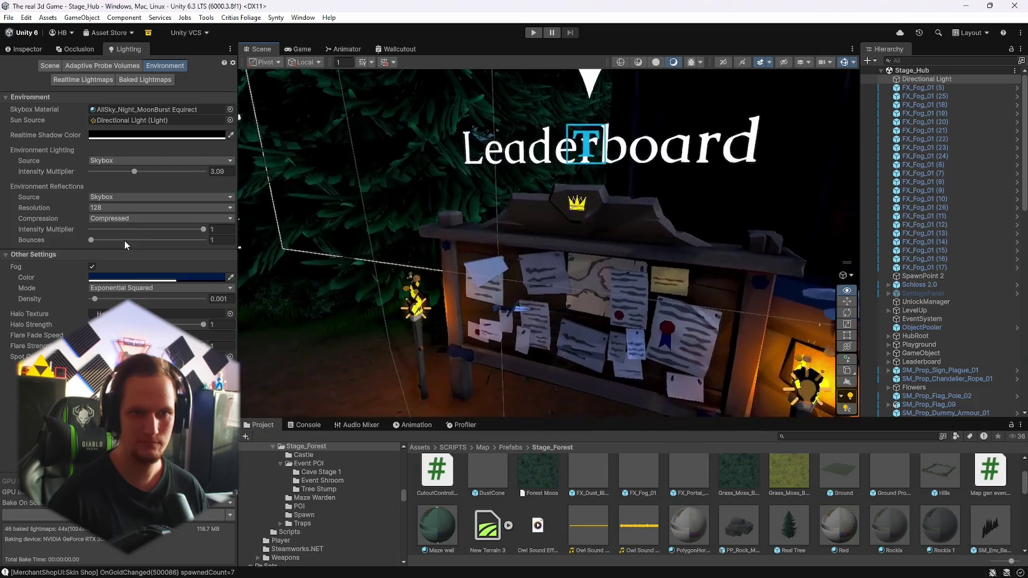
Step: Select the leaderboard's 252_crown image and open its Image Color picker in the Inspector
click(576, 205)
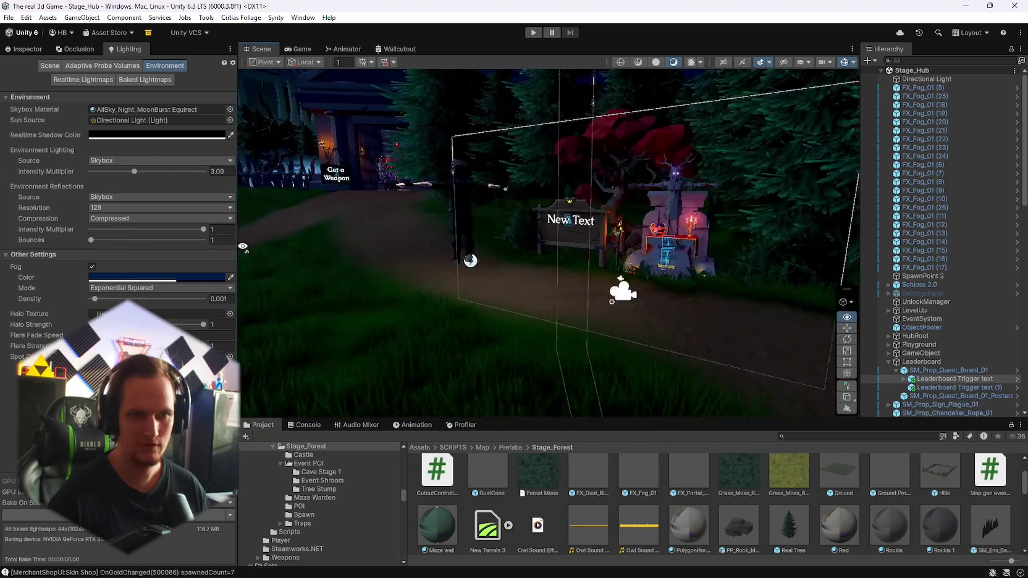
drag(355, 252, 471, 298)
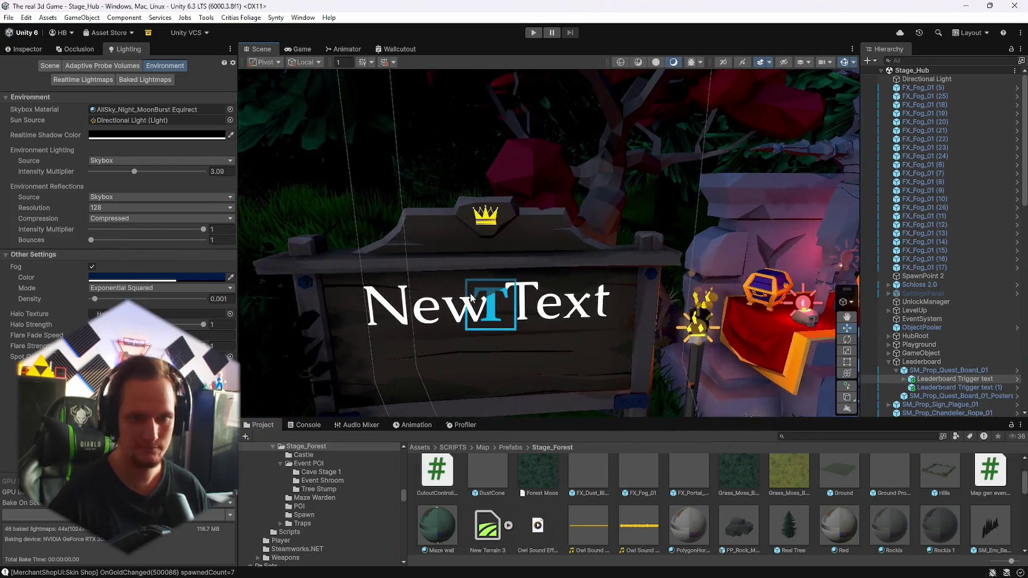
click(493, 219)
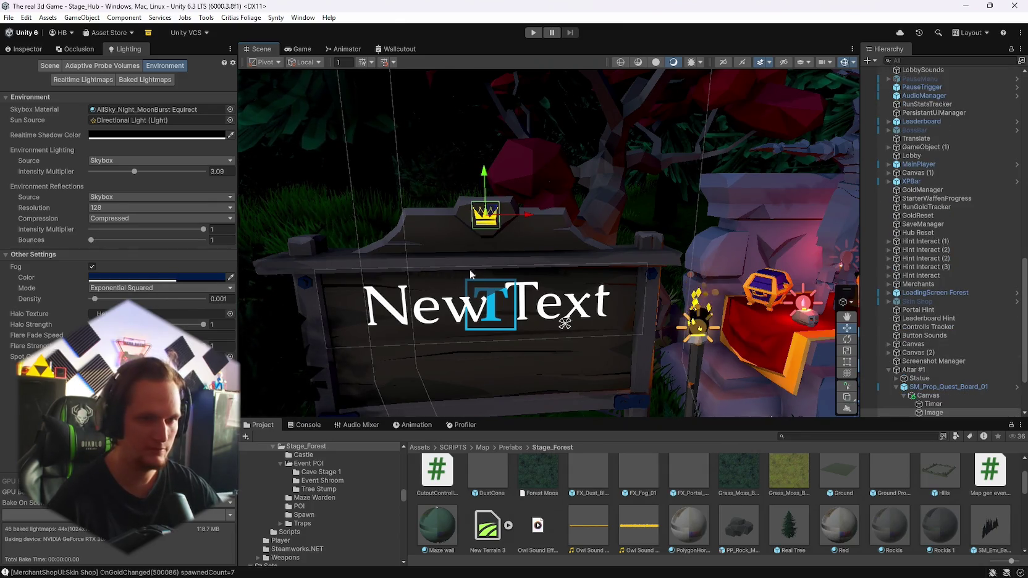
click(21, 52)
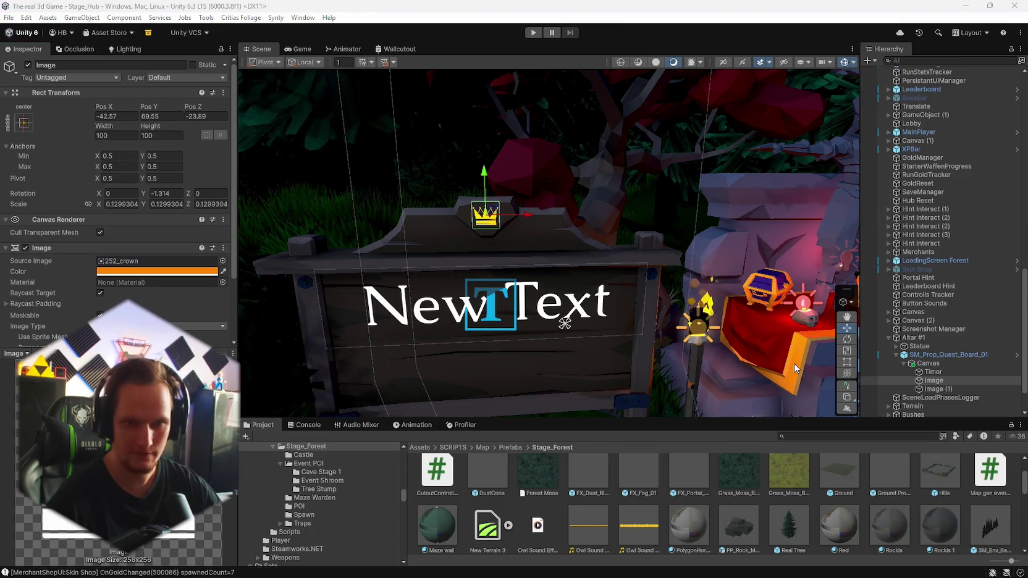
drag(797, 369, 313, 263)
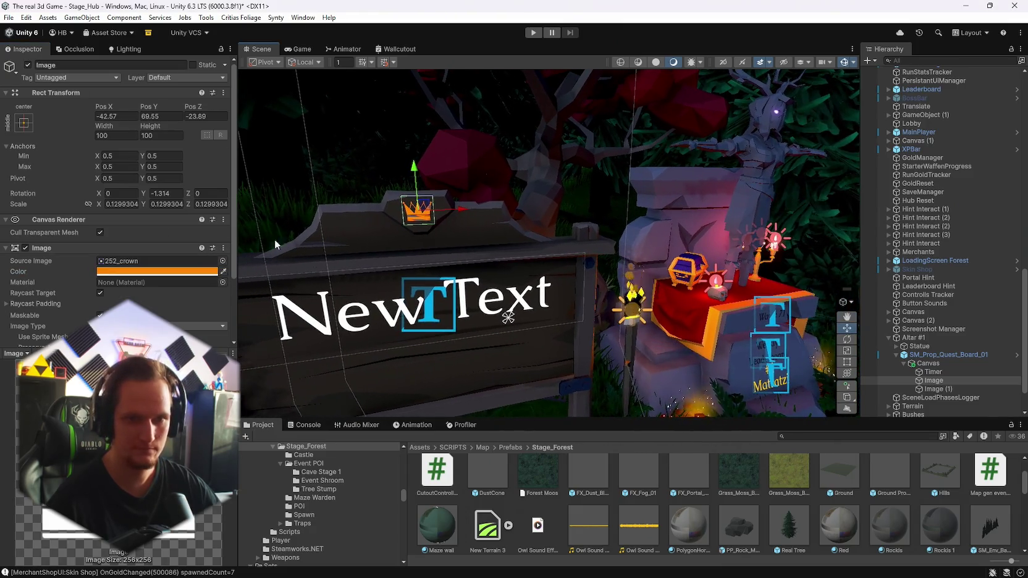
click(223, 272)
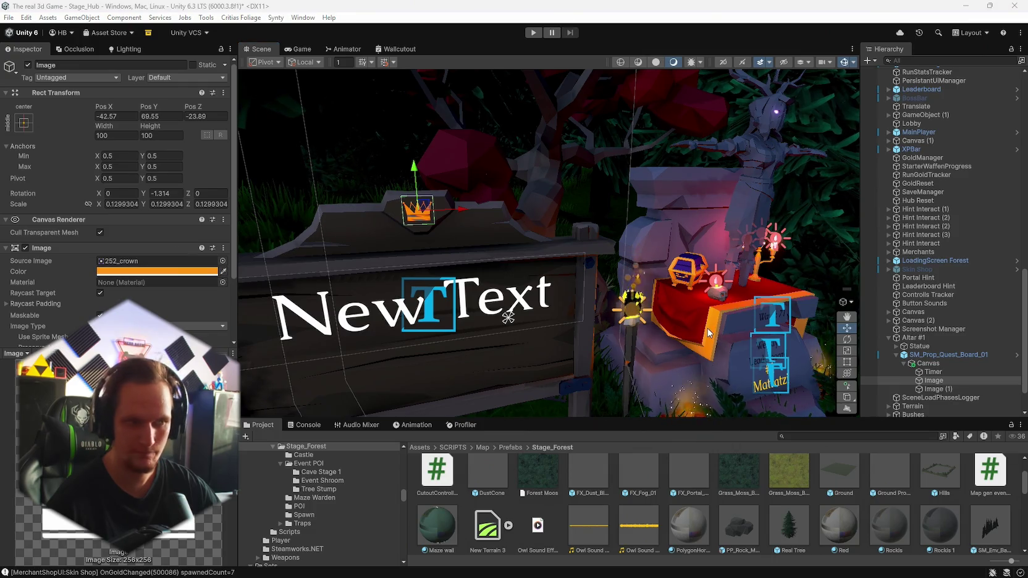
click(161, 271)
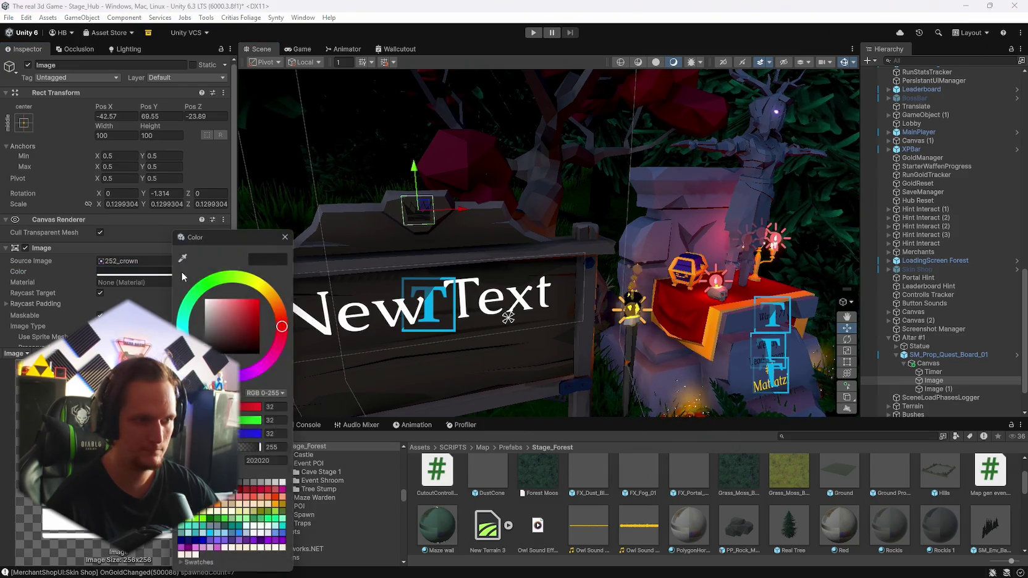
Step: Sample the treasure chest's orange, FF9C26, with the eyedropper for the first crown image
click(182, 253)
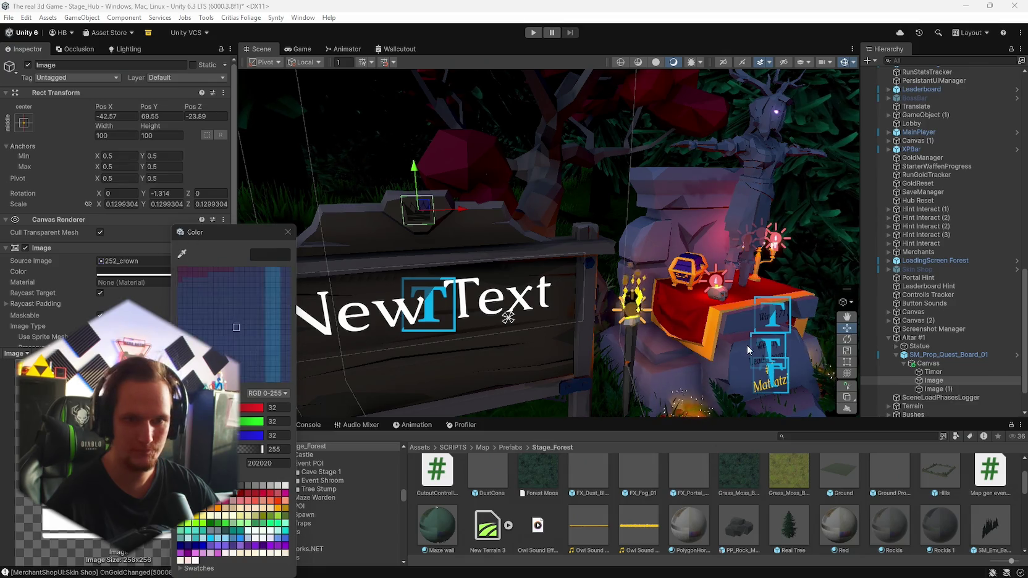
click(694, 273)
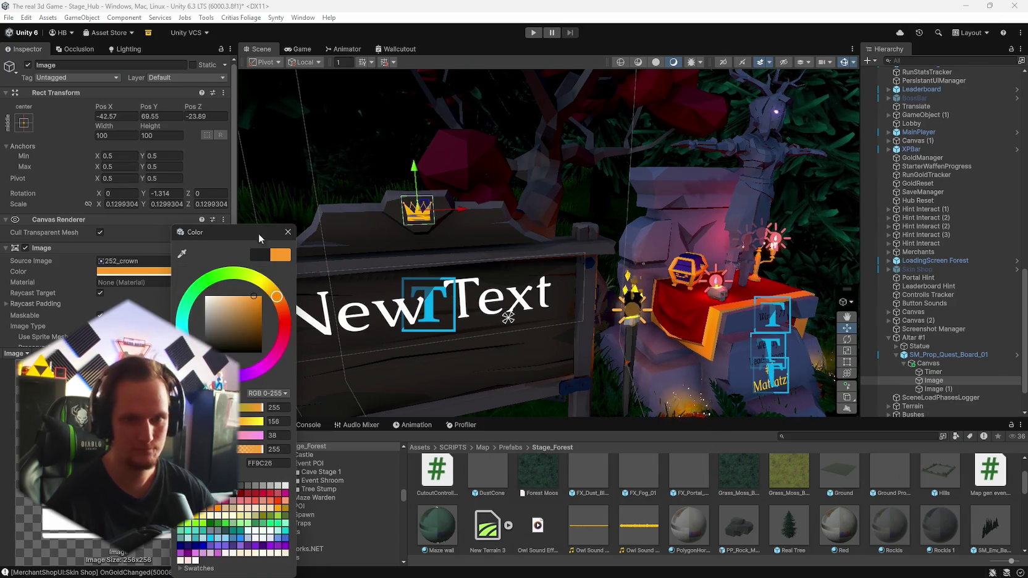
click(288, 232)
click(154, 276)
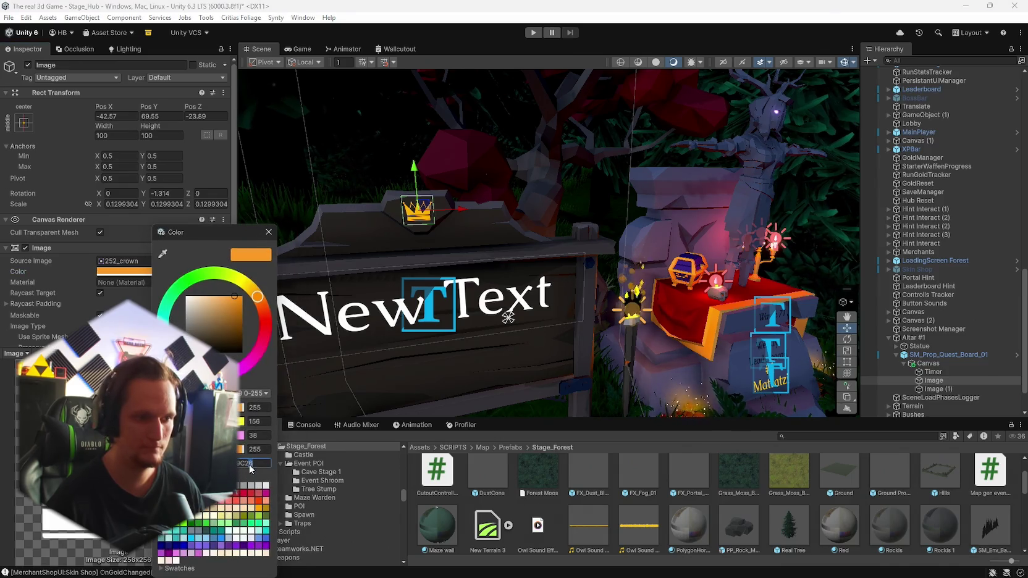
Step: Find the second crown image, Image (1), and check its current colour
scroll(315, 245, down, 5)
scroll(316, 245, up, 5)
drag(735, 257, 853, 334)
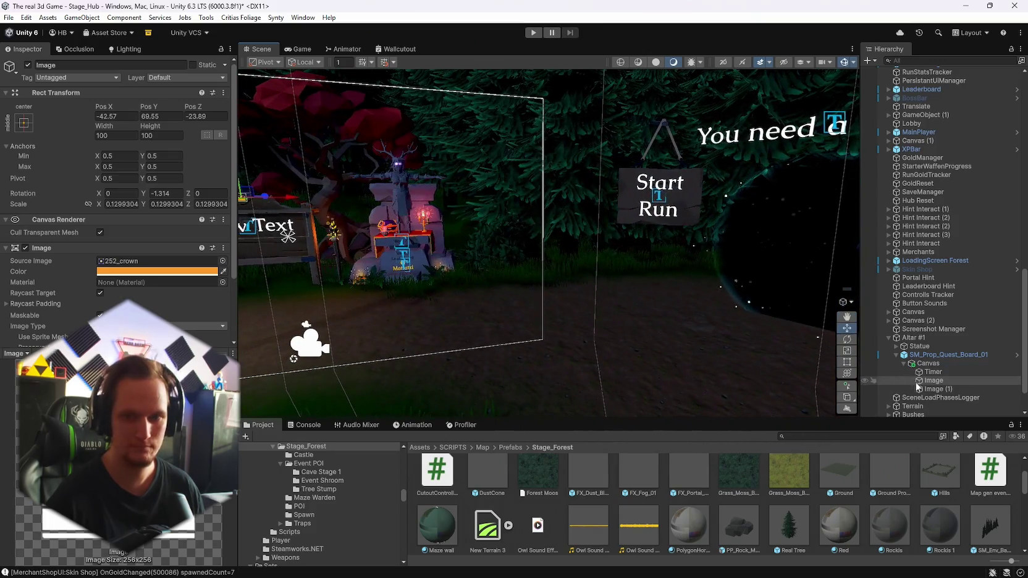
click(924, 389)
click(127, 271)
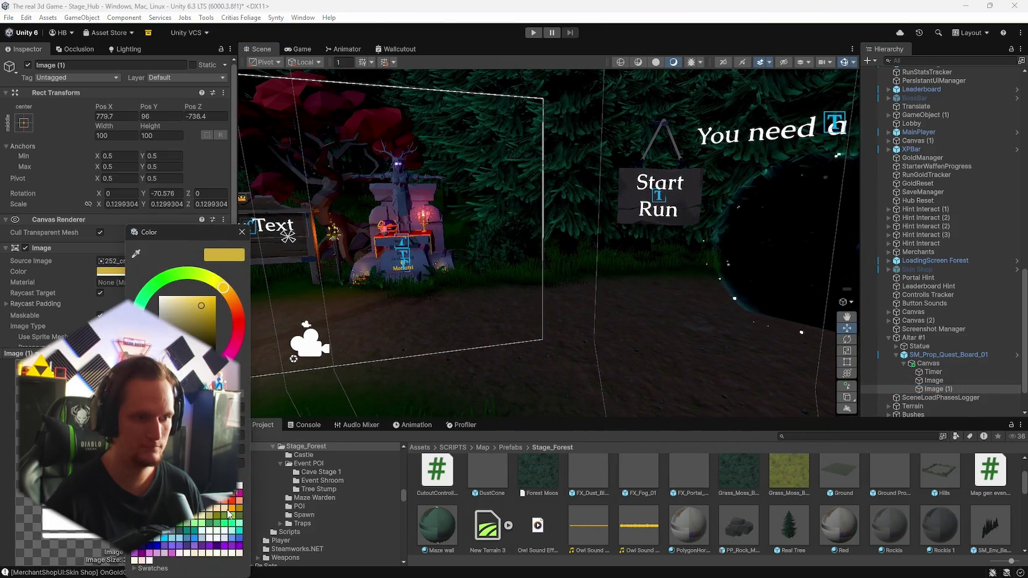
click(242, 232)
drag(667, 266, 663, 284)
scroll(592, 287, down, 5)
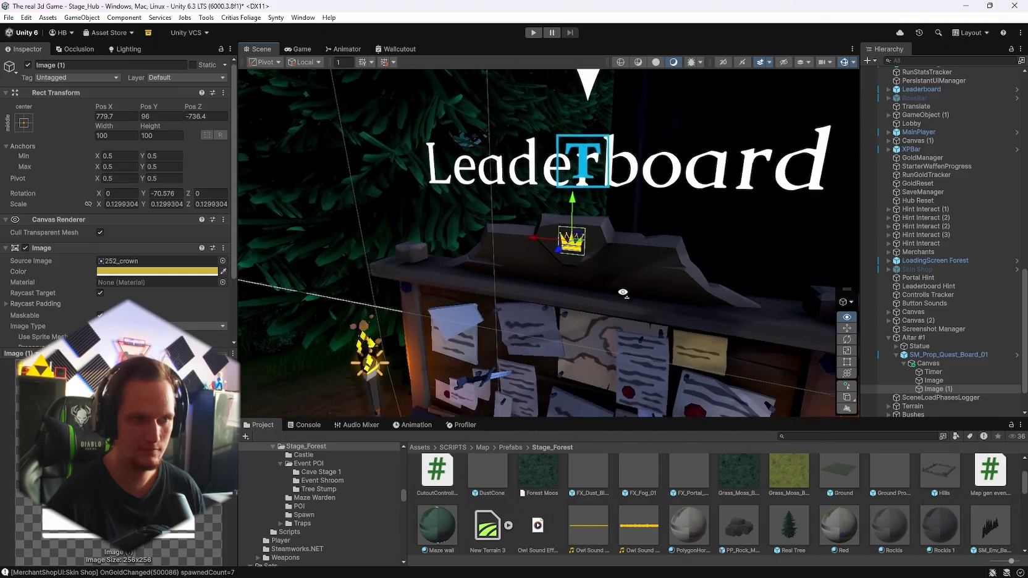
click(142, 272)
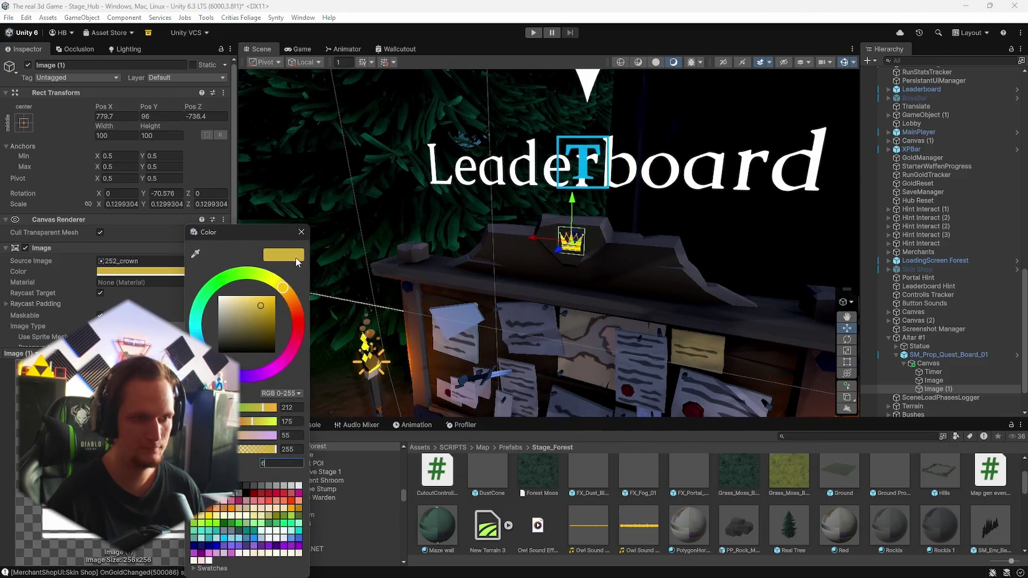
key(Escape)
drag(241, 275, 241, 270)
Step: Copy the first crown's FF9C26 orange into Image (1)'s Color field
click(932, 381)
click(154, 271)
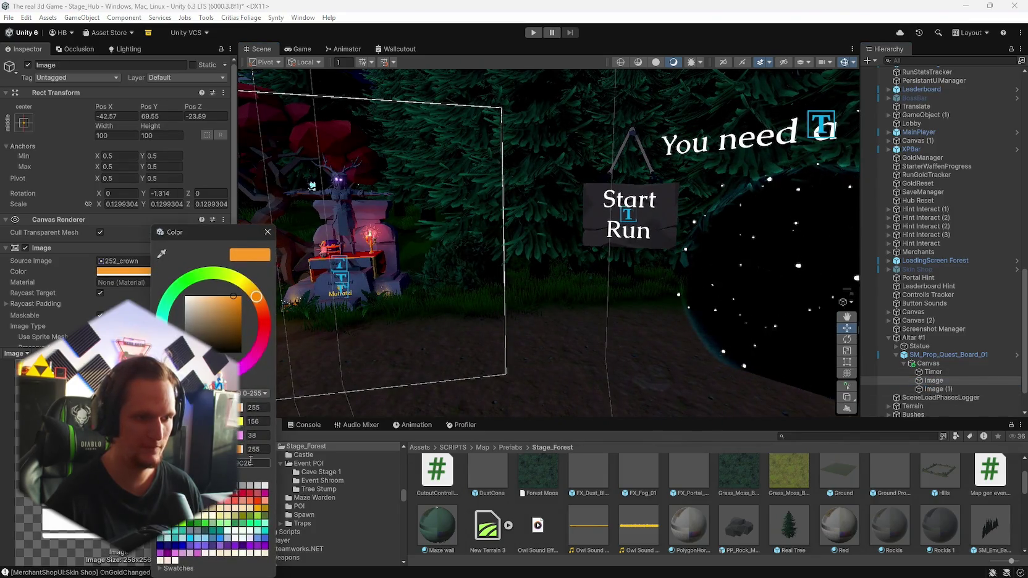
key(Escape)
click(934, 389)
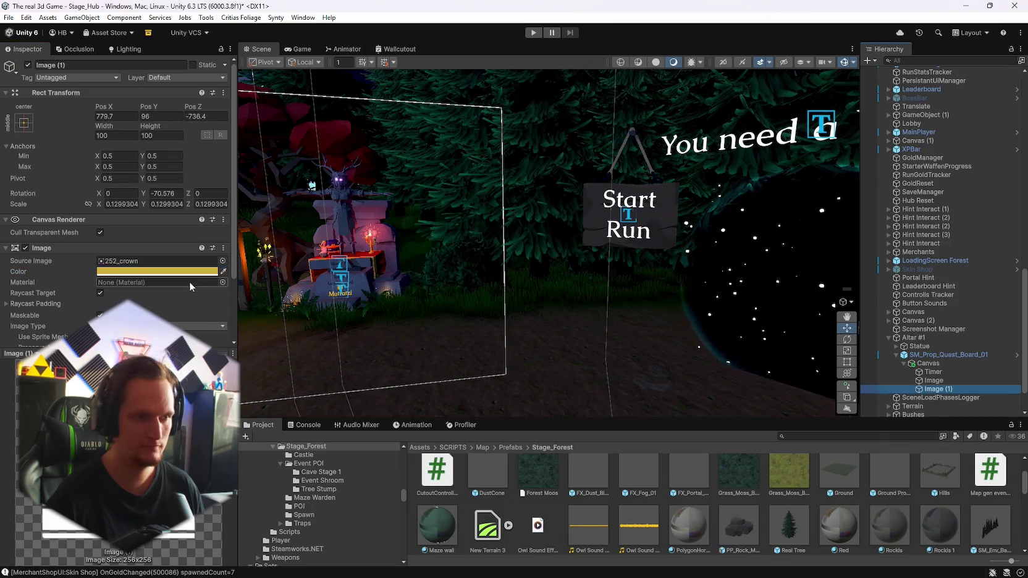
click(178, 271)
click(349, 265)
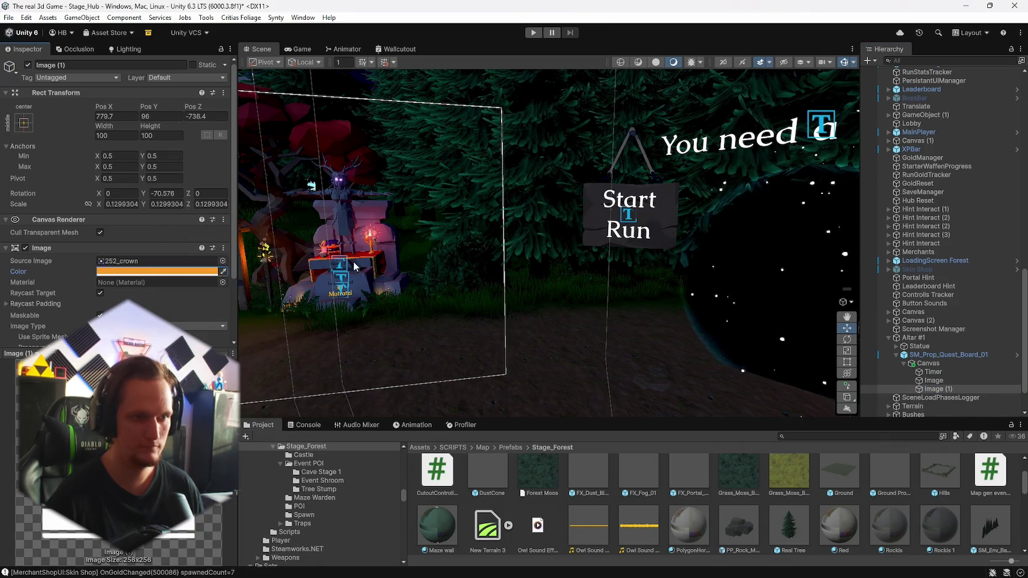
mouse_move(671, 272)
mouse_down()
mouse_move(674, 227)
mouse_move(620, 283)
mouse_move(623, 298)
mouse_up()
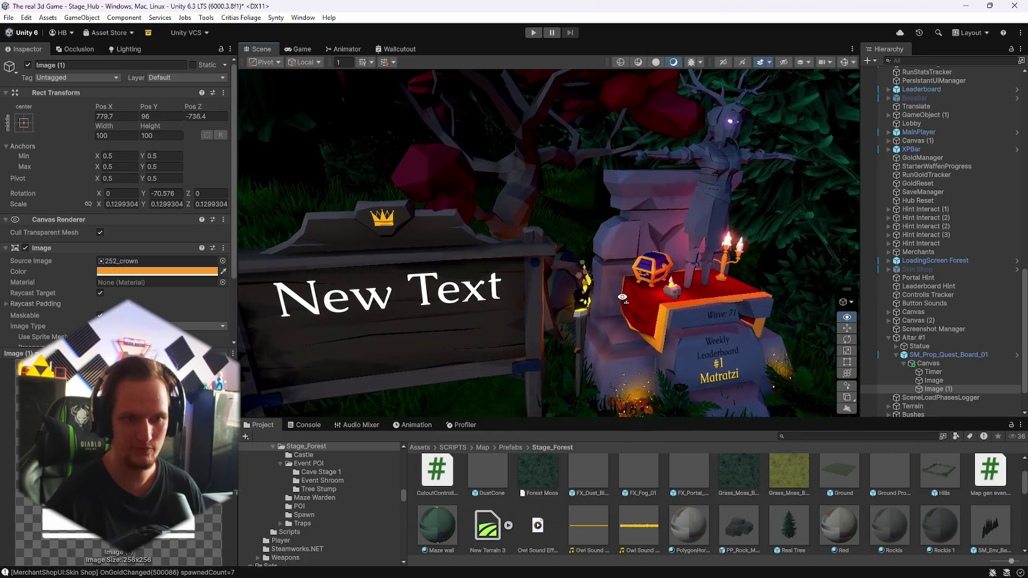
Step: Make the altar's Wave and Weekly texts white
mouse_move(444, 252)
mouse_down()
mouse_move(663, 292)
mouse_move(697, 284)
mouse_move(756, 325)
mouse_move(693, 299)
mouse_move(839, 295)
mouse_up()
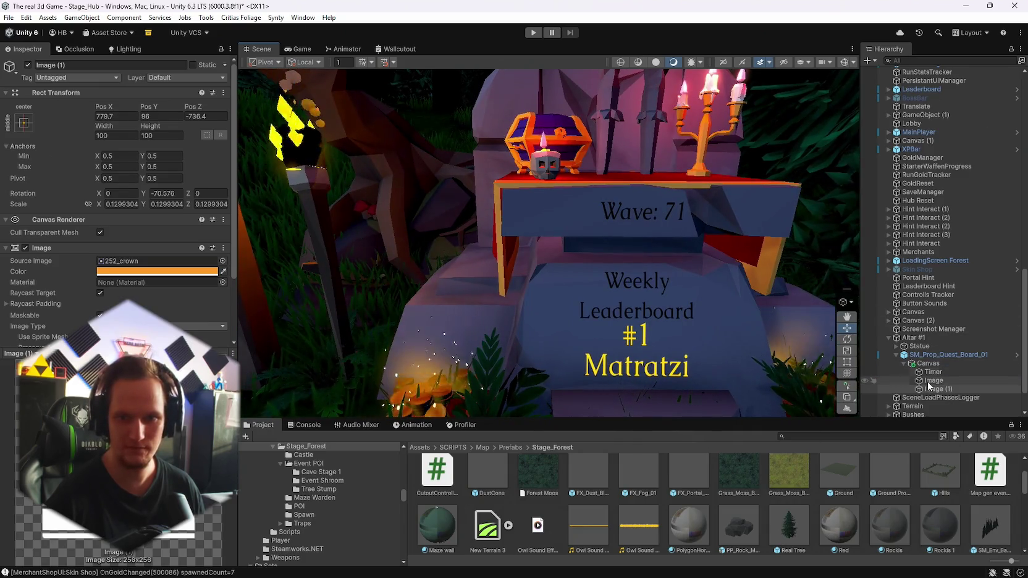
click(628, 201)
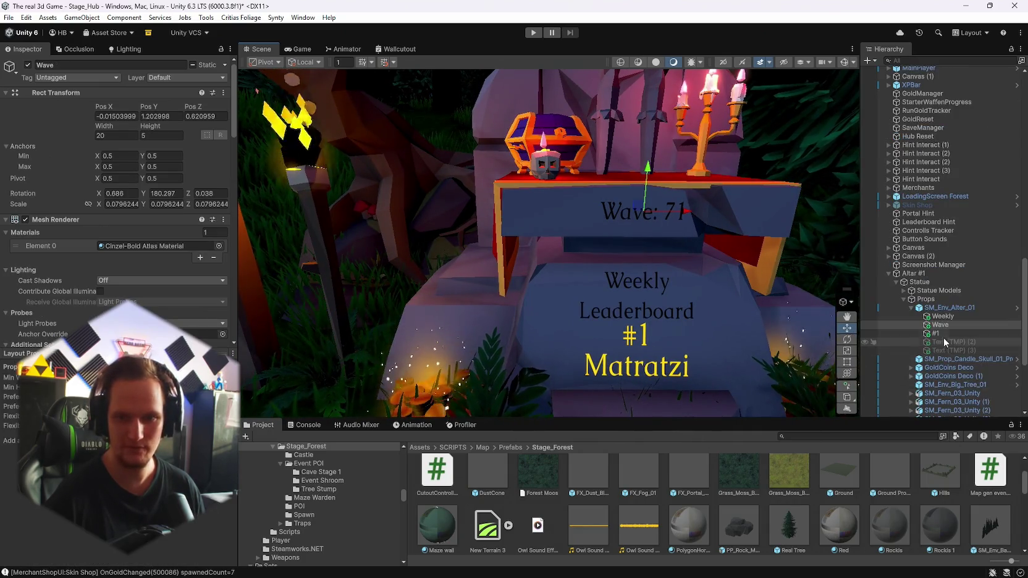
ctrl+click(944, 323)
scroll(116, 272, down, 10)
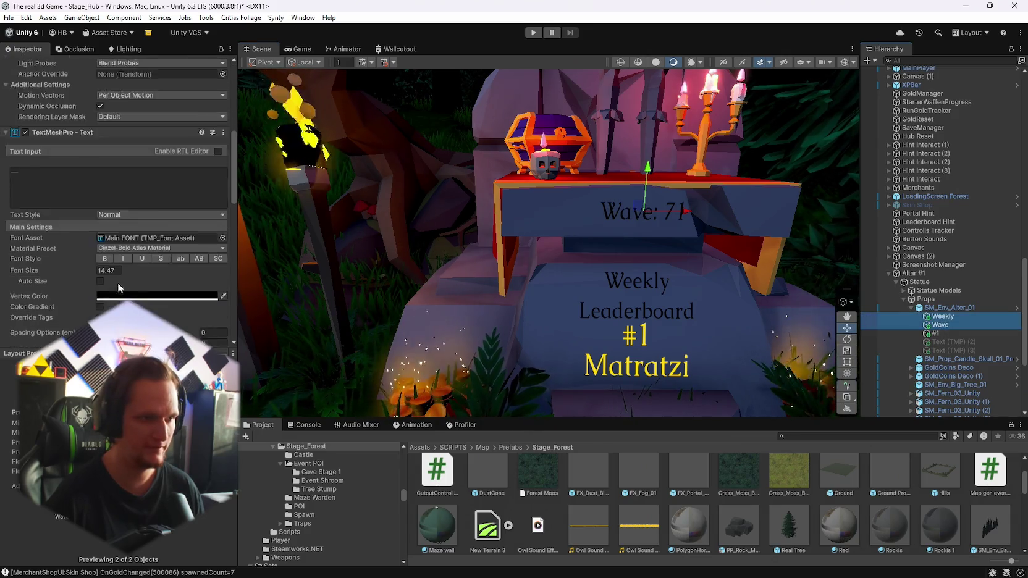
click(117, 267)
click(147, 297)
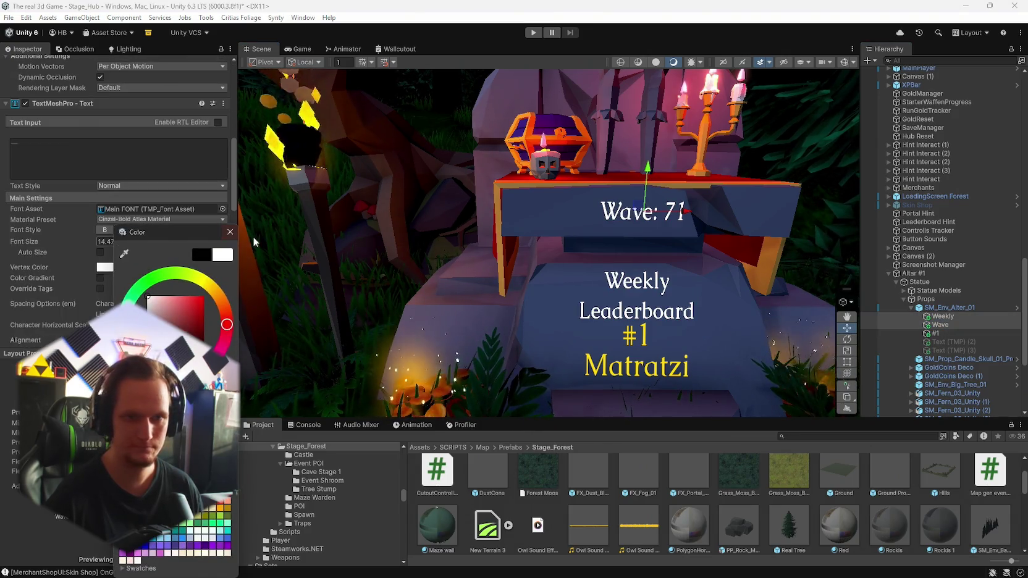
click(230, 233)
Step: Nudge the #1 leaderboard text down and set its paragraph spacing to -25.81
mouse_move(534, 301)
mouse_down()
mouse_move(400, 217)
mouse_move(688, 242)
mouse_move(711, 259)
mouse_up()
click(935, 333)
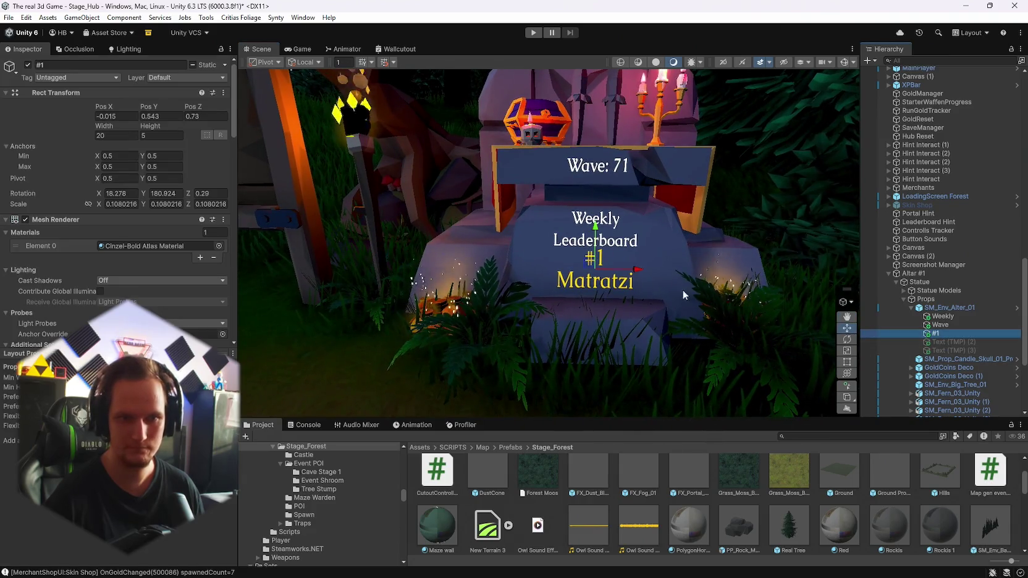
drag(596, 233, 597, 237)
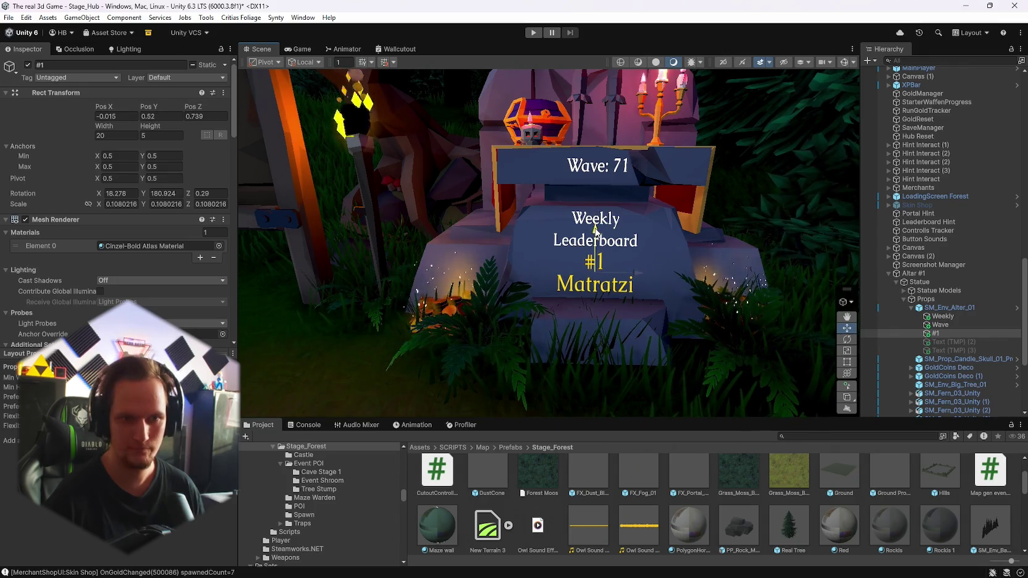
scroll(134, 275, down, 10)
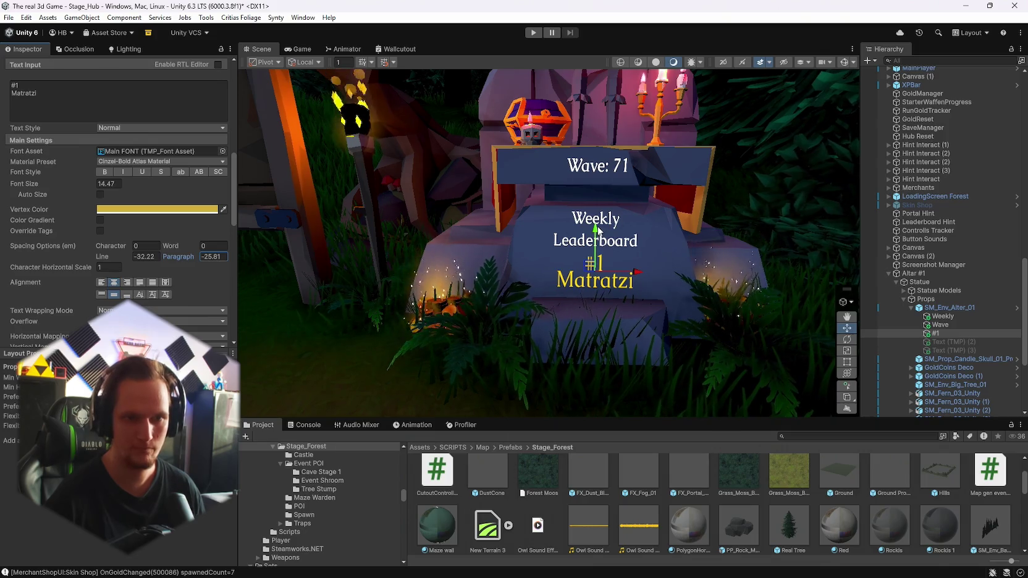
click(768, 247)
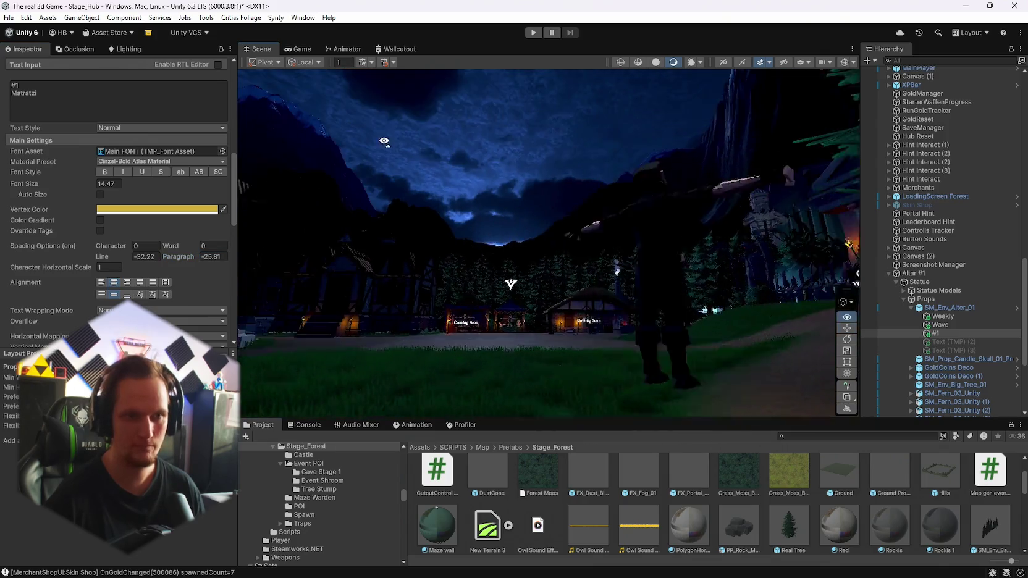
Step: Select the quest board canvas's Timer text, still reading 'New Text', then fly toward the weapon shrine
scroll(836, 260, down, 5)
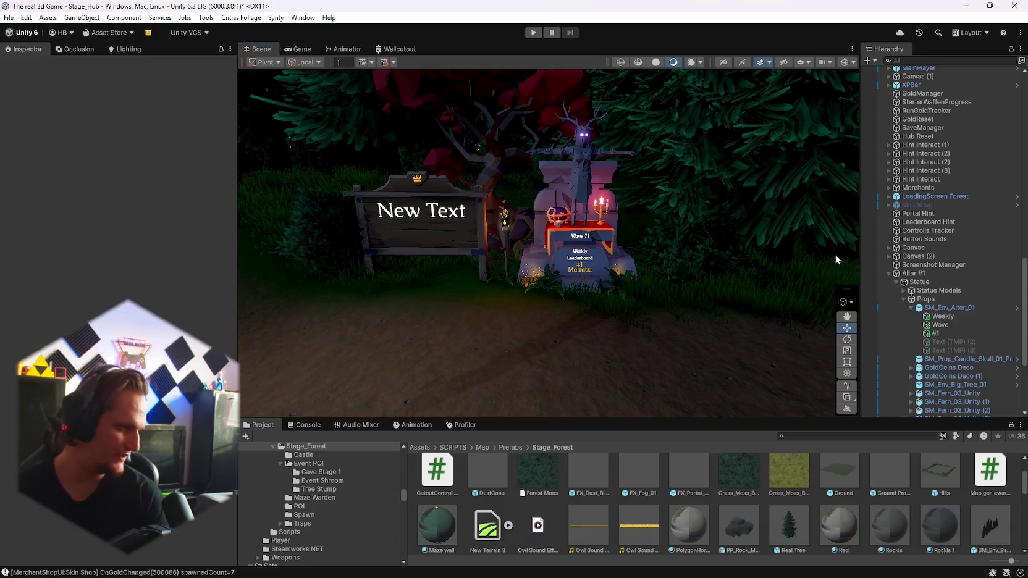
mouse_move(844, 251)
mouse_down()
mouse_move(679, 247)
mouse_move(519, 185)
mouse_move(607, 254)
mouse_move(610, 396)
mouse_up()
click(610, 400)
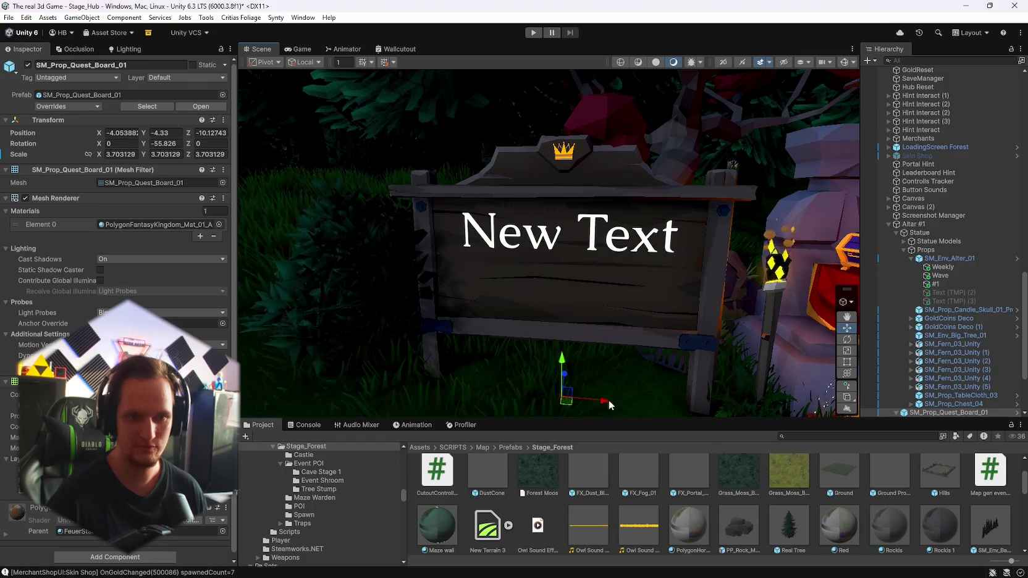
scroll(917, 412, down, 3)
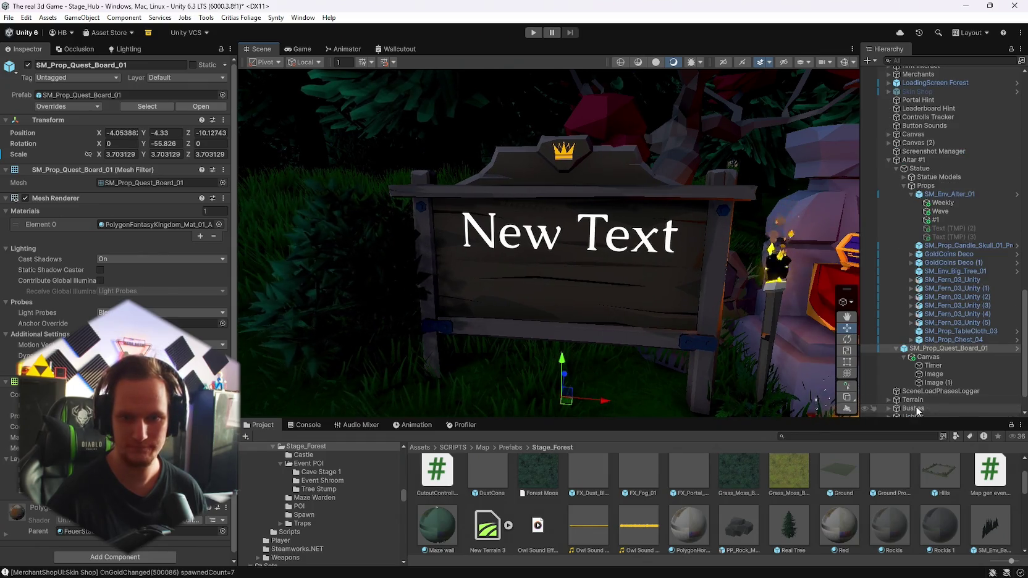
click(932, 366)
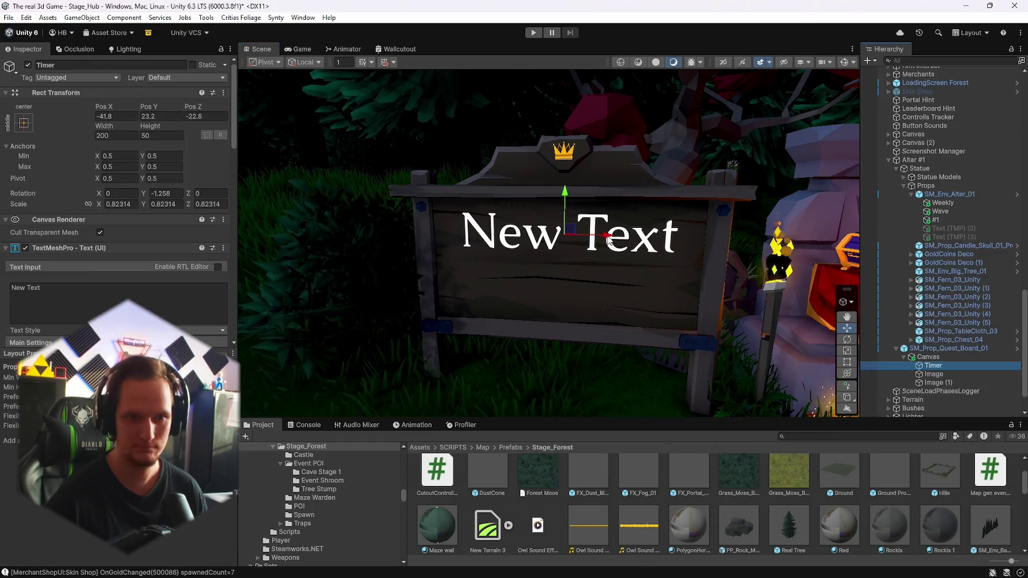
mouse_move(651, 273)
mouse_down()
mouse_move(477, 252)
mouse_move(493, 271)
mouse_move(580, 283)
mouse_move(569, 341)
mouse_move(578, 351)
mouse_move(633, 349)
mouse_move(621, 365)
mouse_move(558, 340)
mouse_move(558, 266)
mouse_move(535, 280)
mouse_move(530, 315)
mouse_move(690, 371)
mouse_move(255, 280)
mouse_move(828, 286)
mouse_move(780, 287)
mouse_move(679, 227)
mouse_move(605, 238)
mouse_up()
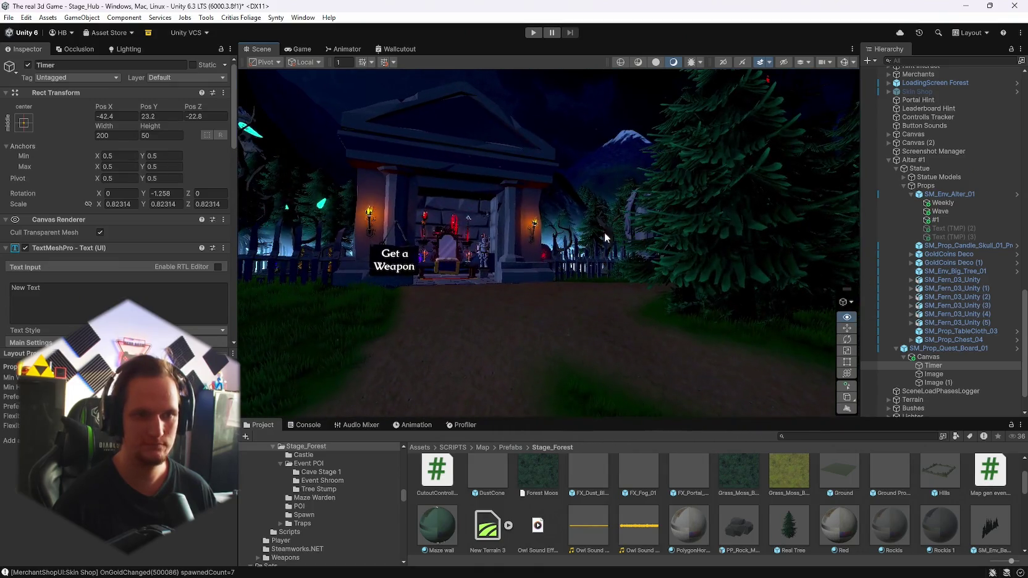
Step: Save the project from the File menu
click(9, 17)
key(Escape)
click(8, 17)
click(37, 134)
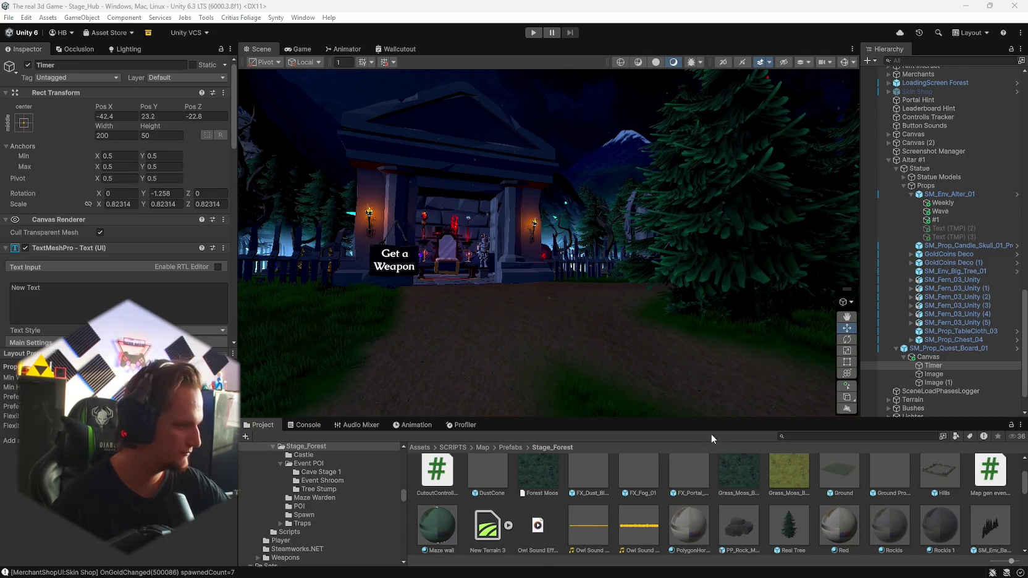
Step: Fly into the throne room up to the weapon pedestals and select the hammer's sparkle effect
key(w)
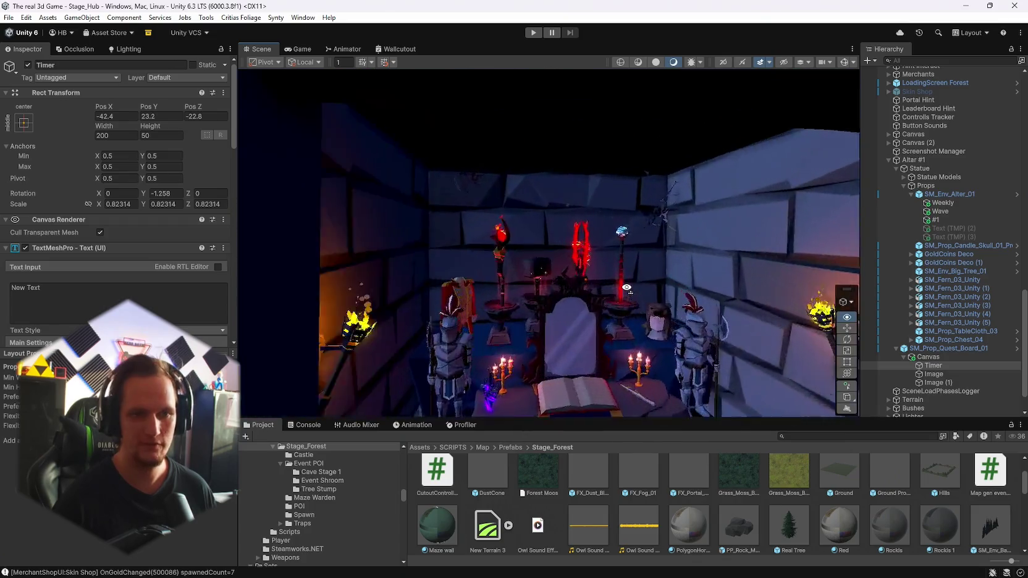
key(w)
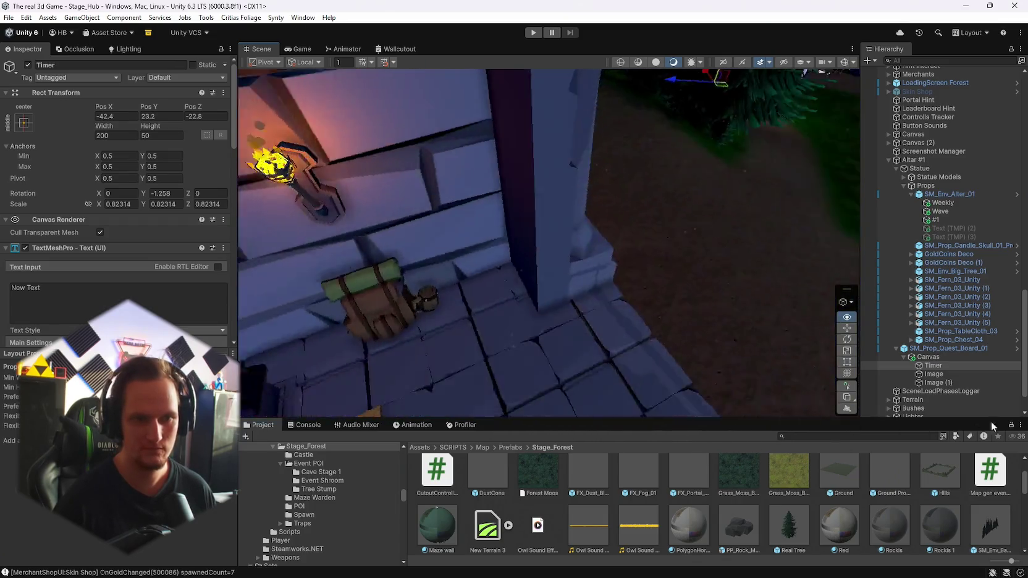
key(w)
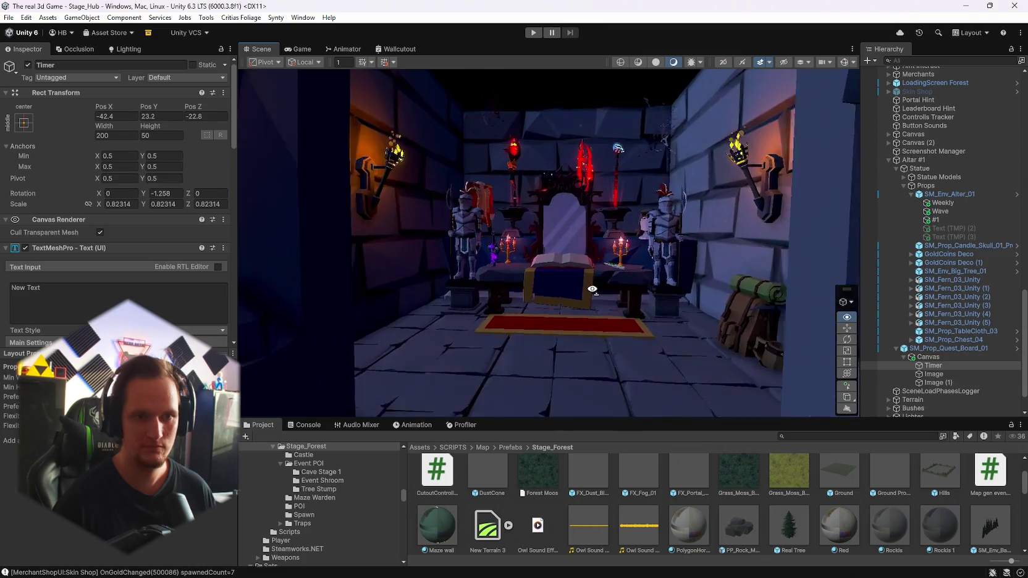
key(w)
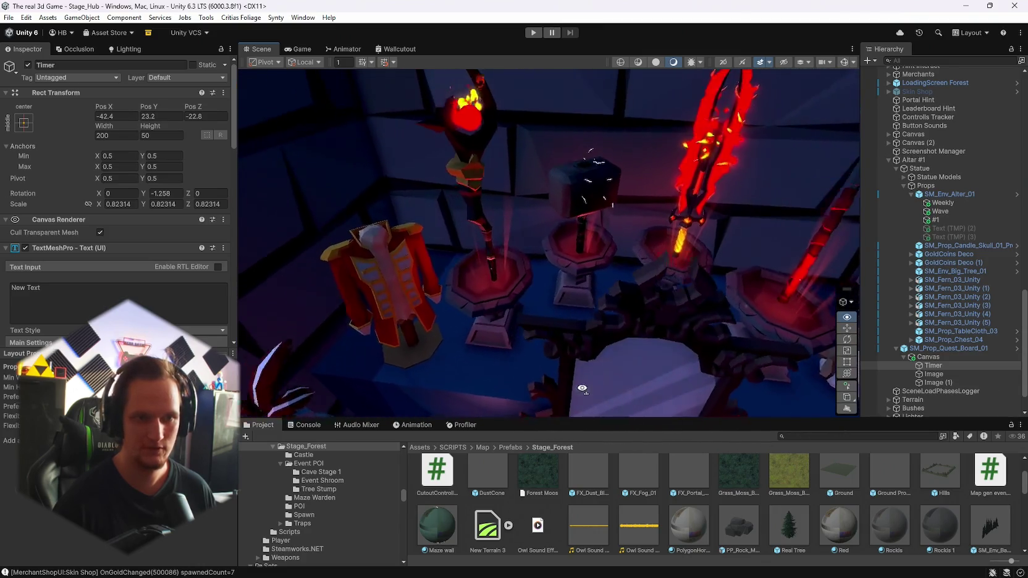
click(639, 327)
Step: Move the hammer and its CFXR4 Shiny Treasure Content effects onto the left pedestal
scroll(951, 366, down, 5)
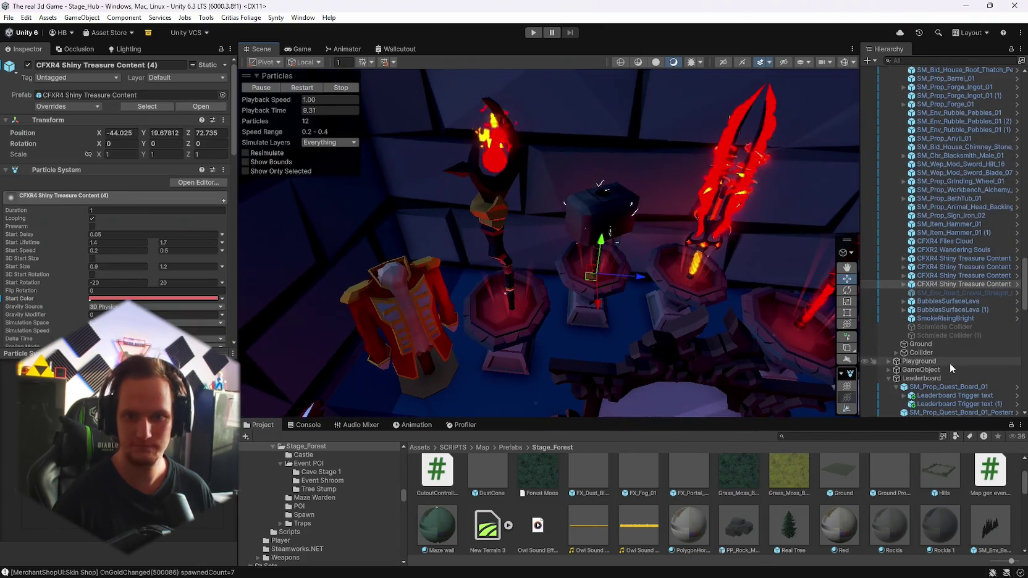
scroll(946, 341, down, 3)
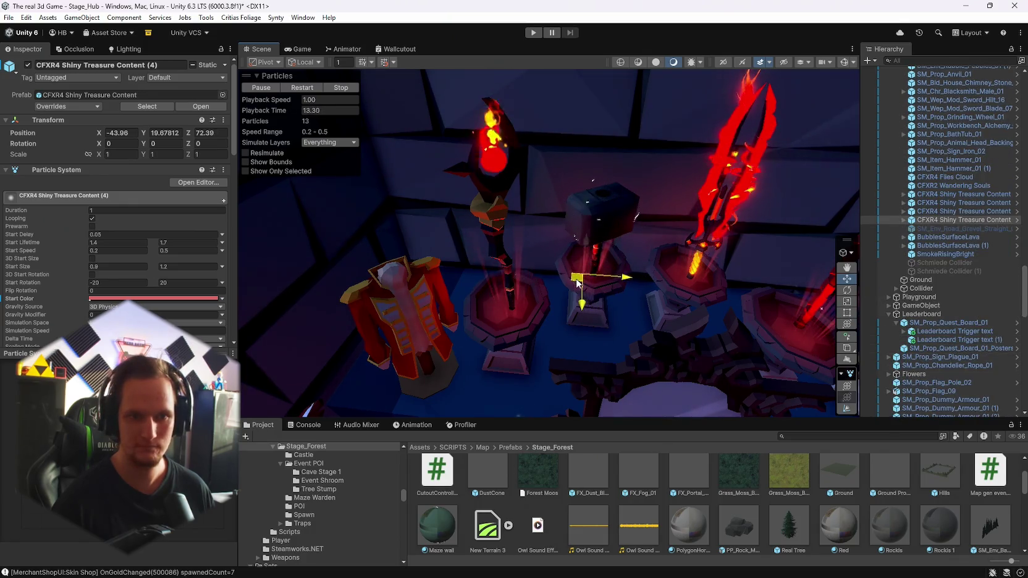
scroll(947, 279, up, 5)
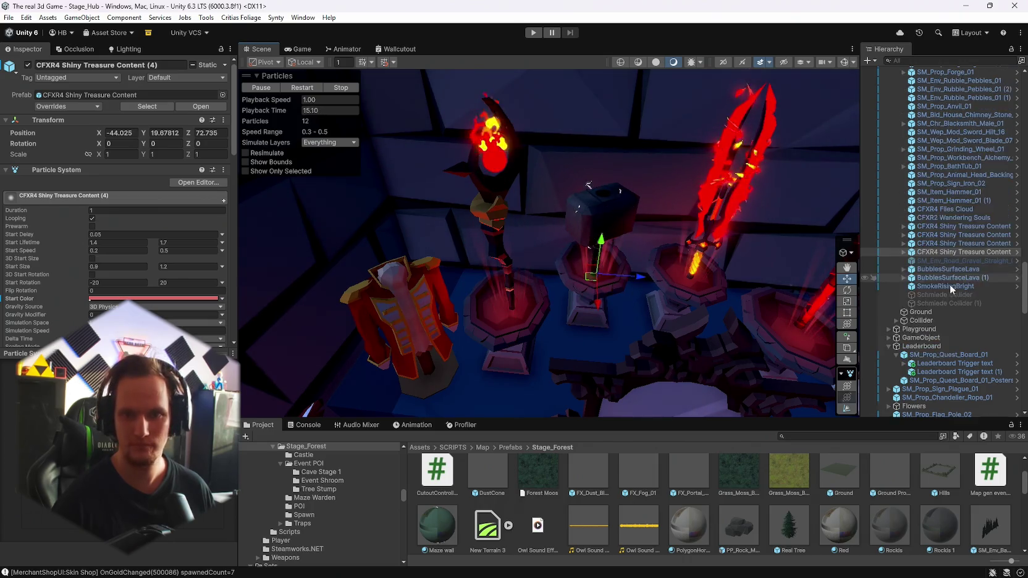
shift+click(621, 209)
mouse_move(579, 325)
mouse_down()
mouse_move(538, 343)
mouse_move(533, 362)
mouse_move(474, 349)
mouse_up()
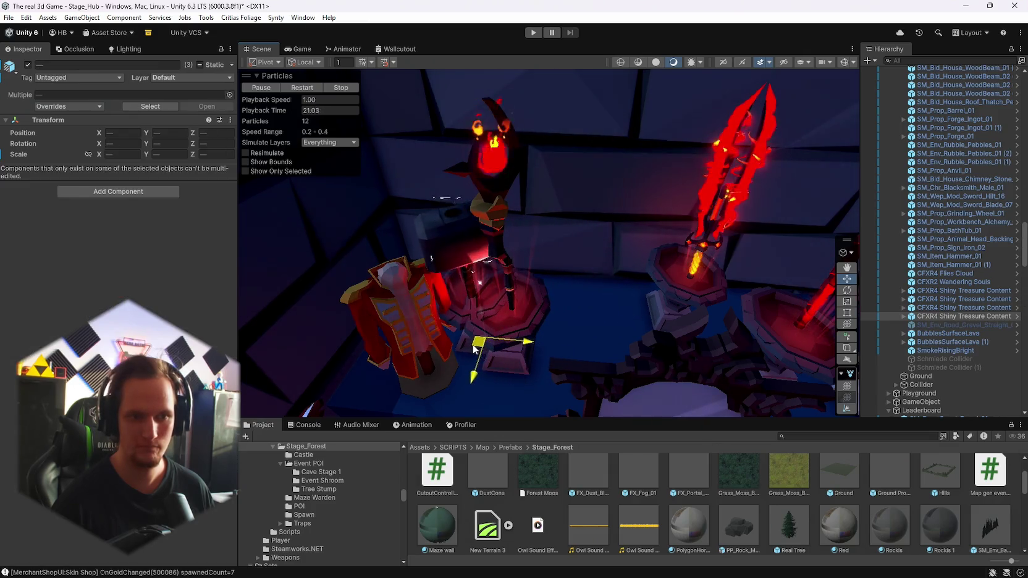
click(534, 321)
key(ctrl+z)
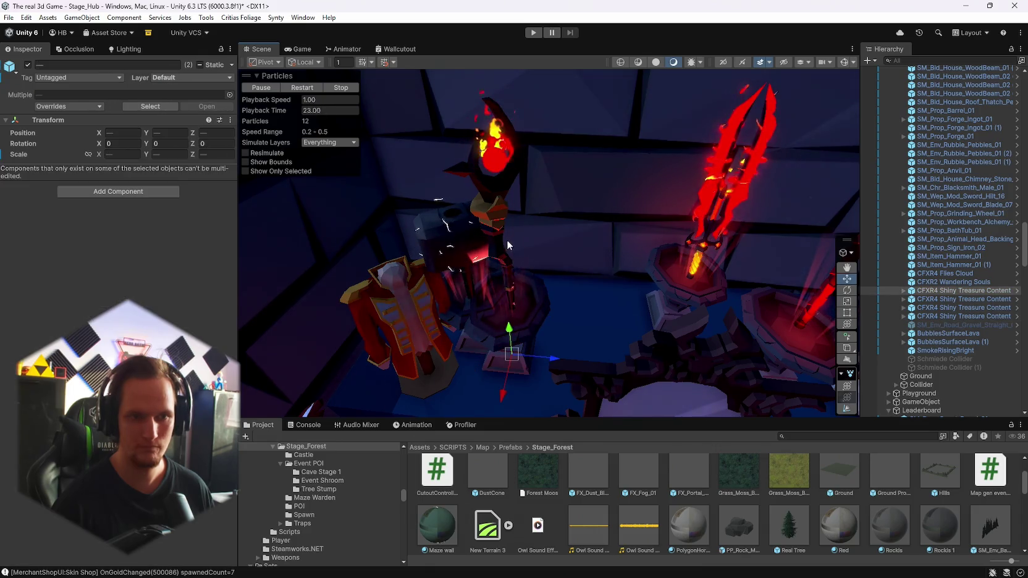
mouse_move(556, 280)
mouse_down()
mouse_move(564, 305)
mouse_move(605, 281)
mouse_move(663, 301)
mouse_move(676, 374)
mouse_move(516, 389)
mouse_move(602, 347)
mouse_up()
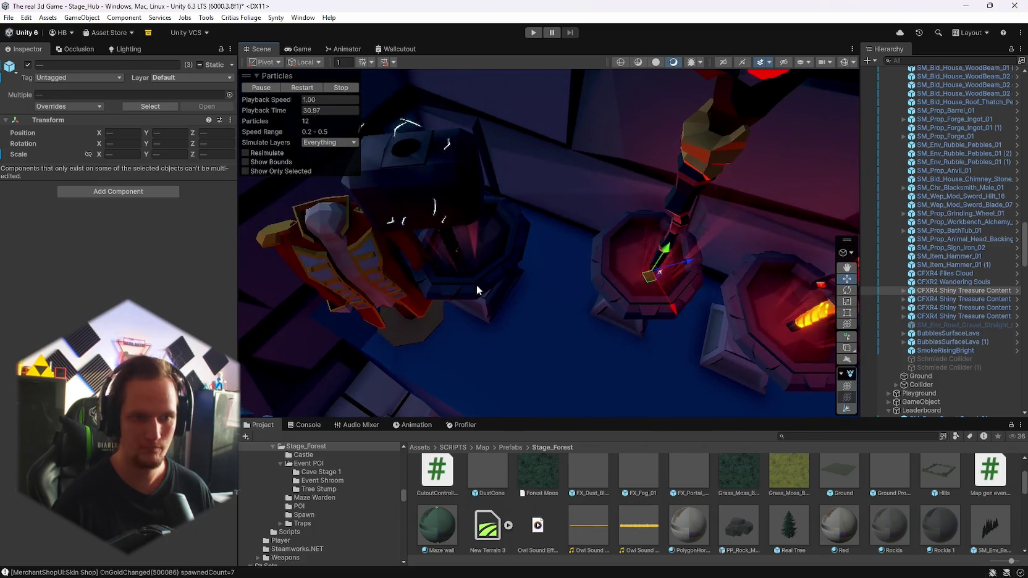
click(461, 259)
ctrl+click(452, 199)
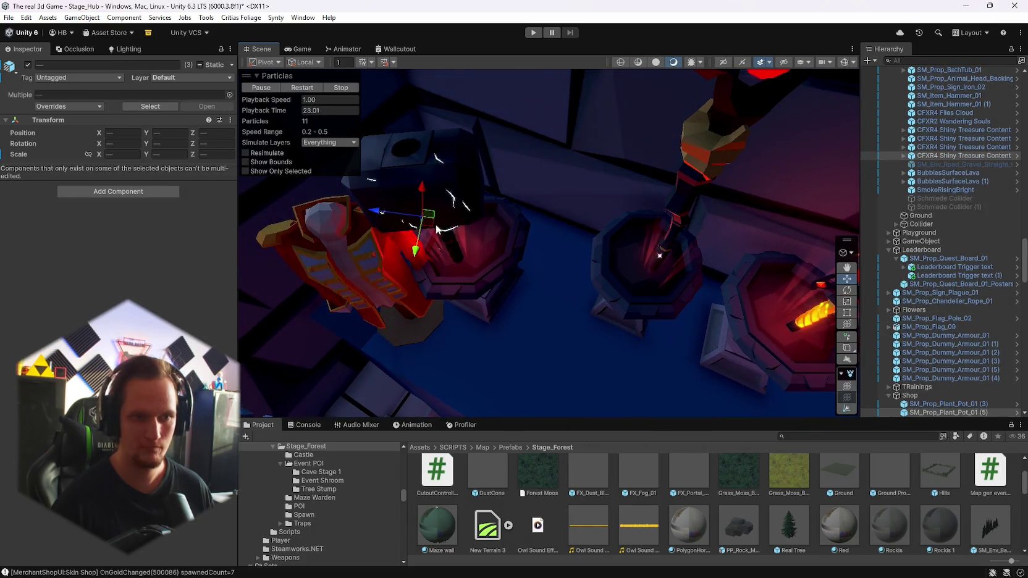
Step: Orbit around the pedestals to check the hammer group's placement
mouse_move(527, 332)
mouse_down()
mouse_move(529, 309)
mouse_move(603, 286)
mouse_up()
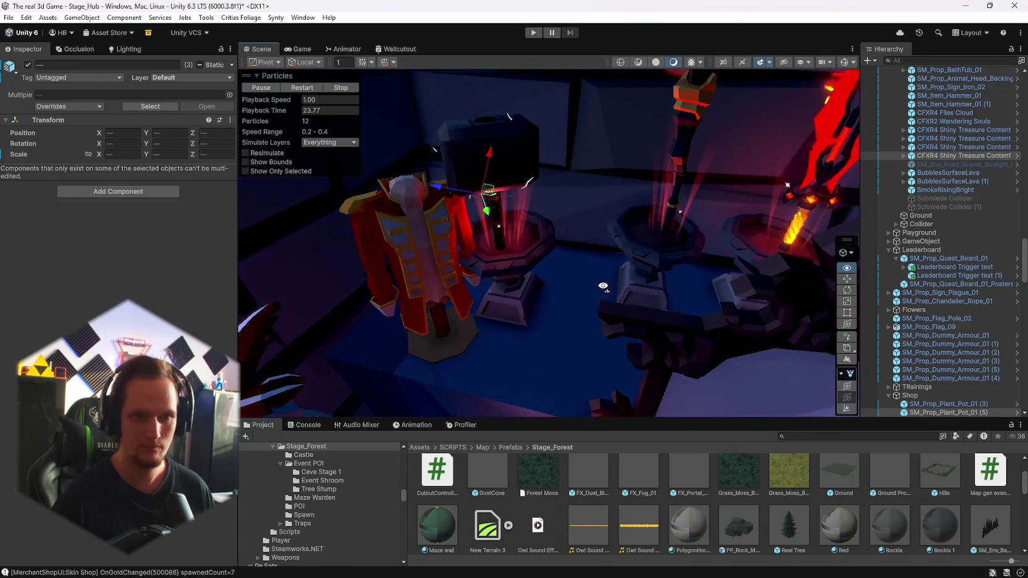
click(518, 143)
click(657, 137)
click(522, 157)
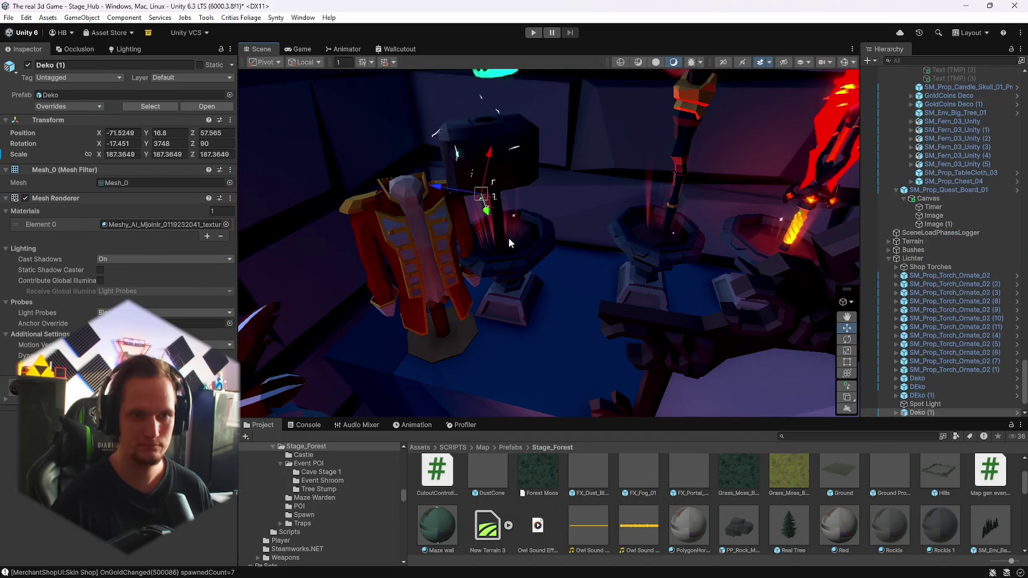
click(491, 241)
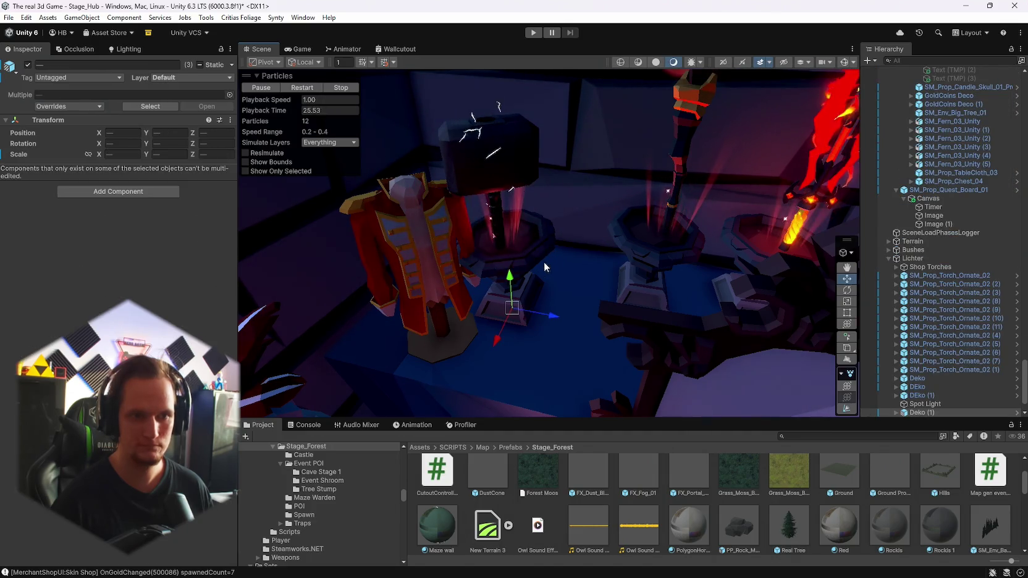
mouse_move(517, 318)
mouse_down()
mouse_move(784, 399)
mouse_move(492, 321)
mouse_move(615, 360)
mouse_move(608, 349)
mouse_move(969, 327)
mouse_move(555, 135)
mouse_move(551, 222)
mouse_move(553, 104)
mouse_move(828, 214)
mouse_move(609, 197)
mouse_move(680, 179)
mouse_up()
scroll(552, 104, down, 5)
scroll(544, 106, up, 8)
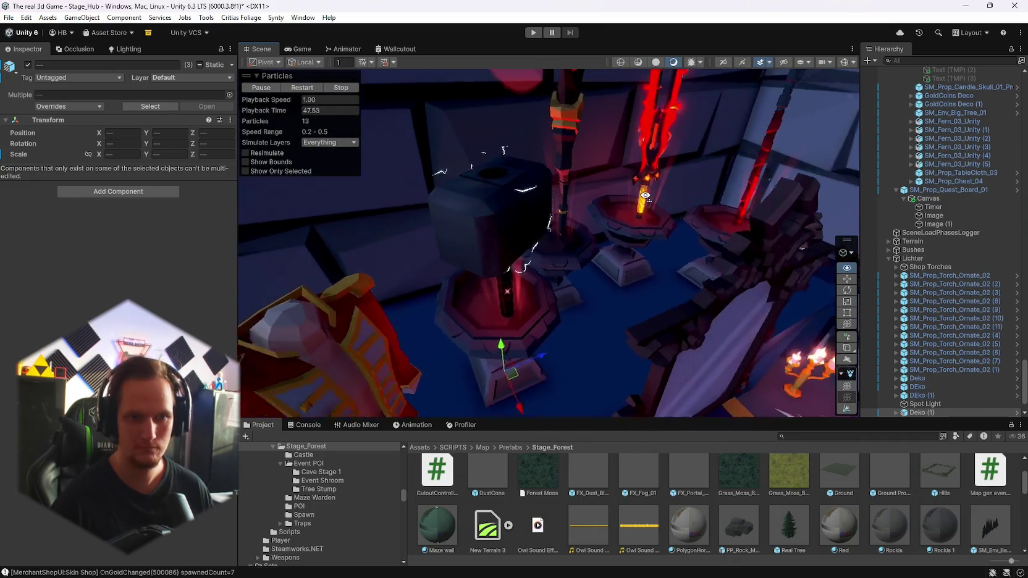
scroll(821, 155, down, 10)
scroll(821, 155, down, 10)
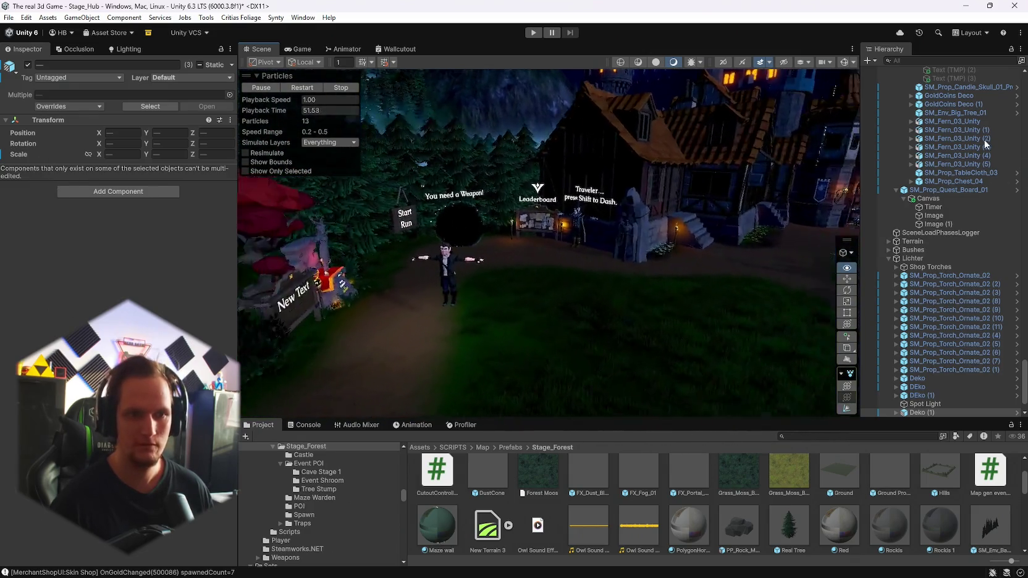
Step: Save the project
click(9, 18)
click(9, 18)
click(9, 18)
click(37, 133)
Step: Open the recent scene Stage_Forest and frame its Directional Light
click(9, 17)
mouse_move(37, 58)
click(204, 65)
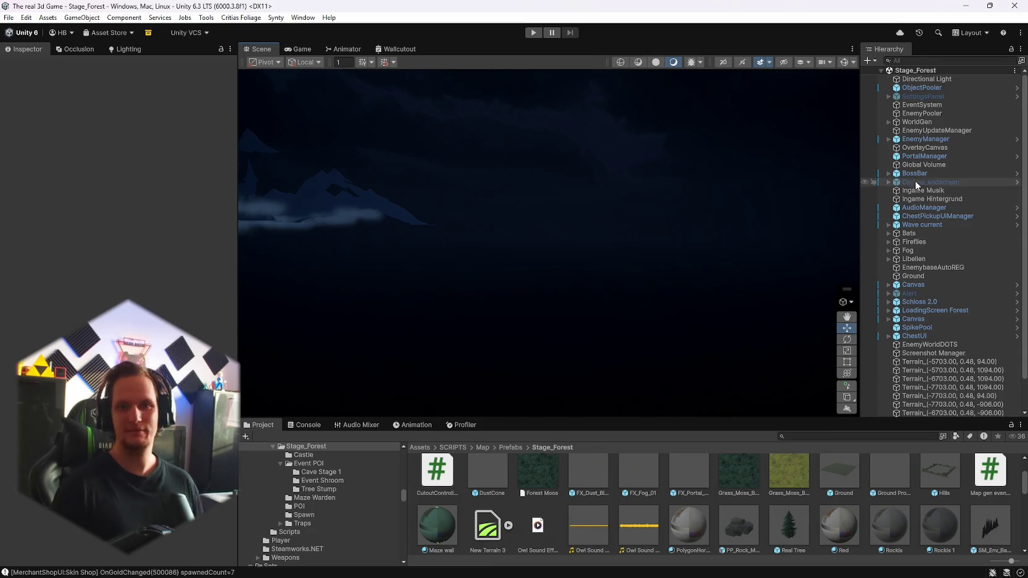
double_click(927, 80)
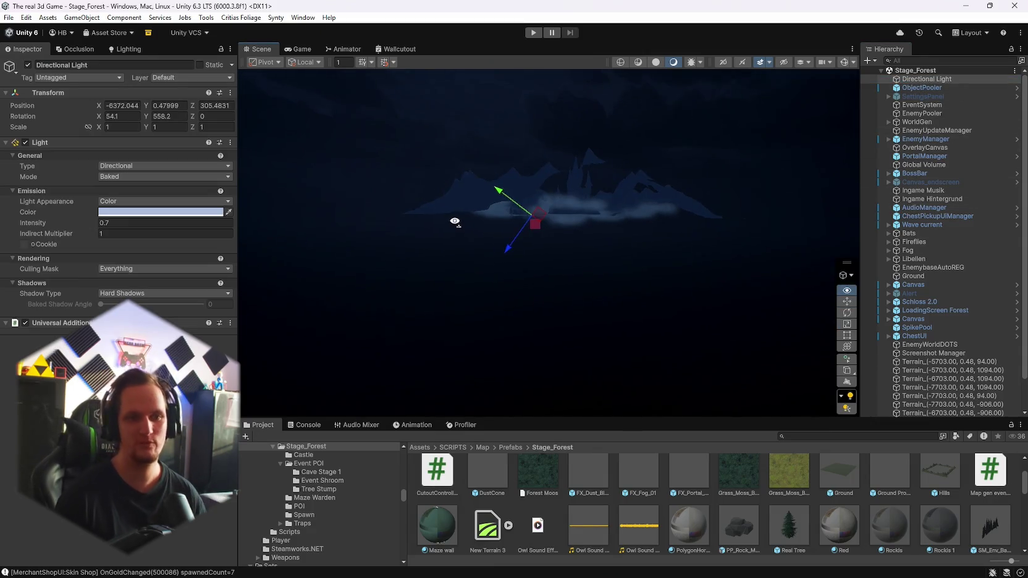
Step: Delete the SpawnPoint group, with its pentagram and statues, from the Stage_Forest hierarchy
mouse_move(847, 141)
mouse_down()
mouse_move(693, 177)
mouse_move(710, 193)
mouse_move(753, 200)
mouse_move(946, 191)
mouse_move(962, 211)
mouse_move(146, 219)
mouse_move(191, 221)
mouse_move(61, 244)
mouse_move(25, 287)
mouse_move(950, 255)
mouse_move(728, 265)
mouse_up()
scroll(935, 302, down, 5)
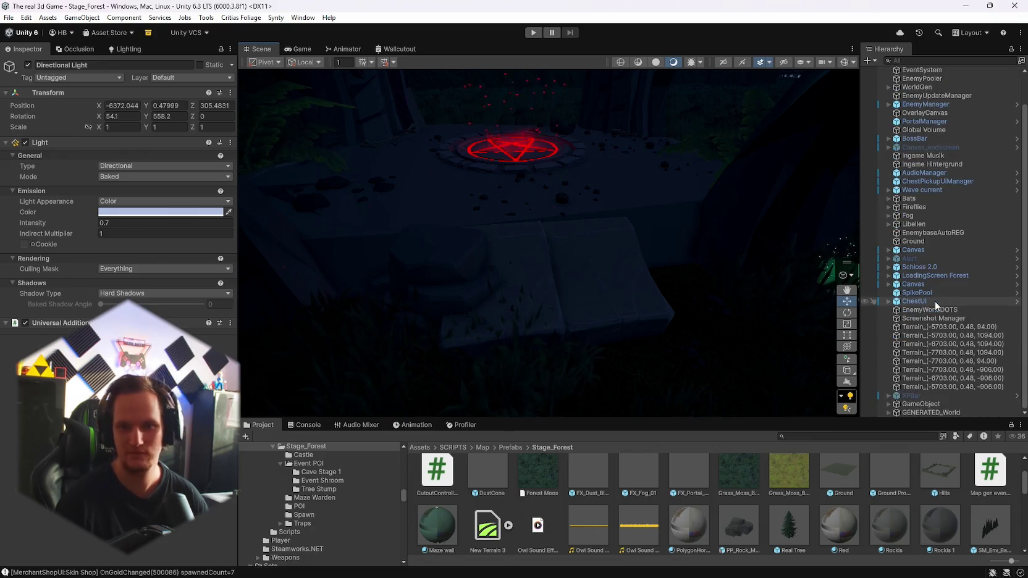
click(614, 295)
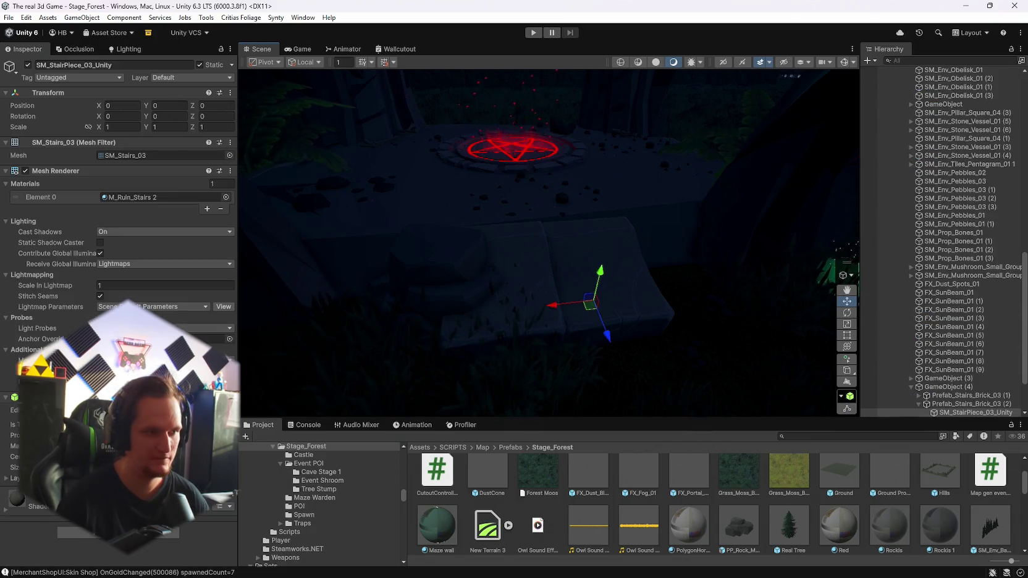
scroll(946, 377, down, 3)
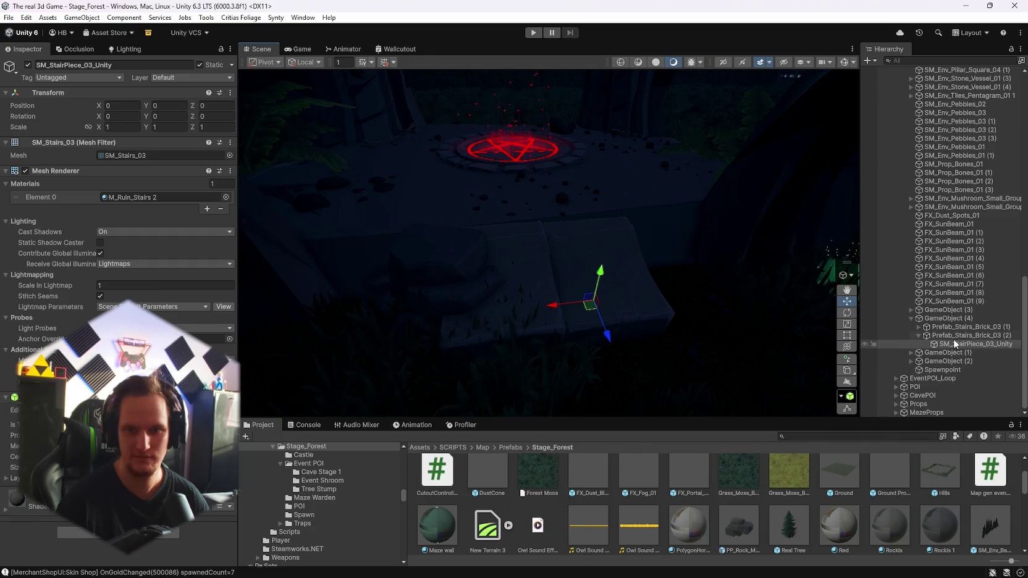
scroll(938, 346, up, 10)
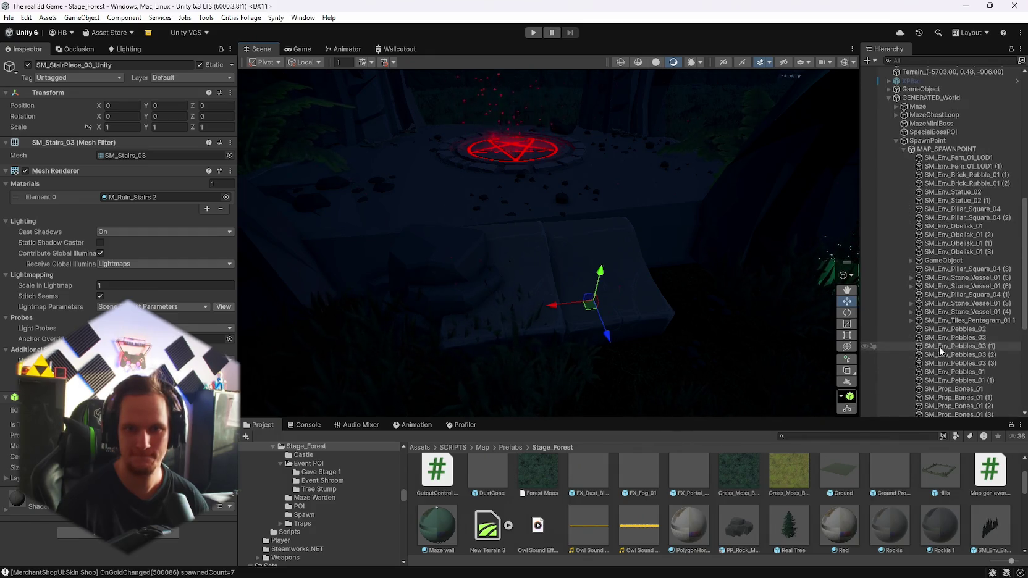
scroll(941, 350, up, 3)
scroll(598, 210, down, 5)
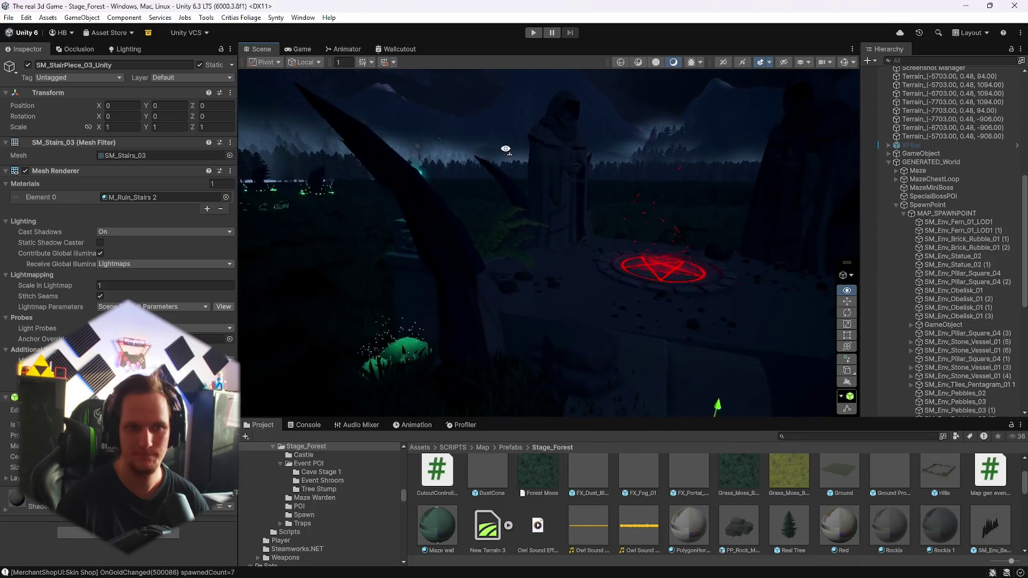
click(936, 206)
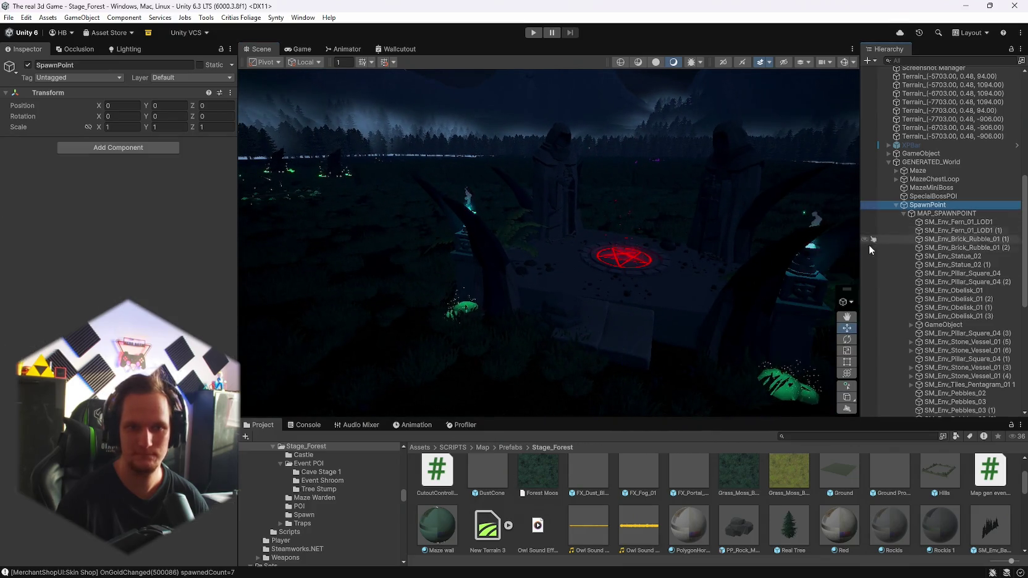
key(Delete)
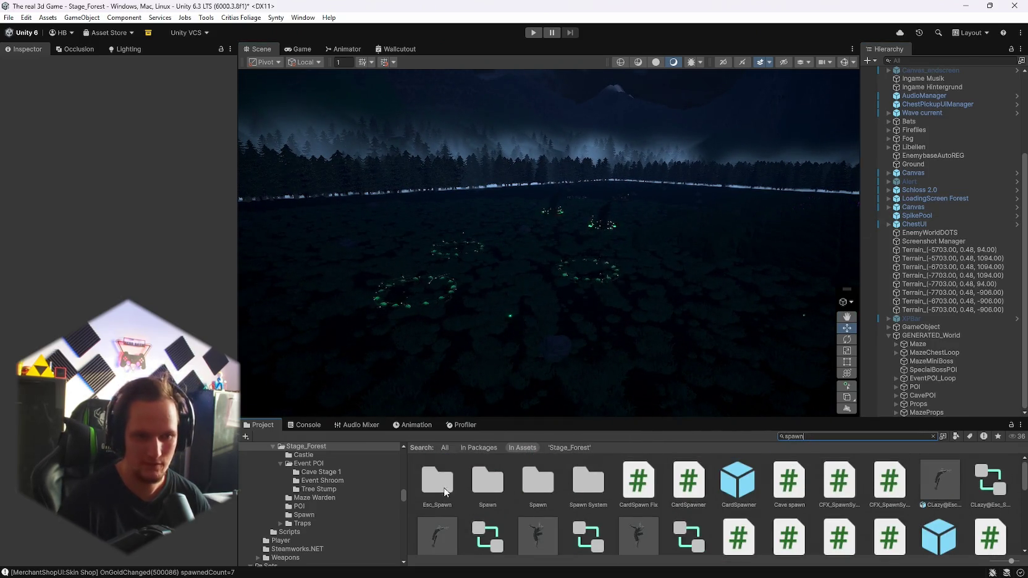
double_click(500, 488)
Step: Open the Spawn prefab and inspect its stairs and their override options
double_click(452, 530)
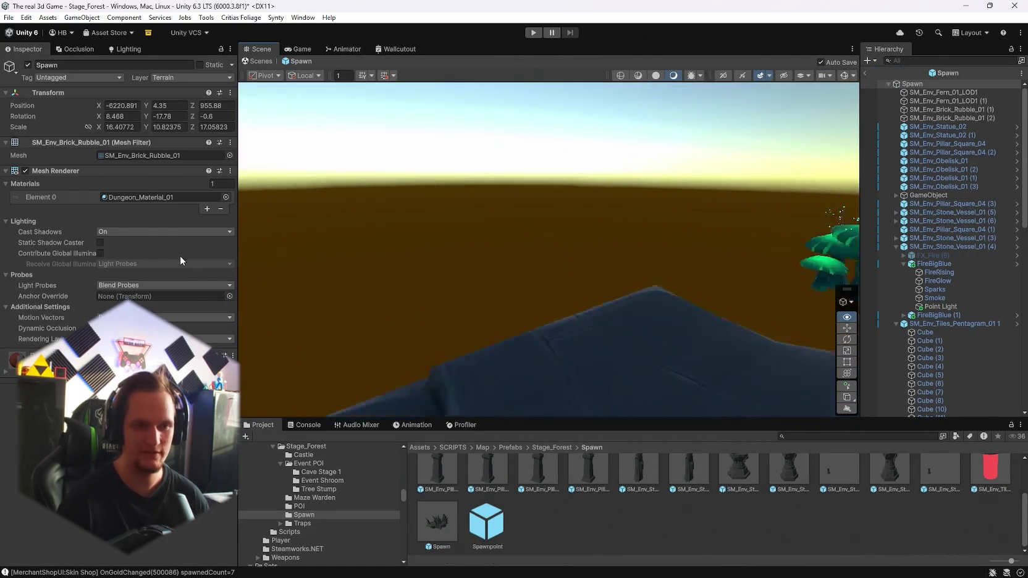
click(579, 245)
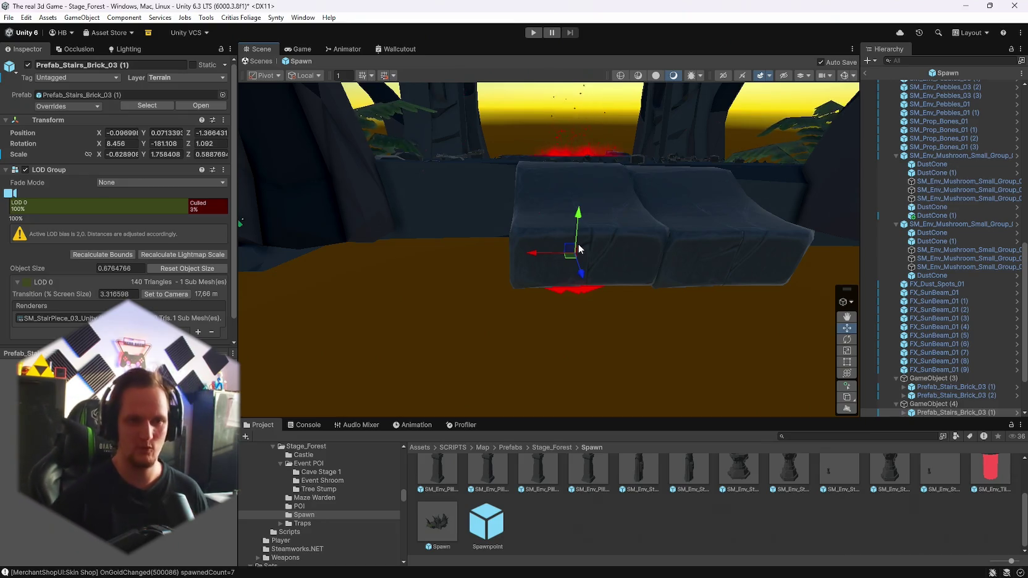
mouse_move(578, 248)
mouse_down()
mouse_move(565, 259)
mouse_move(647, 280)
mouse_move(676, 253)
mouse_up()
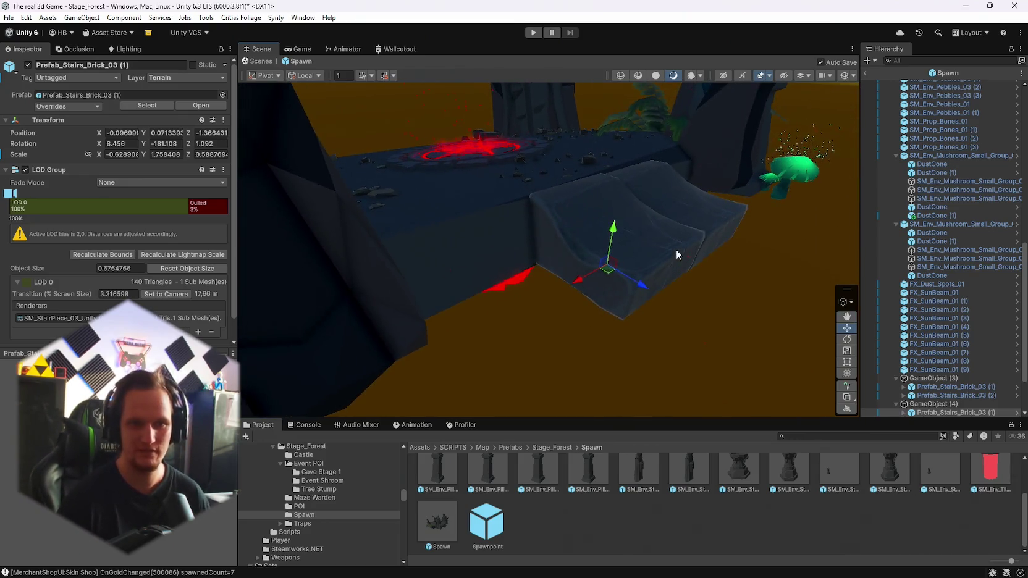
click(608, 316)
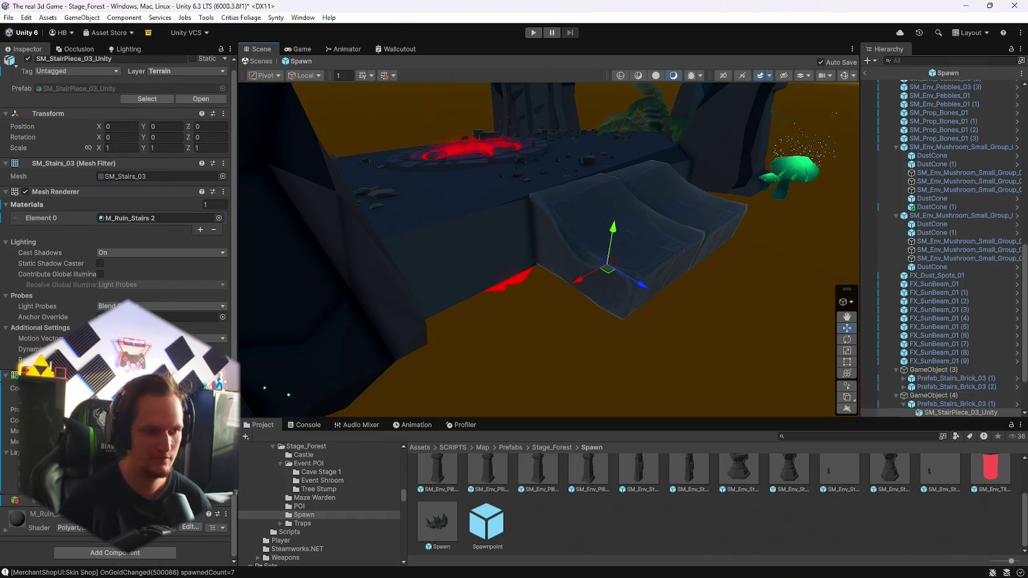
scroll(84, 289, up, 1)
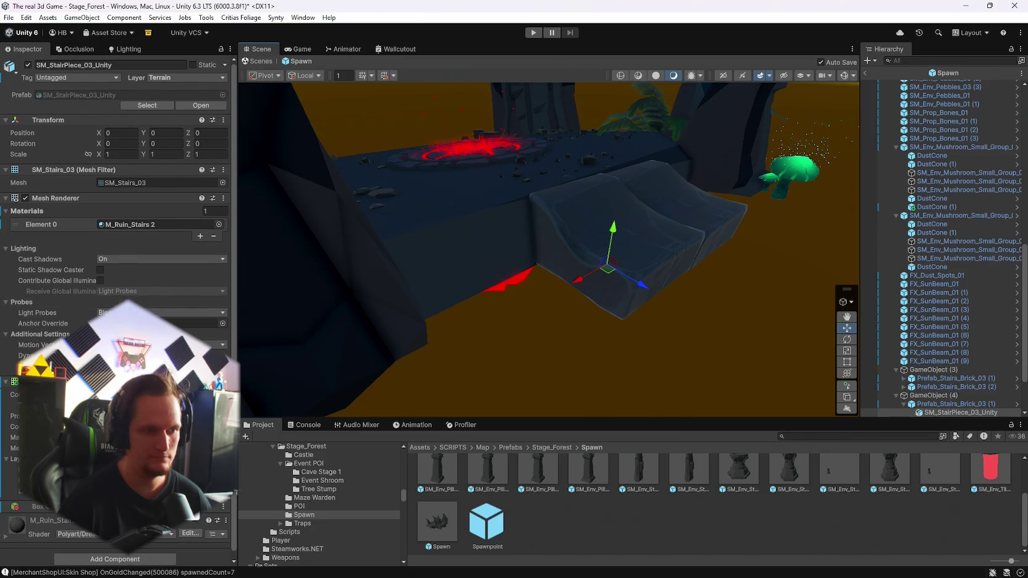
right_click(197, 505)
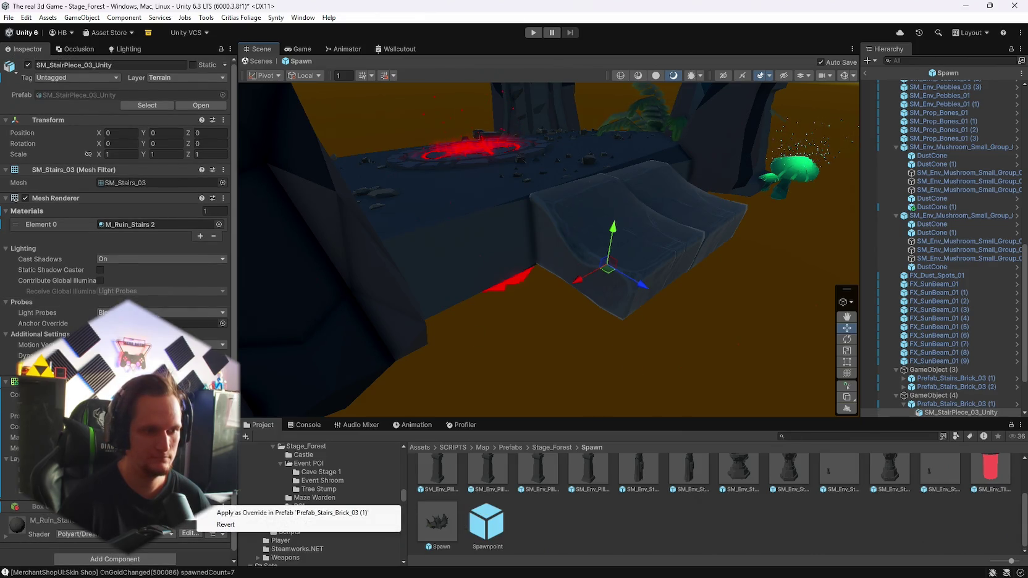
click(731, 535)
scroll(917, 394, down, 3)
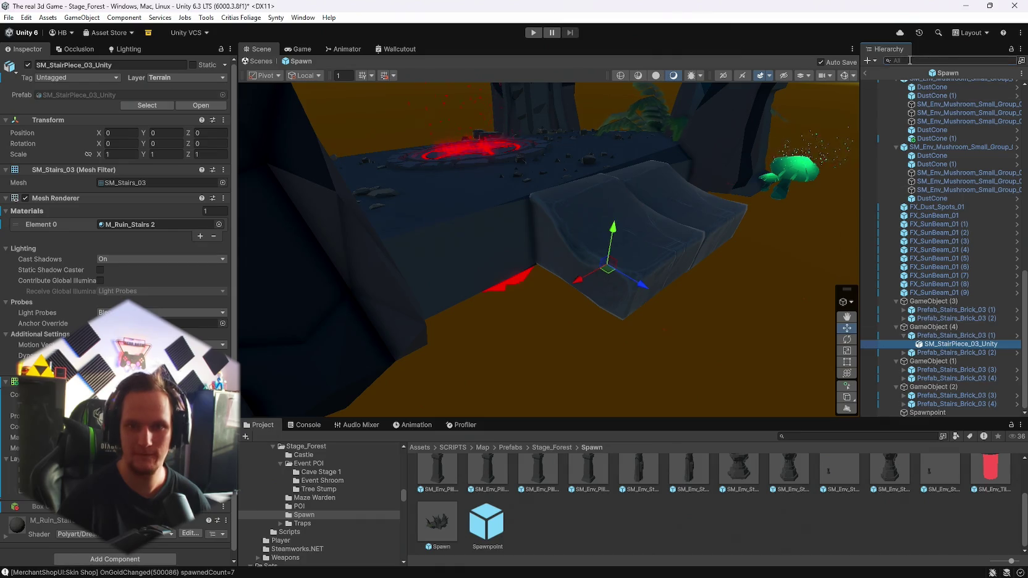
Step: Filter the Hierarchy by 'sm_sta' and check each of the eight SM_StairPiece_03_Unity pieces
text(_sta)
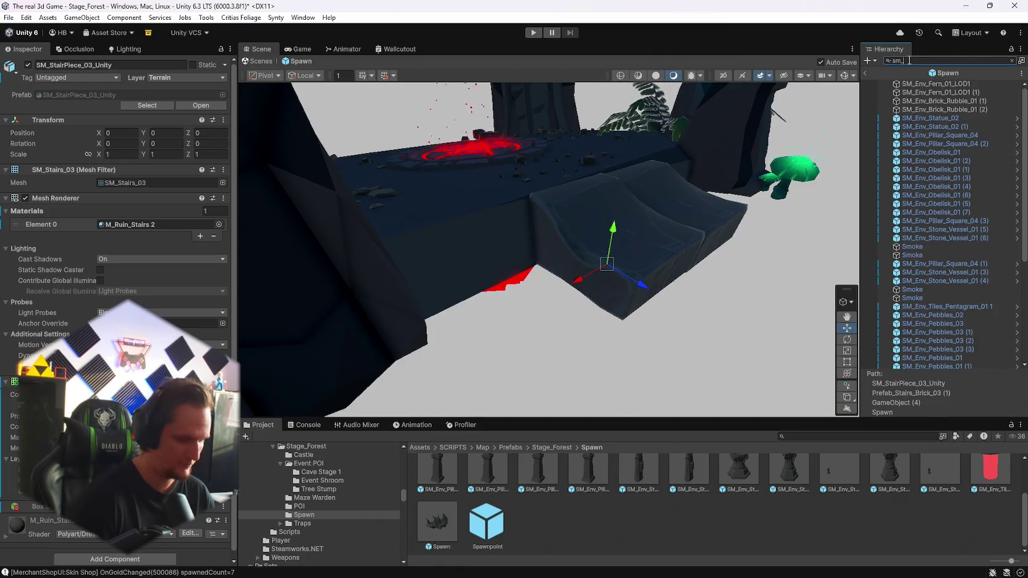
double_click(923, 84)
shift+click(927, 144)
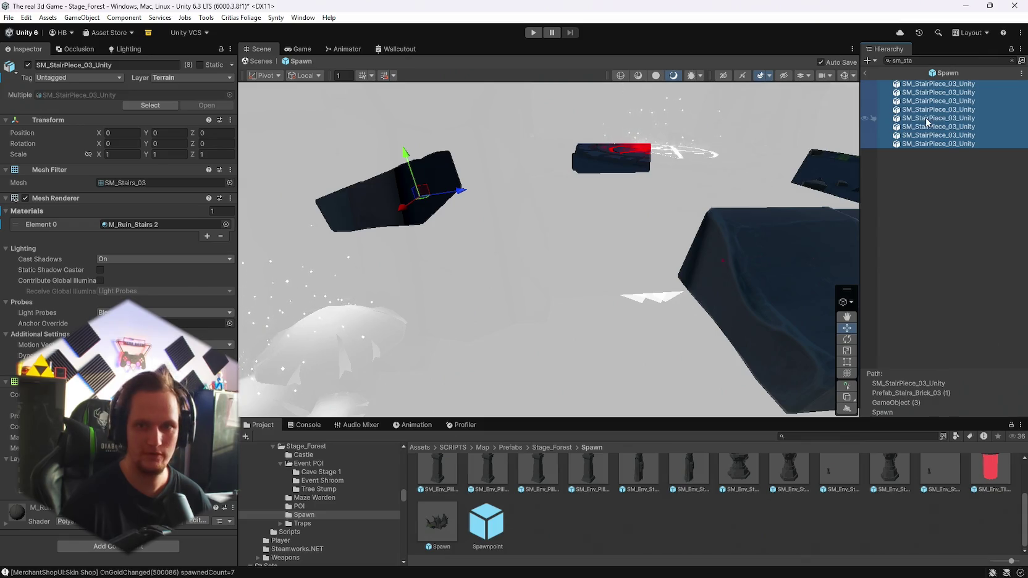
click(927, 119)
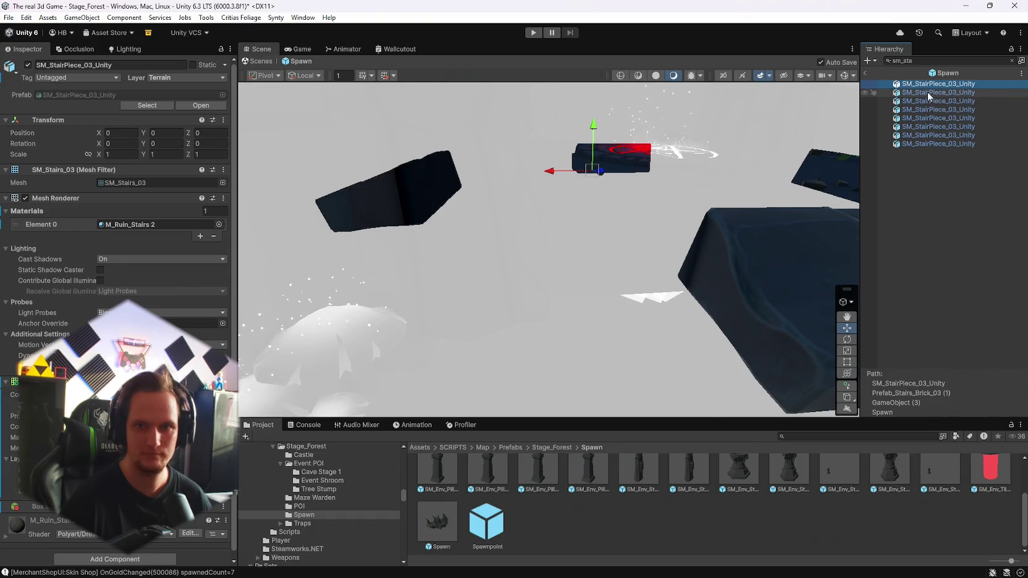
click(925, 100)
click(925, 83)
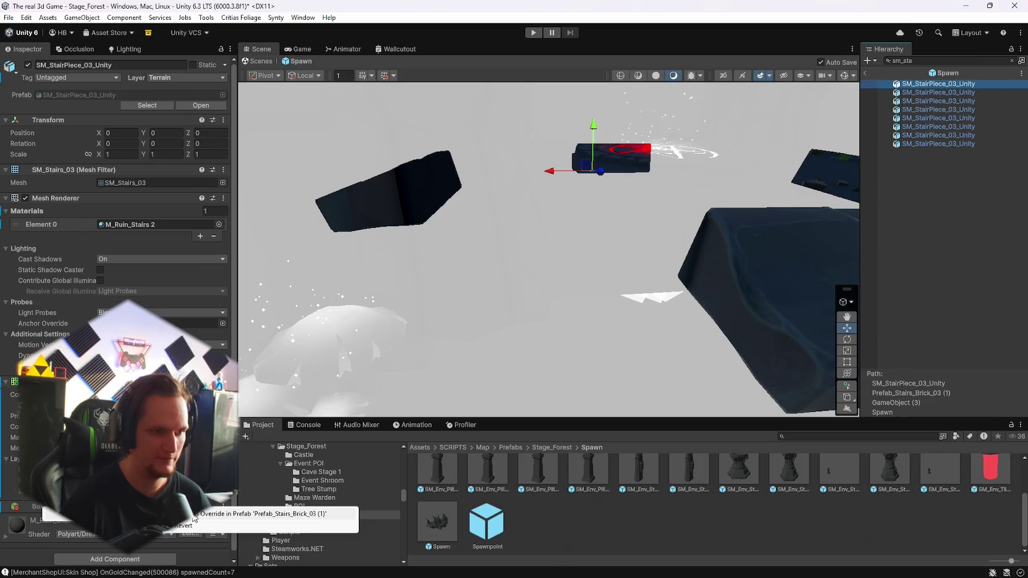
click(340, 363)
click(917, 93)
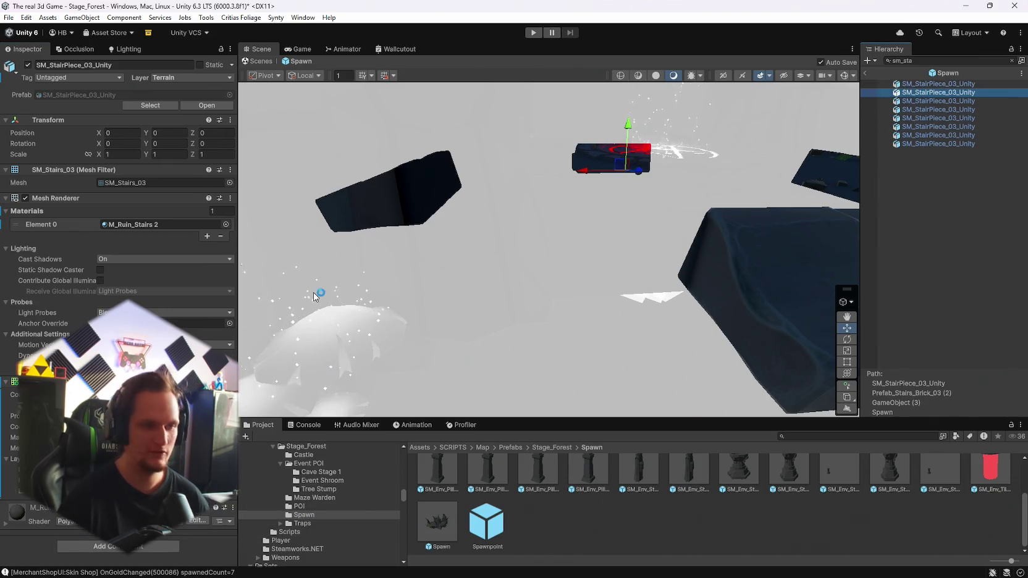
click(922, 100)
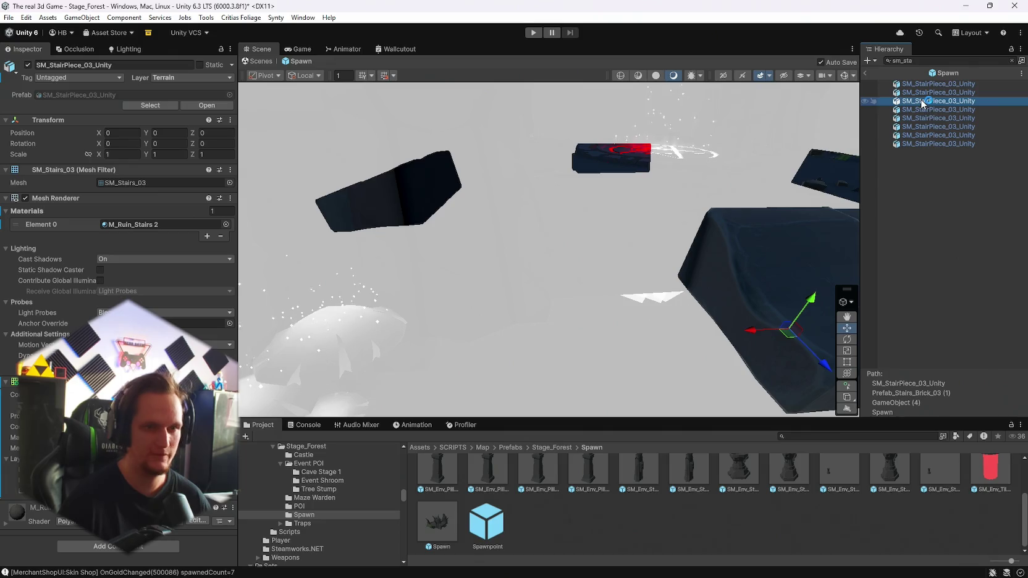
click(920, 109)
click(916, 118)
click(916, 126)
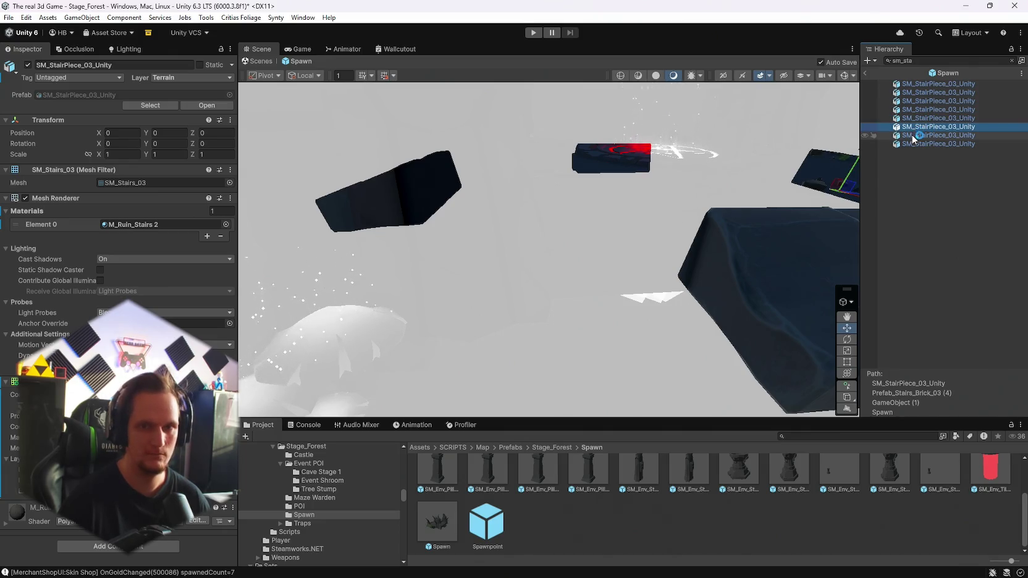
click(916, 135)
click(917, 144)
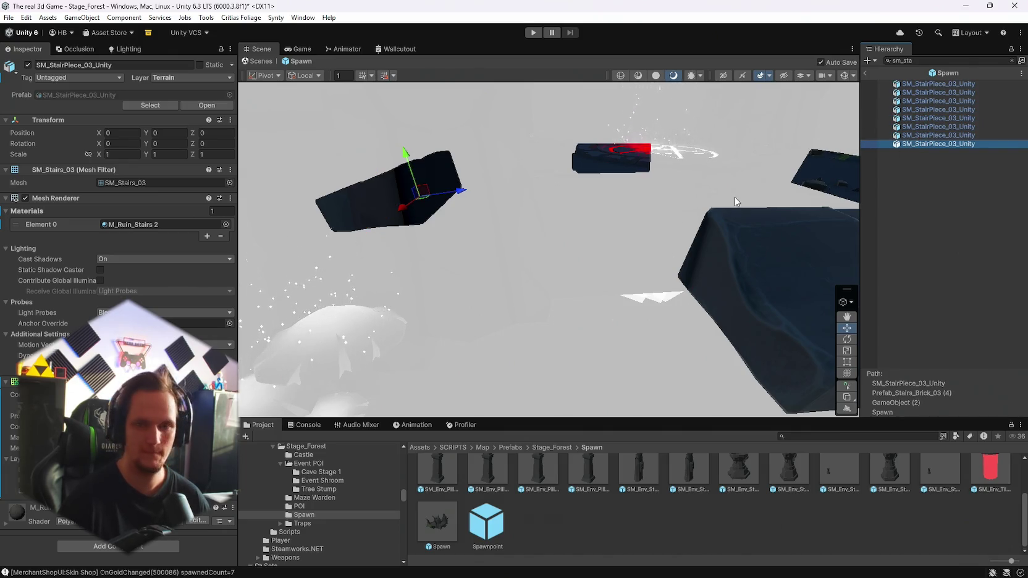
click(867, 72)
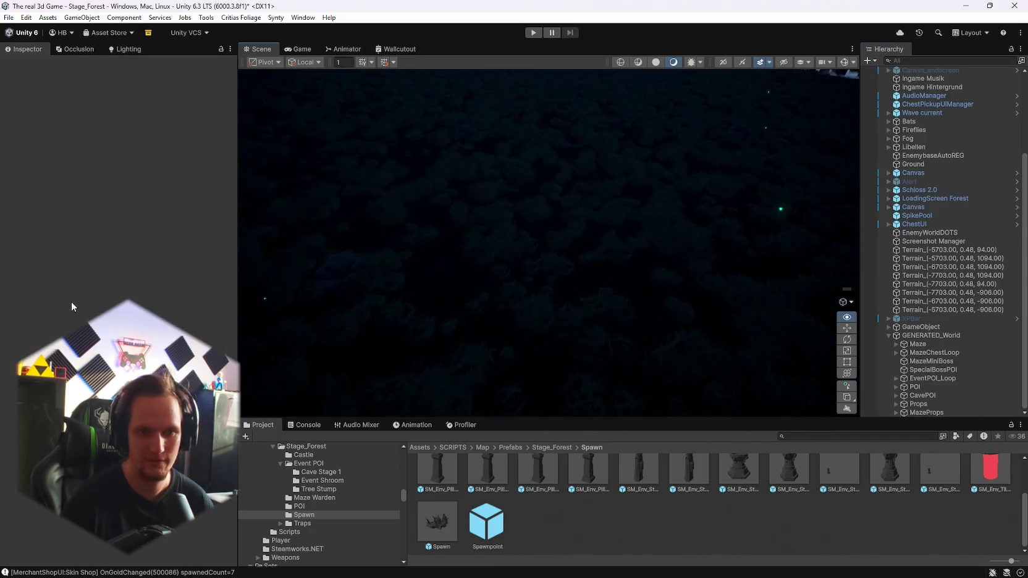
Step: Orbit the Stage_Forest view across the forest clearing, trees and mountains
mouse_move(272, 238)
mouse_down()
mouse_move(742, 254)
mouse_move(833, 271)
mouse_move(834, 294)
mouse_move(696, 243)
mouse_move(564, 229)
mouse_move(601, 232)
mouse_move(671, 265)
mouse_move(670, 275)
mouse_move(618, 291)
mouse_move(697, 245)
mouse_move(924, 244)
mouse_up()
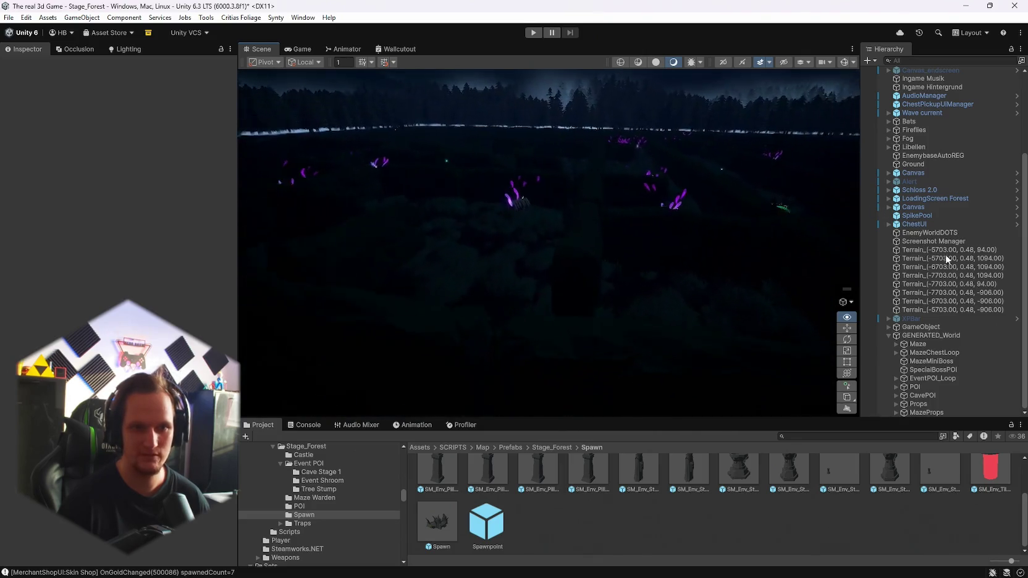
click(9, 17)
key(Escape)
click(8, 17)
mouse_move(643, 278)
mouse_down()
mouse_move(653, 224)
mouse_move(859, 212)
mouse_move(842, 221)
mouse_move(716, 165)
mouse_move(494, 161)
mouse_move(229, 214)
mouse_move(301, 219)
mouse_up()
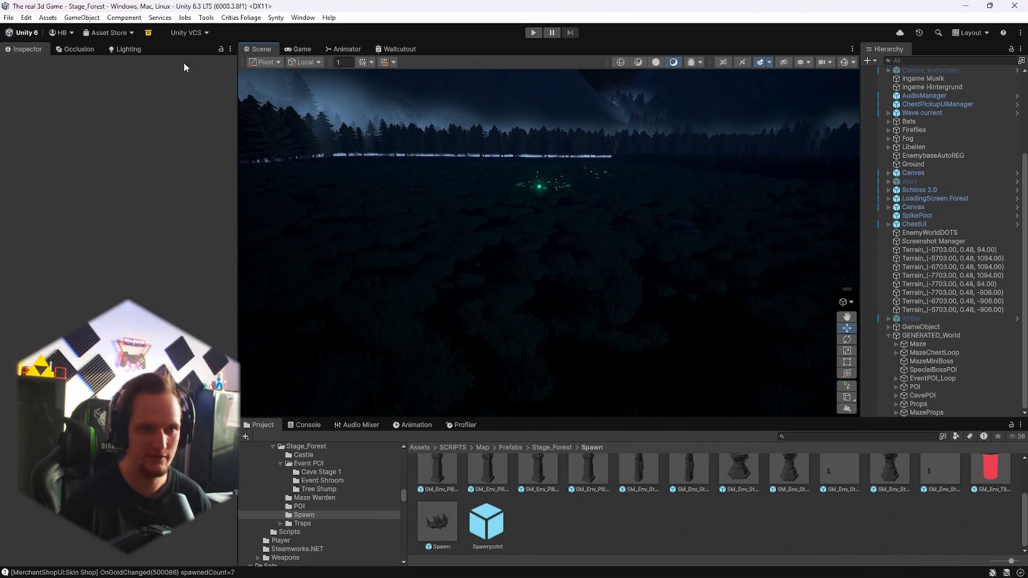
click(6, 18)
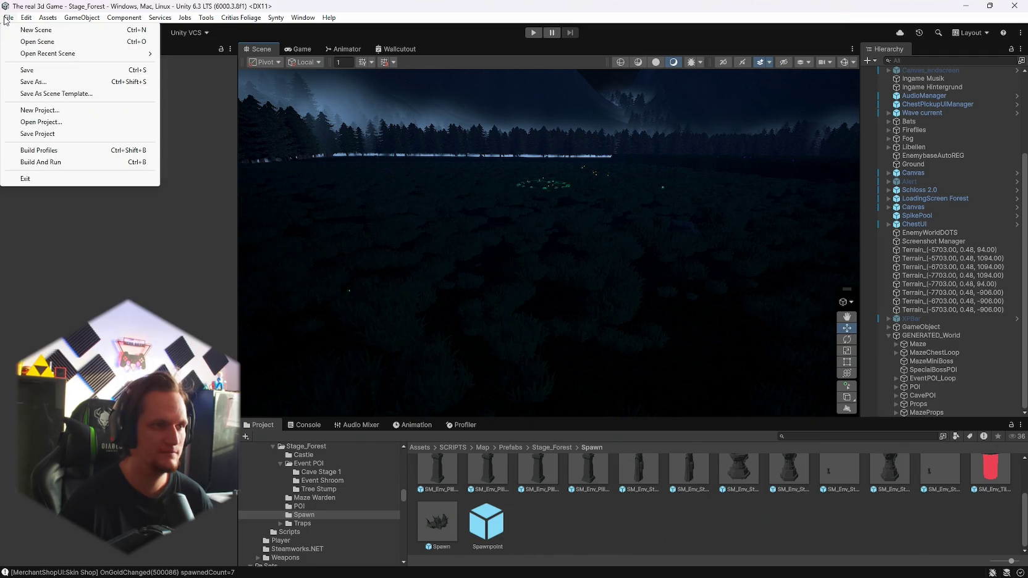
Step: Build the Windows player into the content folder from Build Profiles, compiling shader variants
click(39, 150)
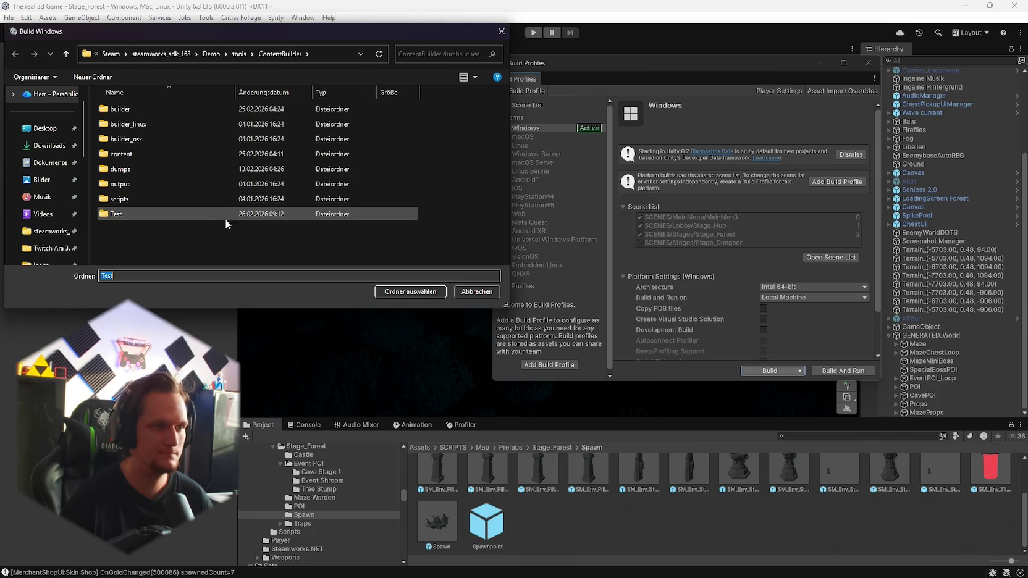
click(179, 155)
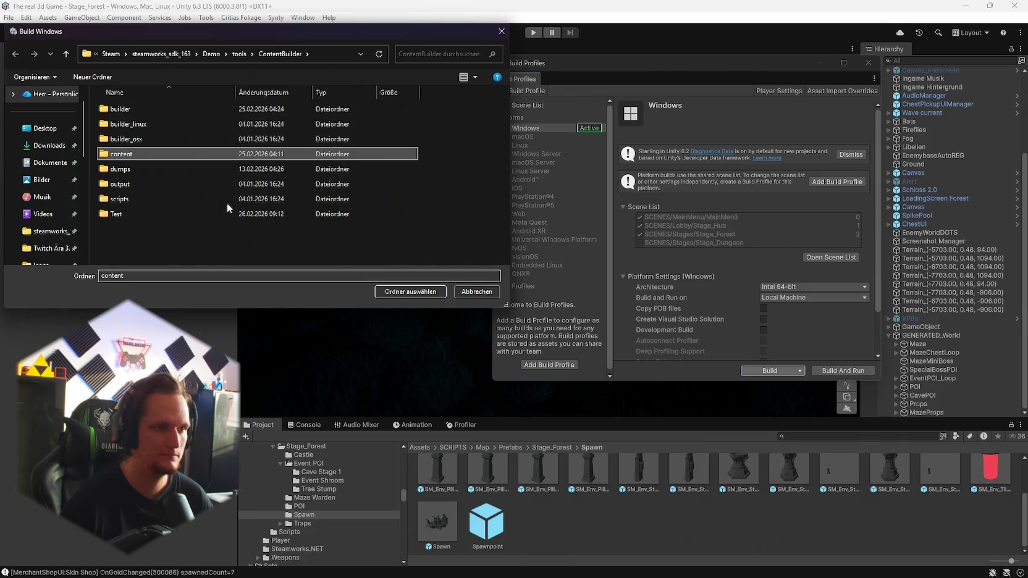
click(411, 292)
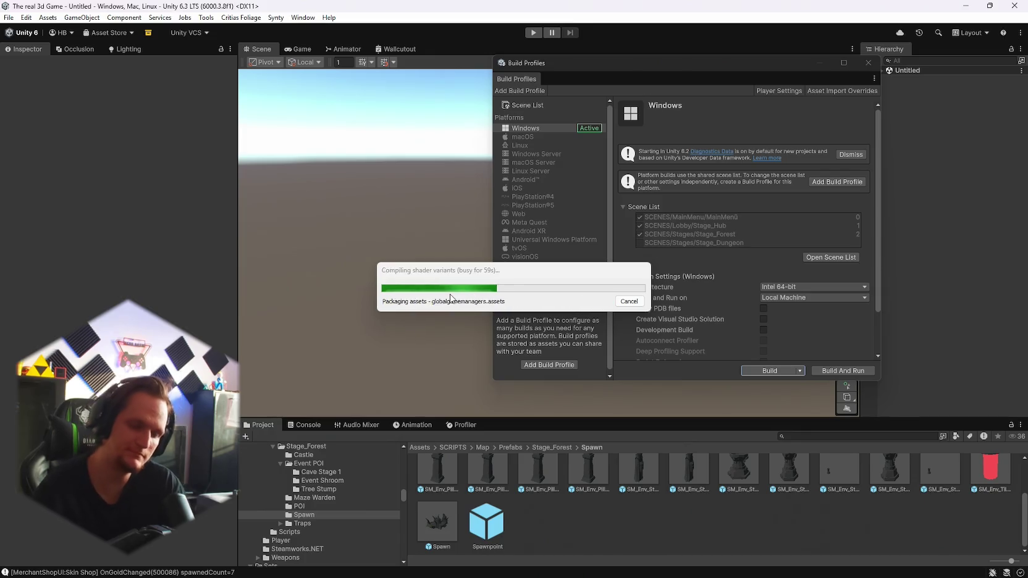
mouse_move(741, 565)
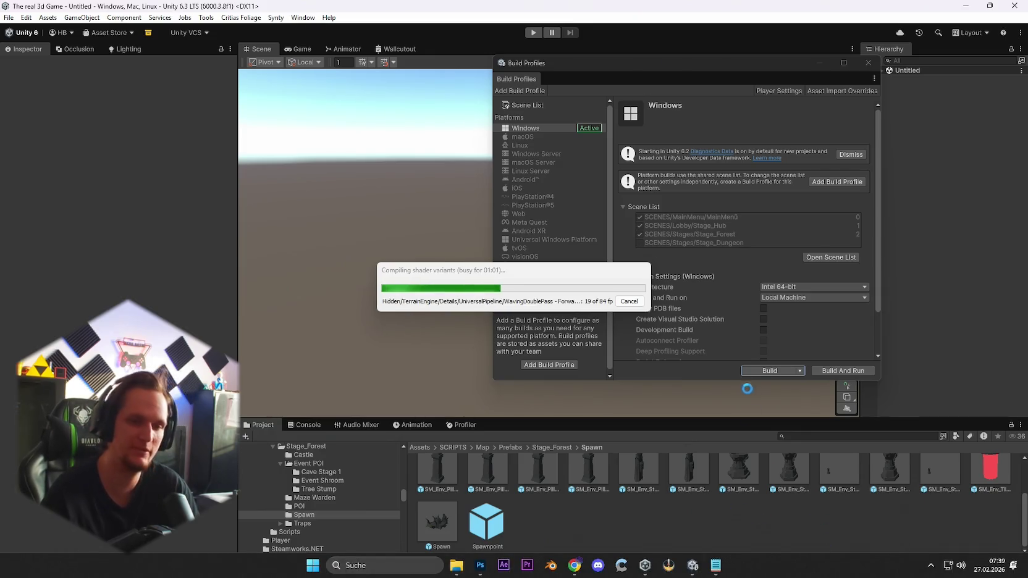
Step: In Notepad, add a line below the maze entrances note about reworked lighting in the Lobby and Stage 1
click(713, 571)
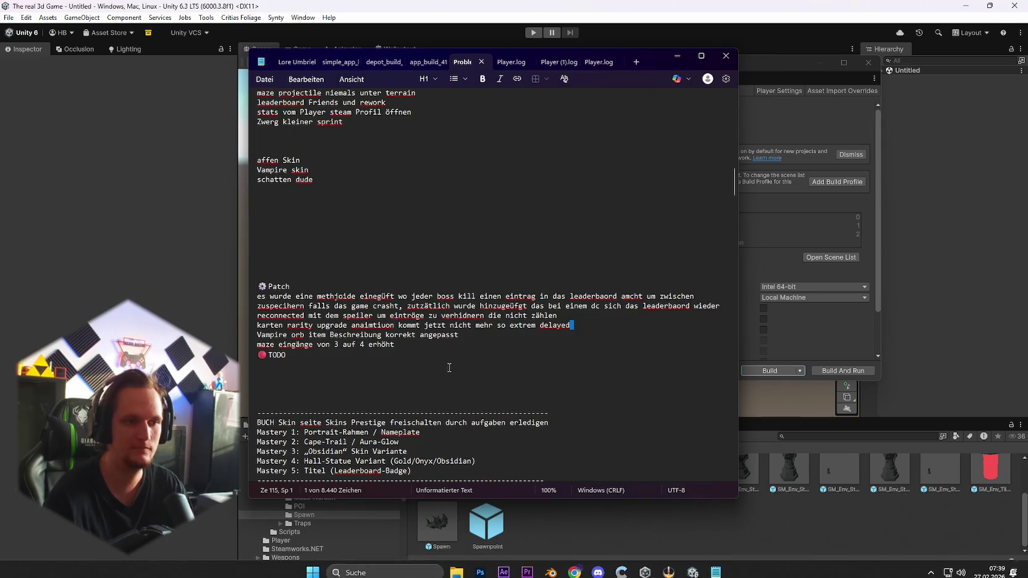
click(401, 349)
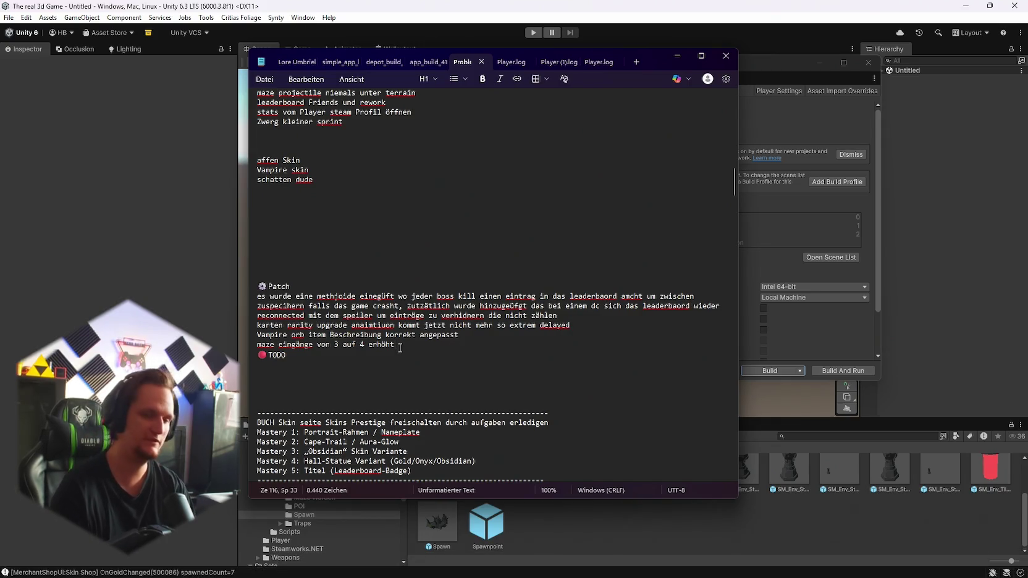
key(Return)
text(komp)
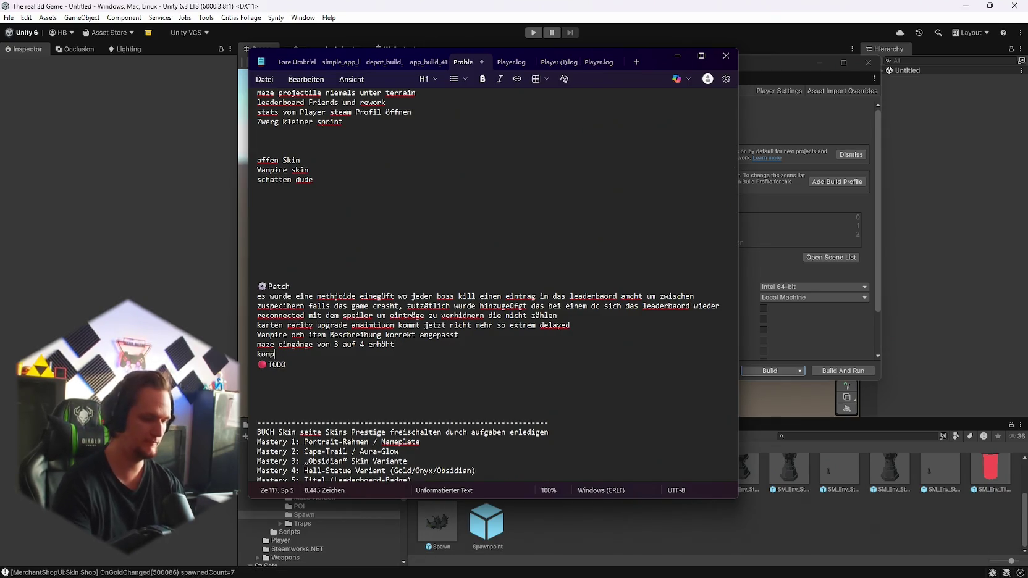
text(plettes ptsic)
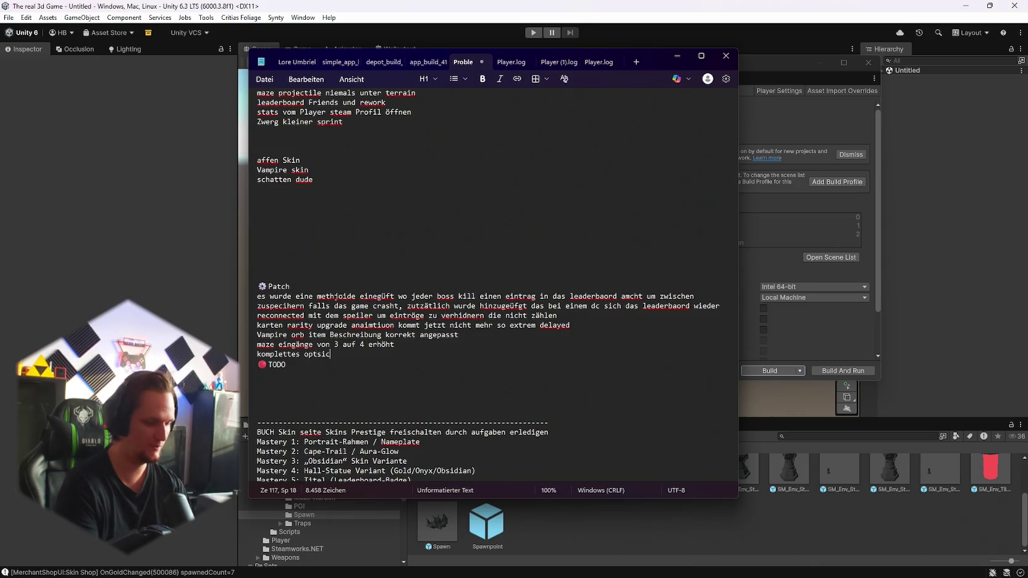
text(hes rework der l)
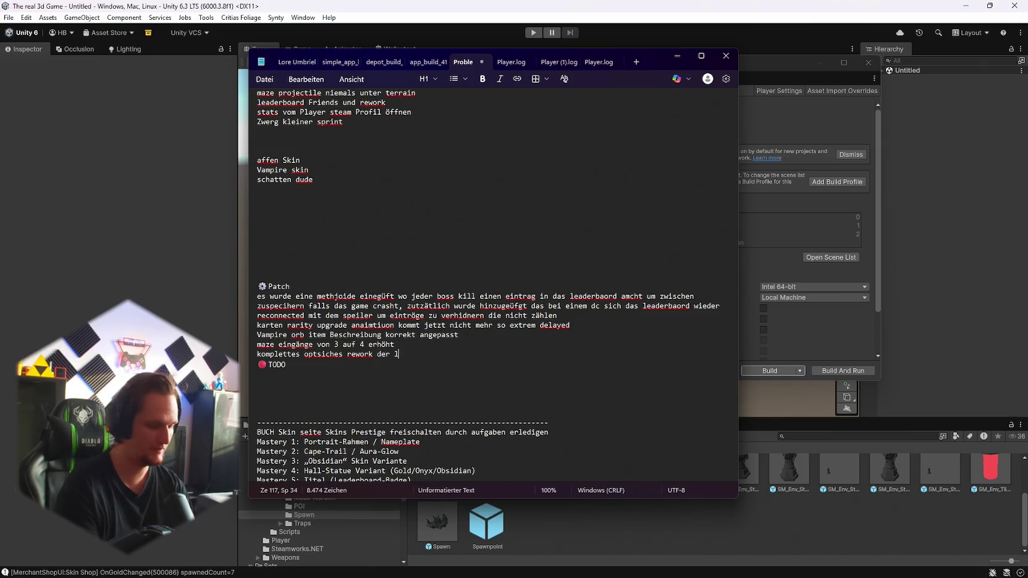
text(icht einstllungen in)
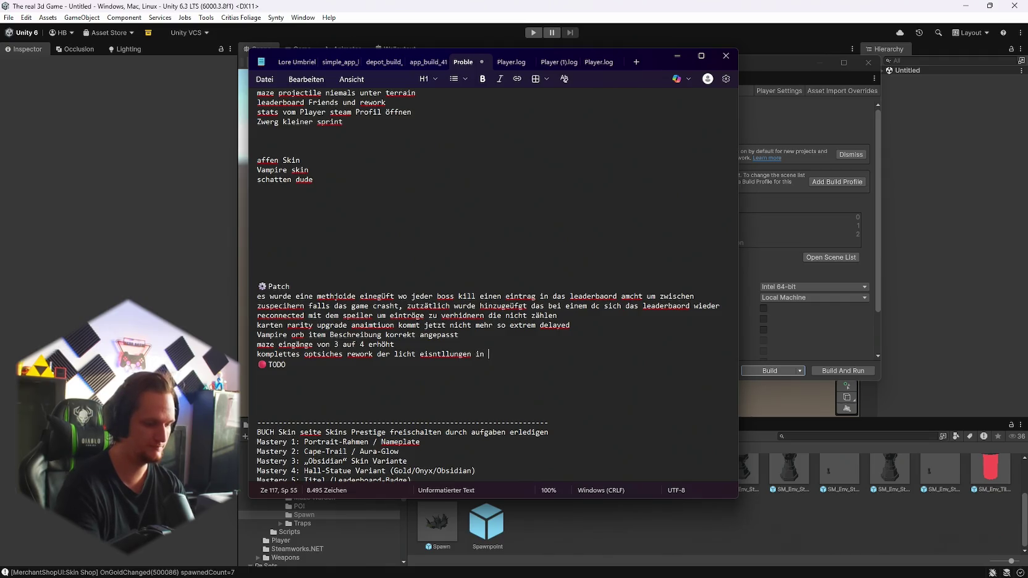
text(der lobby )
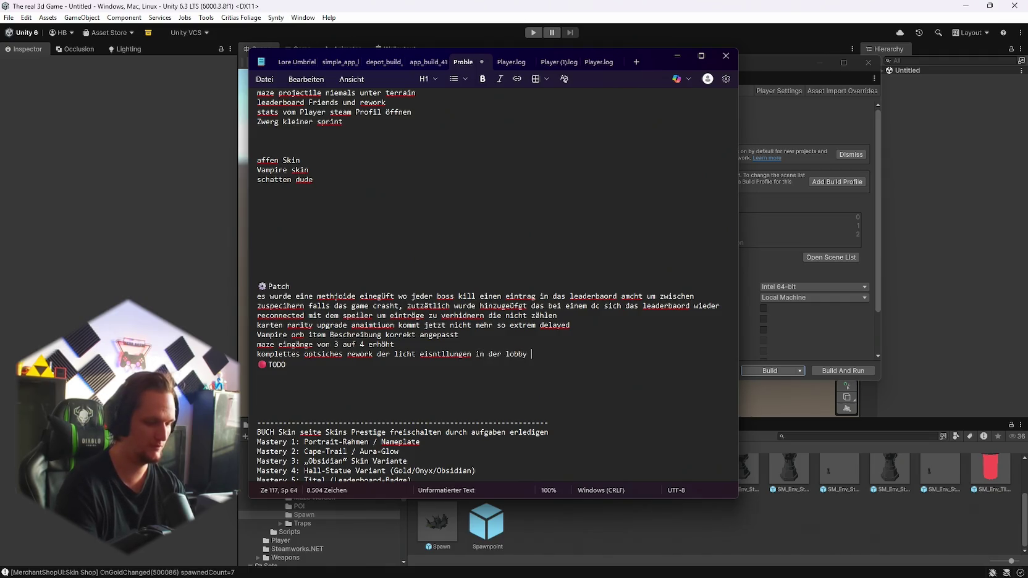
text(nd i)
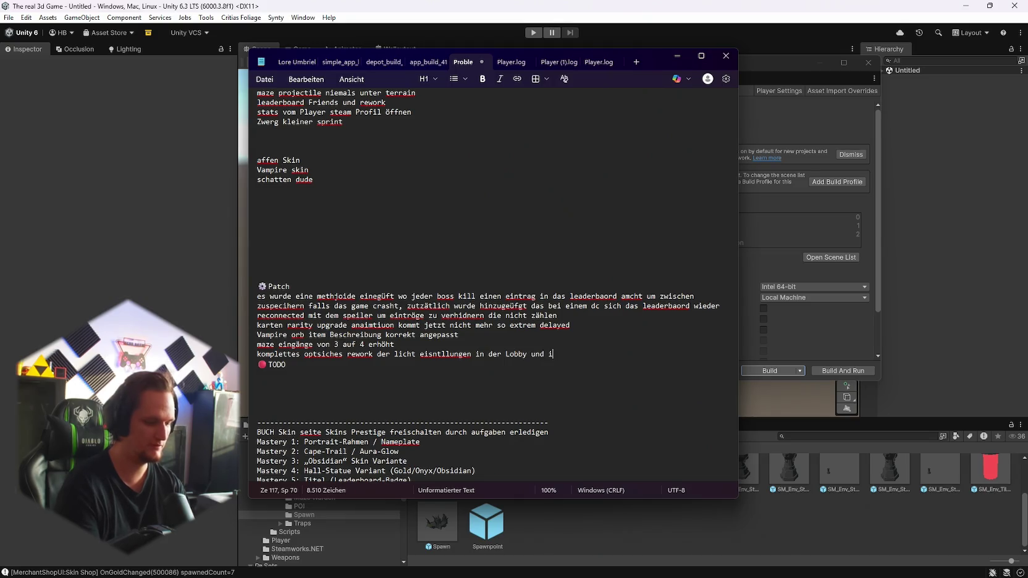
text(n Stage 1)
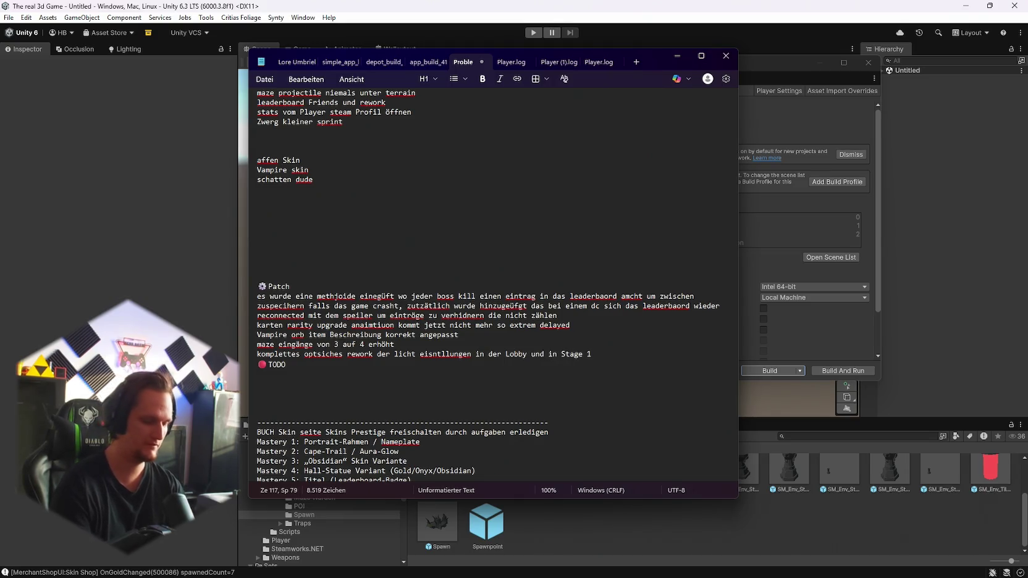
Step: Add a patch-note line saying the Stage 1 enemies were recoloured
key(Return)
text(gegenr )
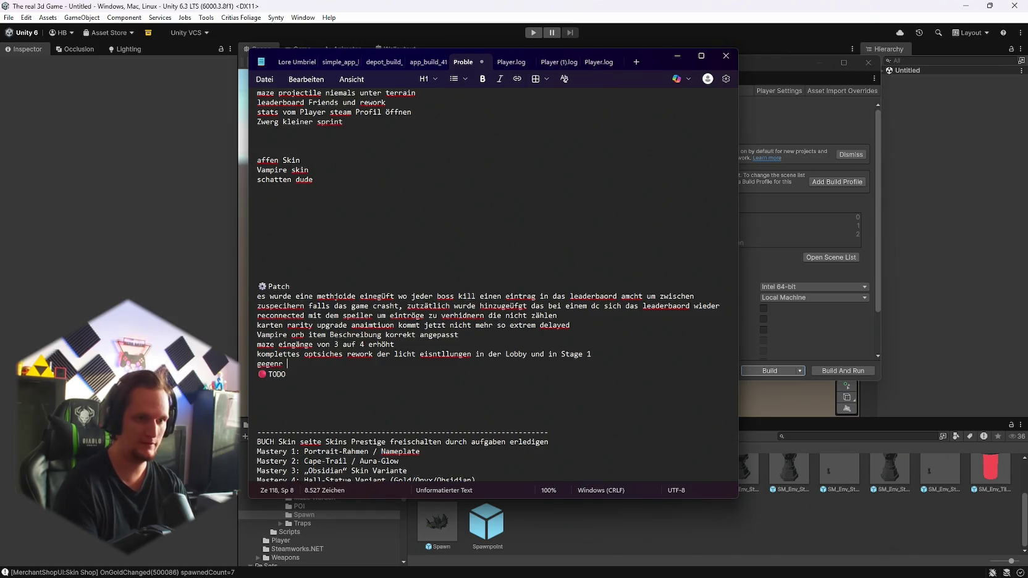
text(er )
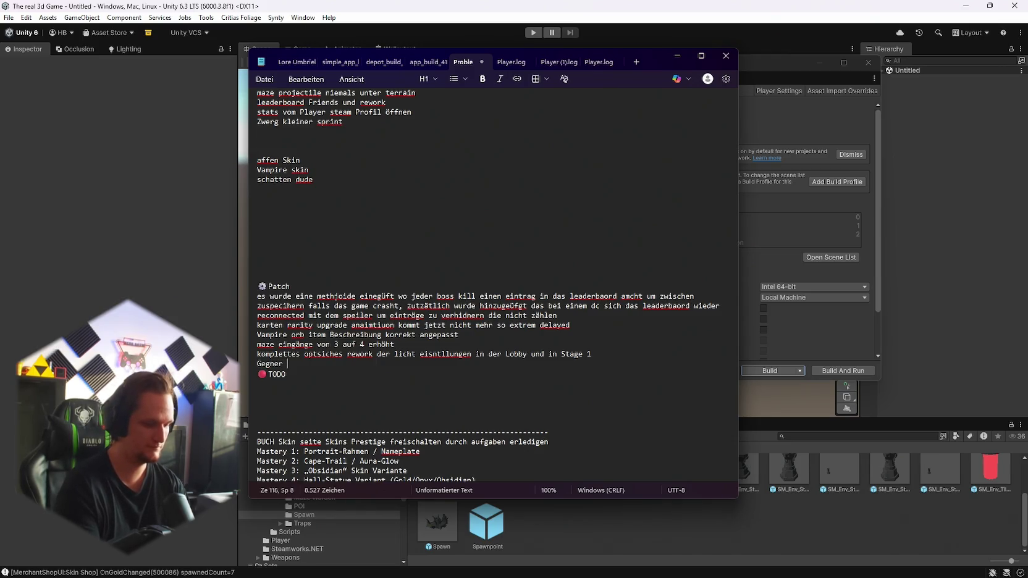
text(in stage 1)
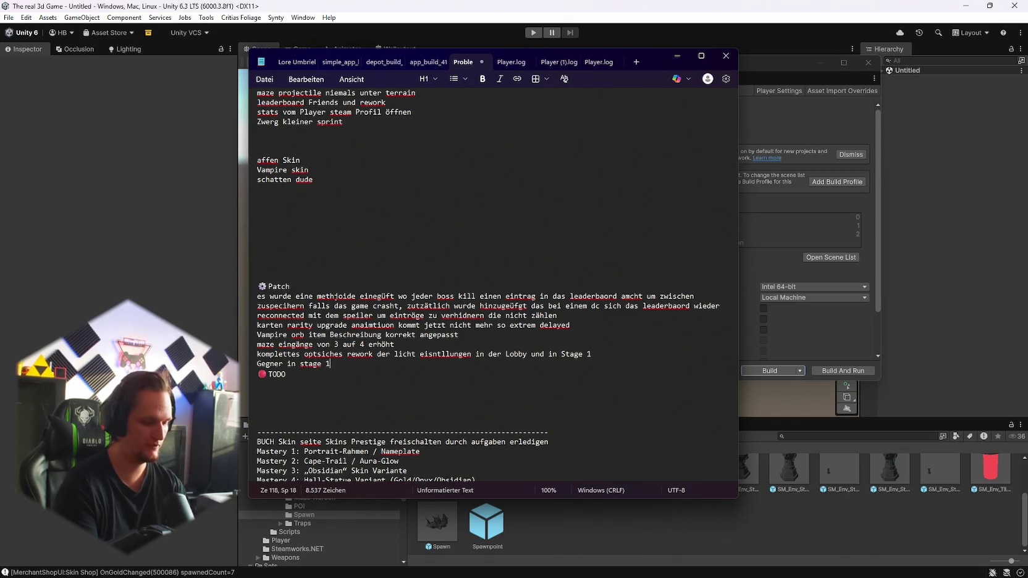
text( wurden farbl)
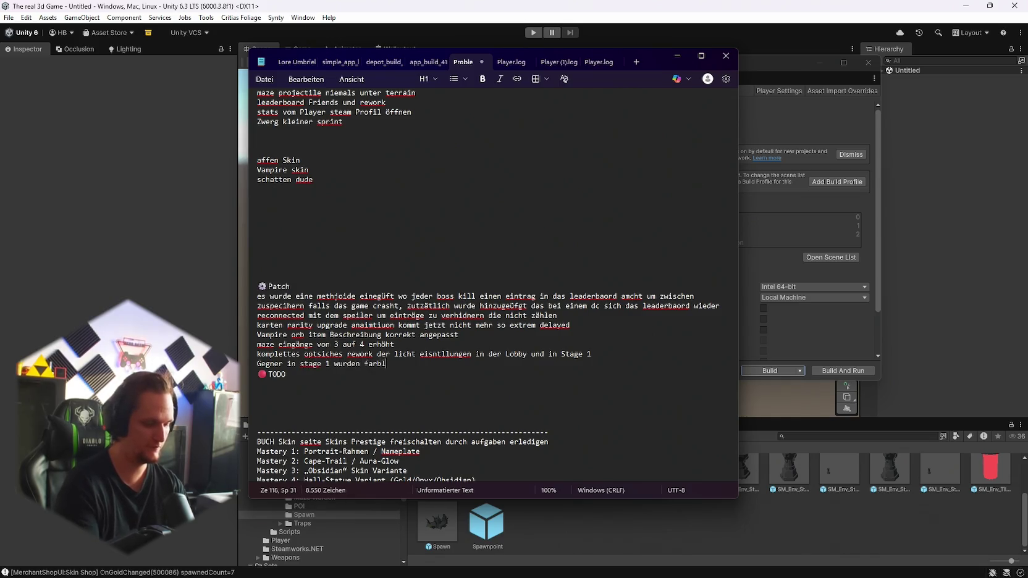
text(ich an dige nagepasst)
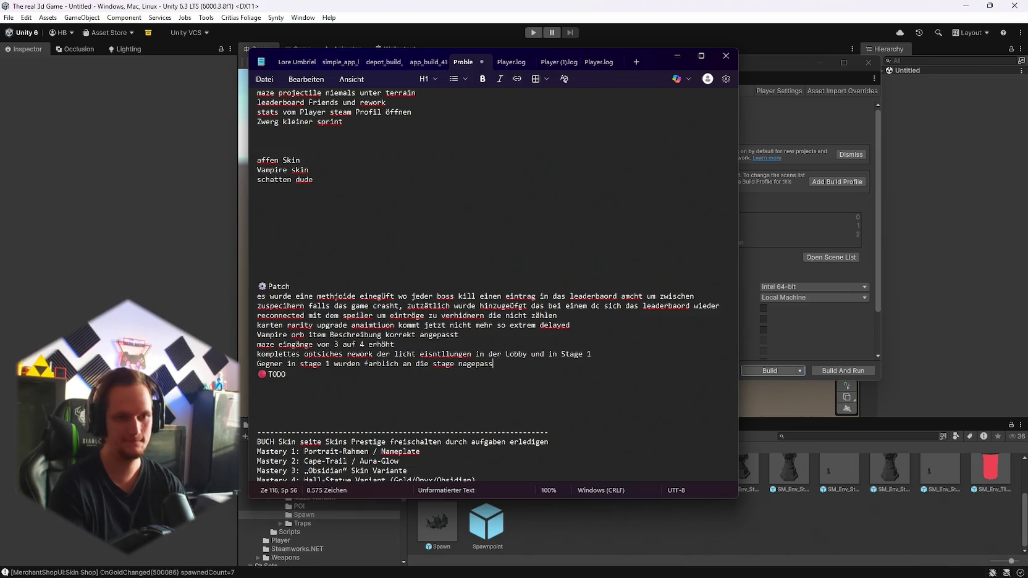
key(BackSpace)
key(BackSpace)
key(BackSpace)
text(angepasst)
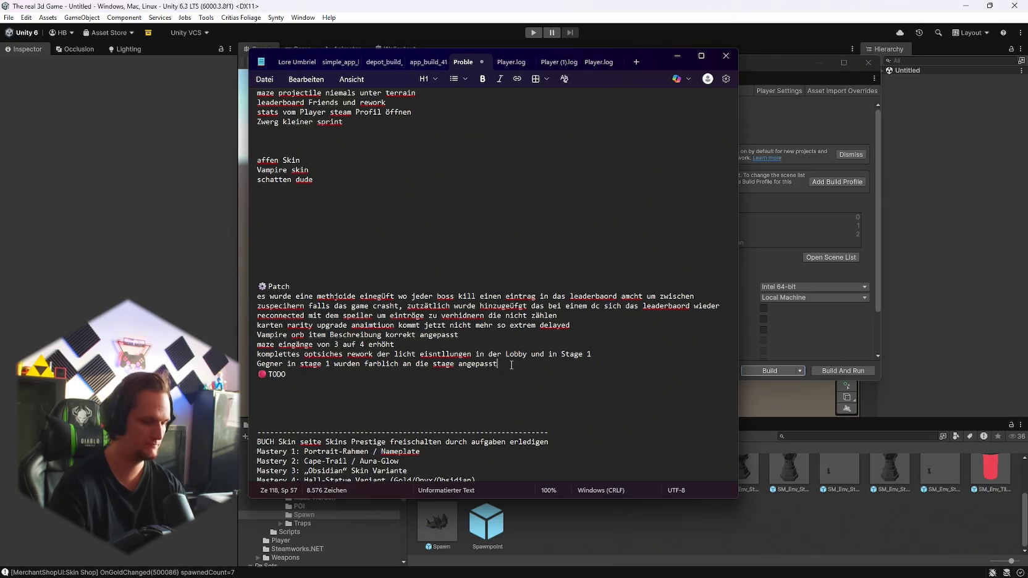
Step: Start a line saying loading screens were replaced by self-made ones
key(Return)
text(ading)
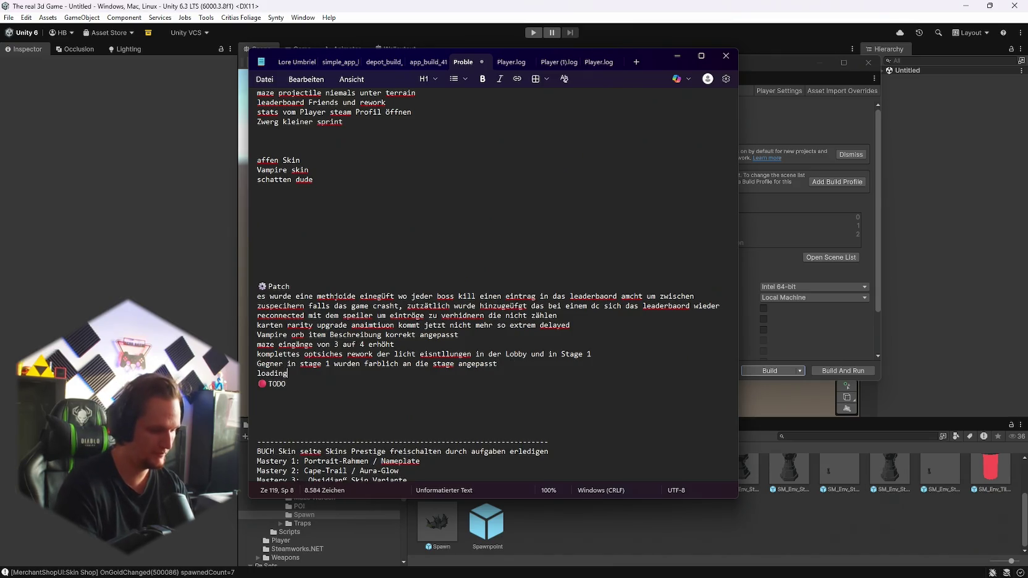
text( screens )
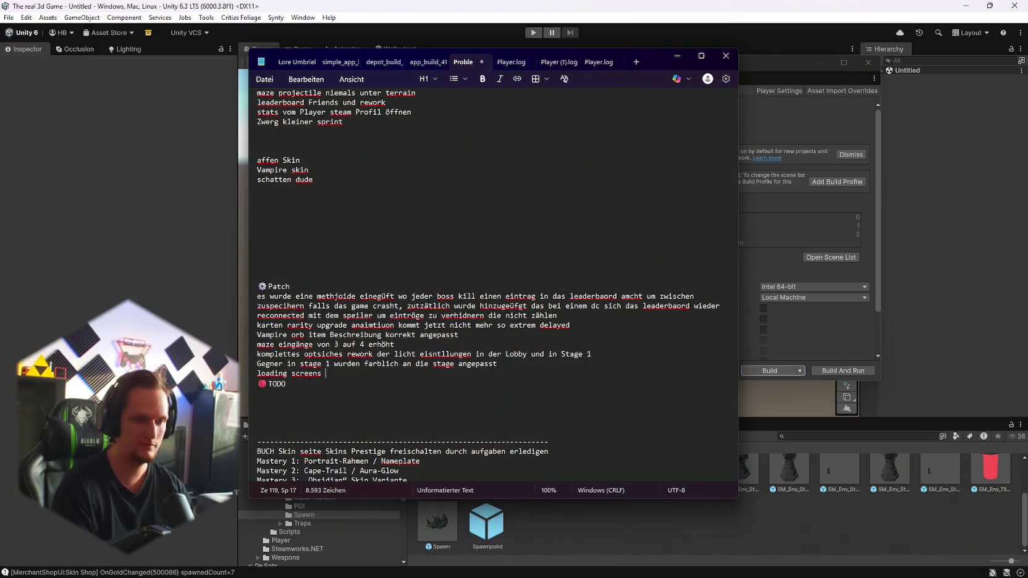
text(wurd er)
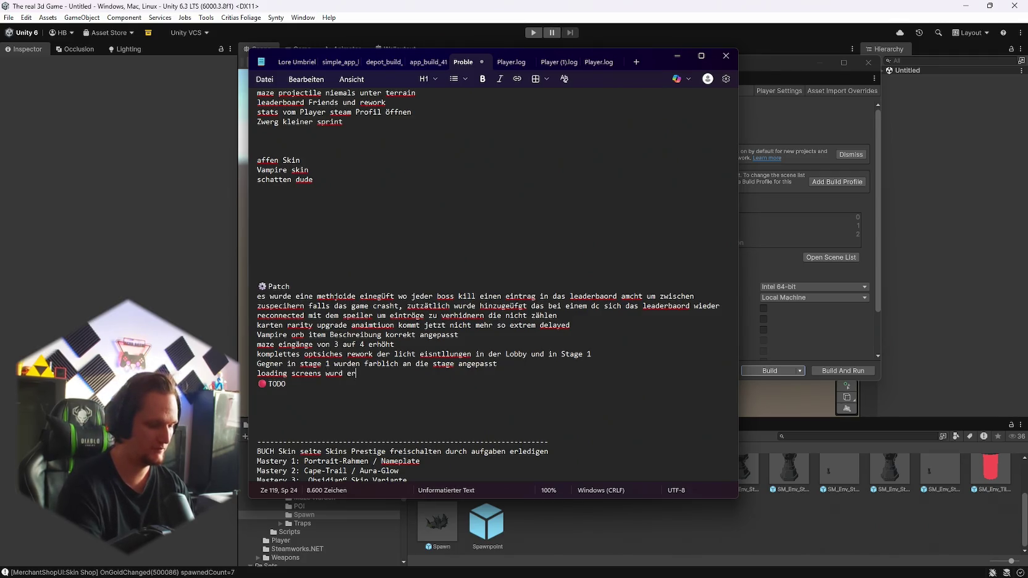
text(stezt urch )
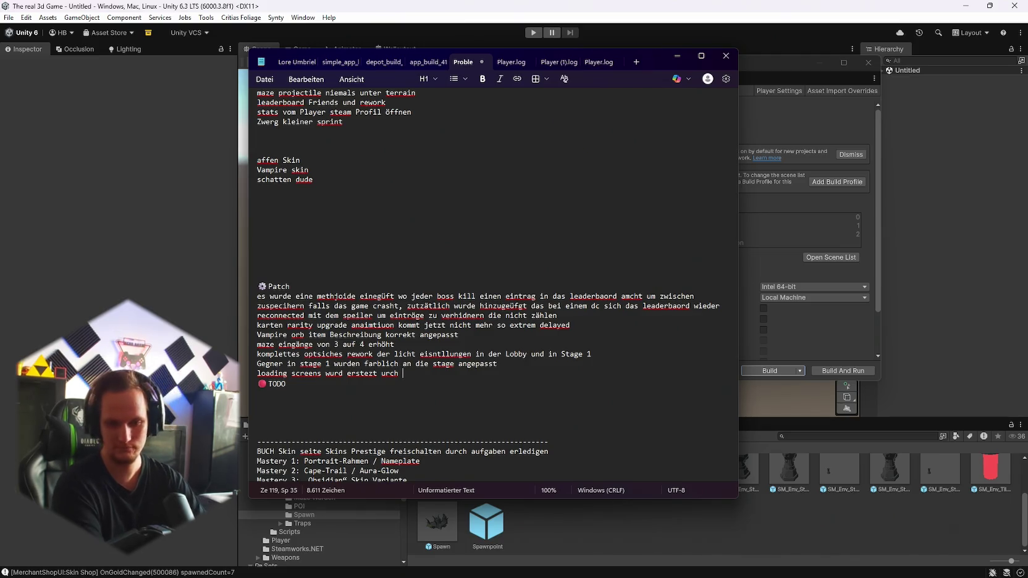
text(selbs)
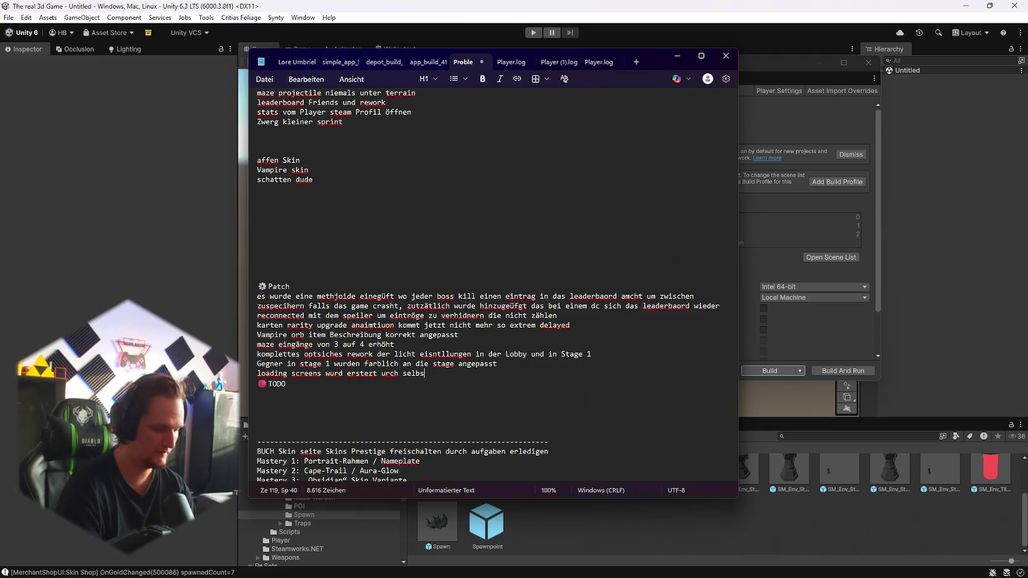
text(t erstellte )
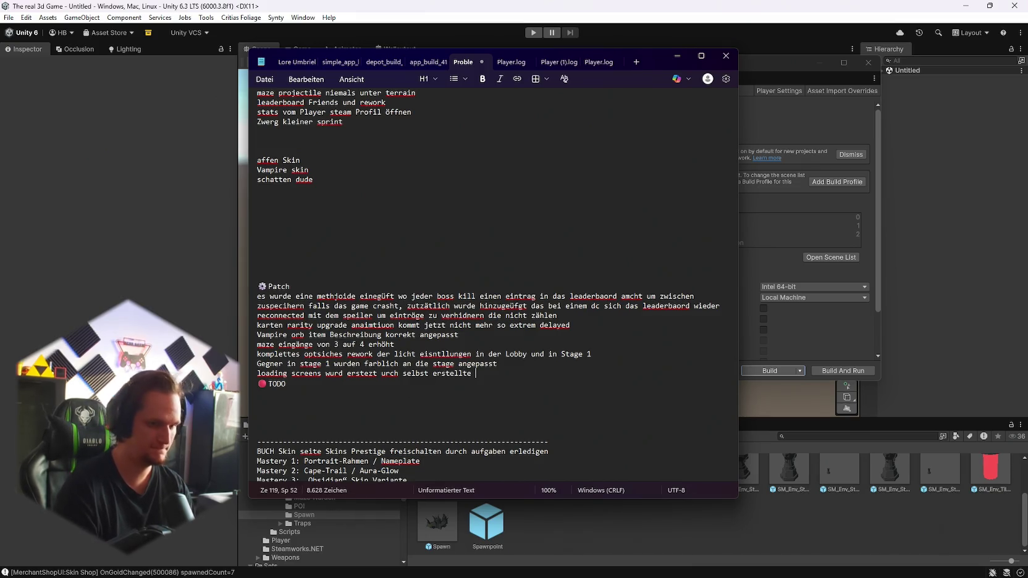
text(loadings creens um)
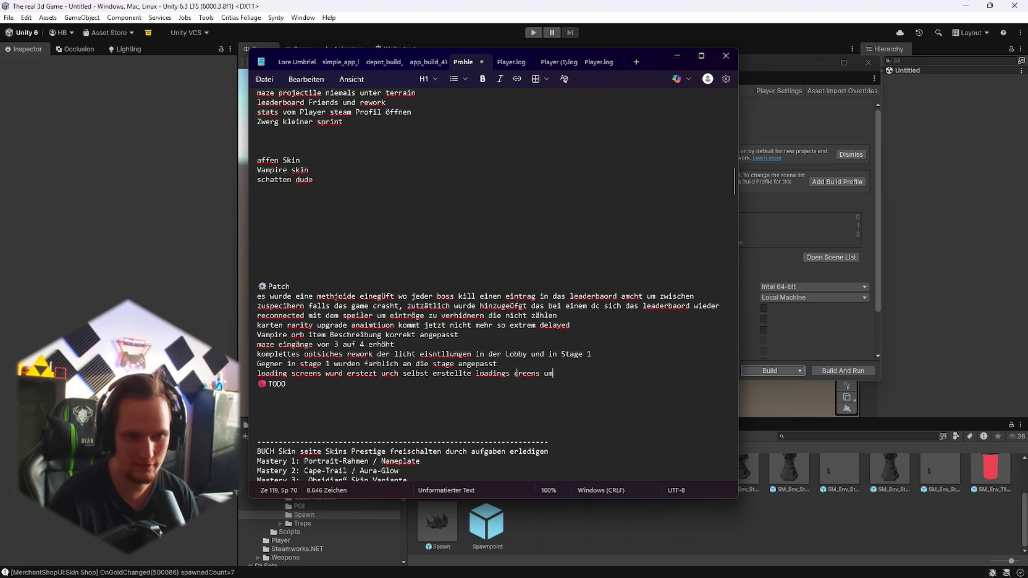
text( mehr)
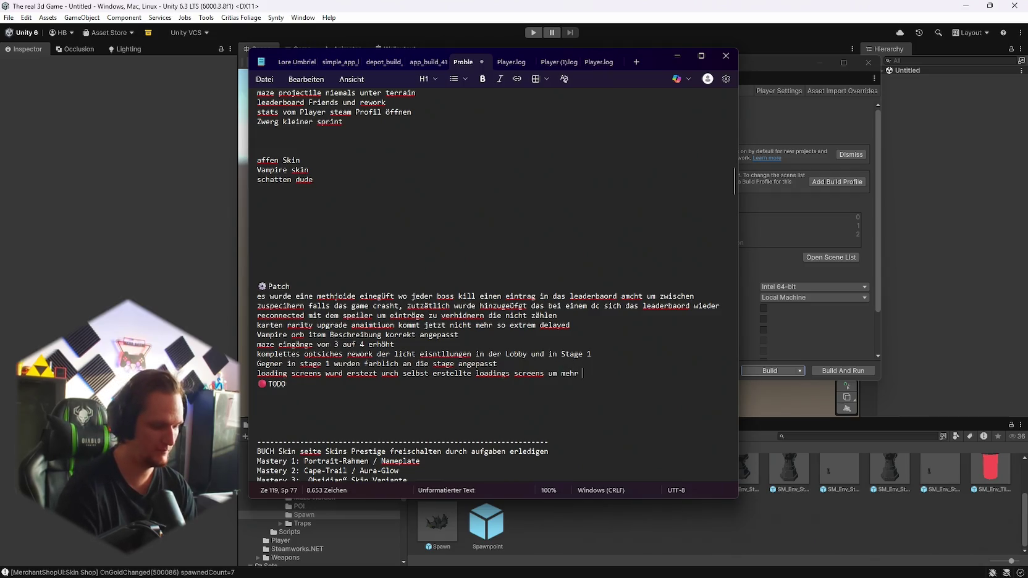